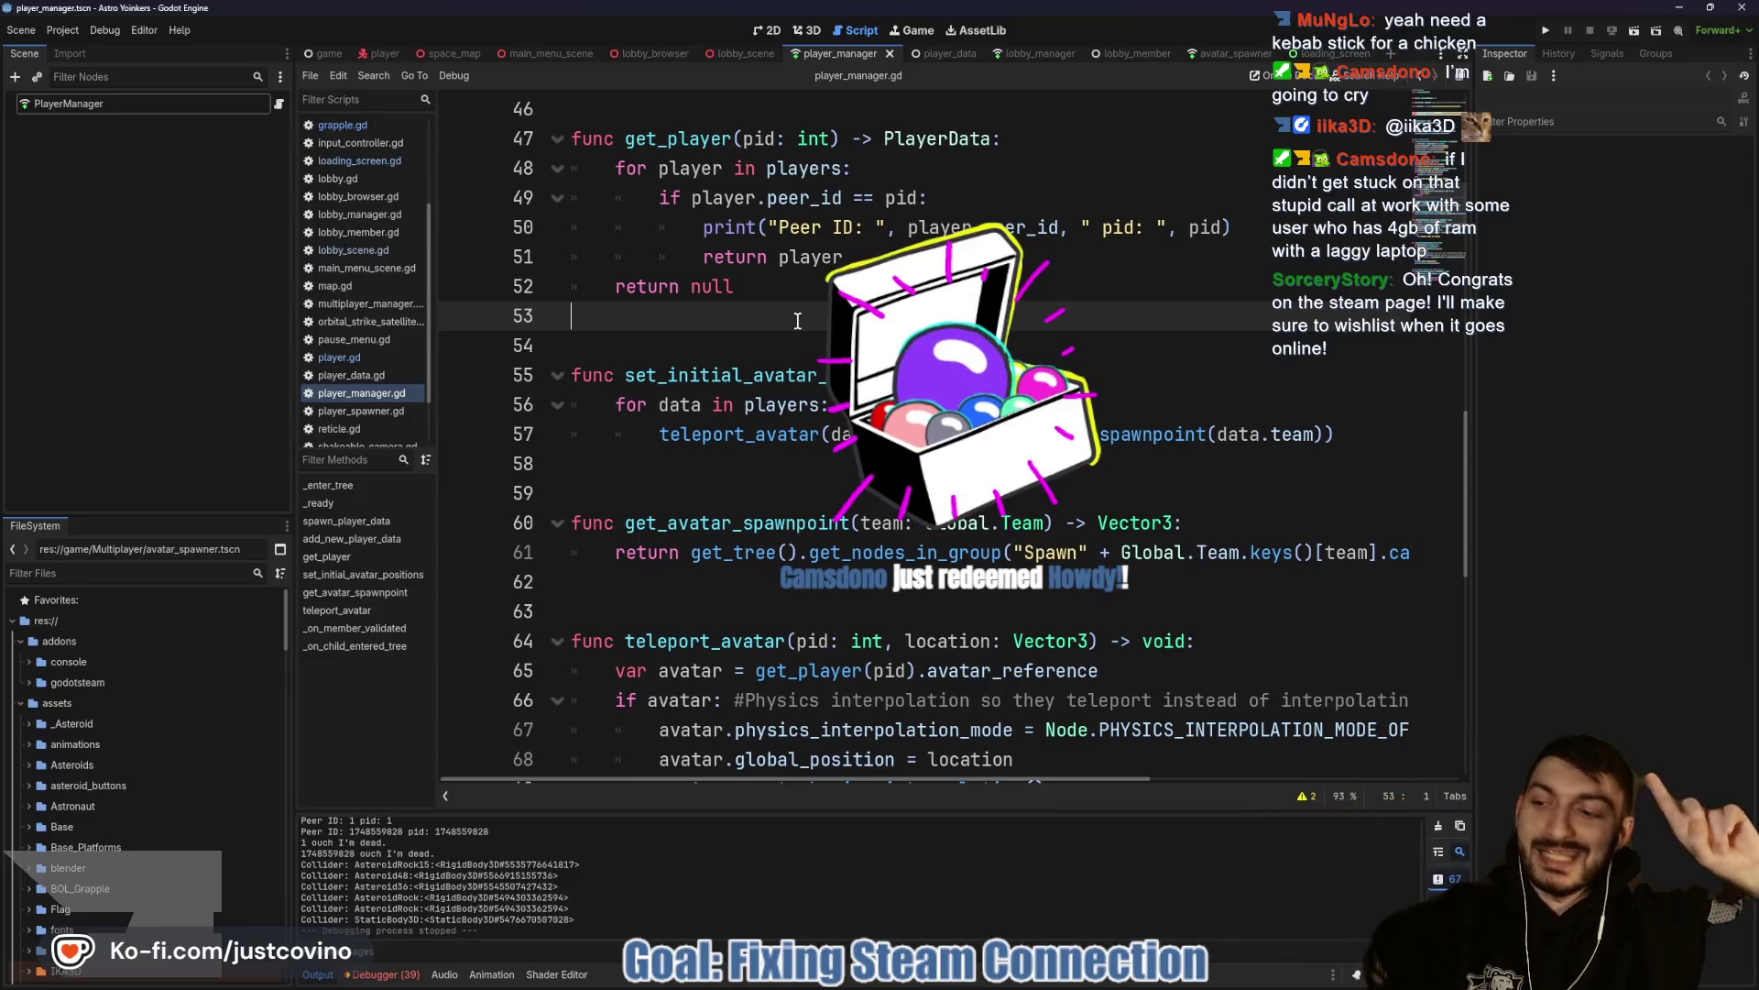
Inspect the empty lines around lines 53–59 of player_manager.gd and save the project.
left_click(837, 484)
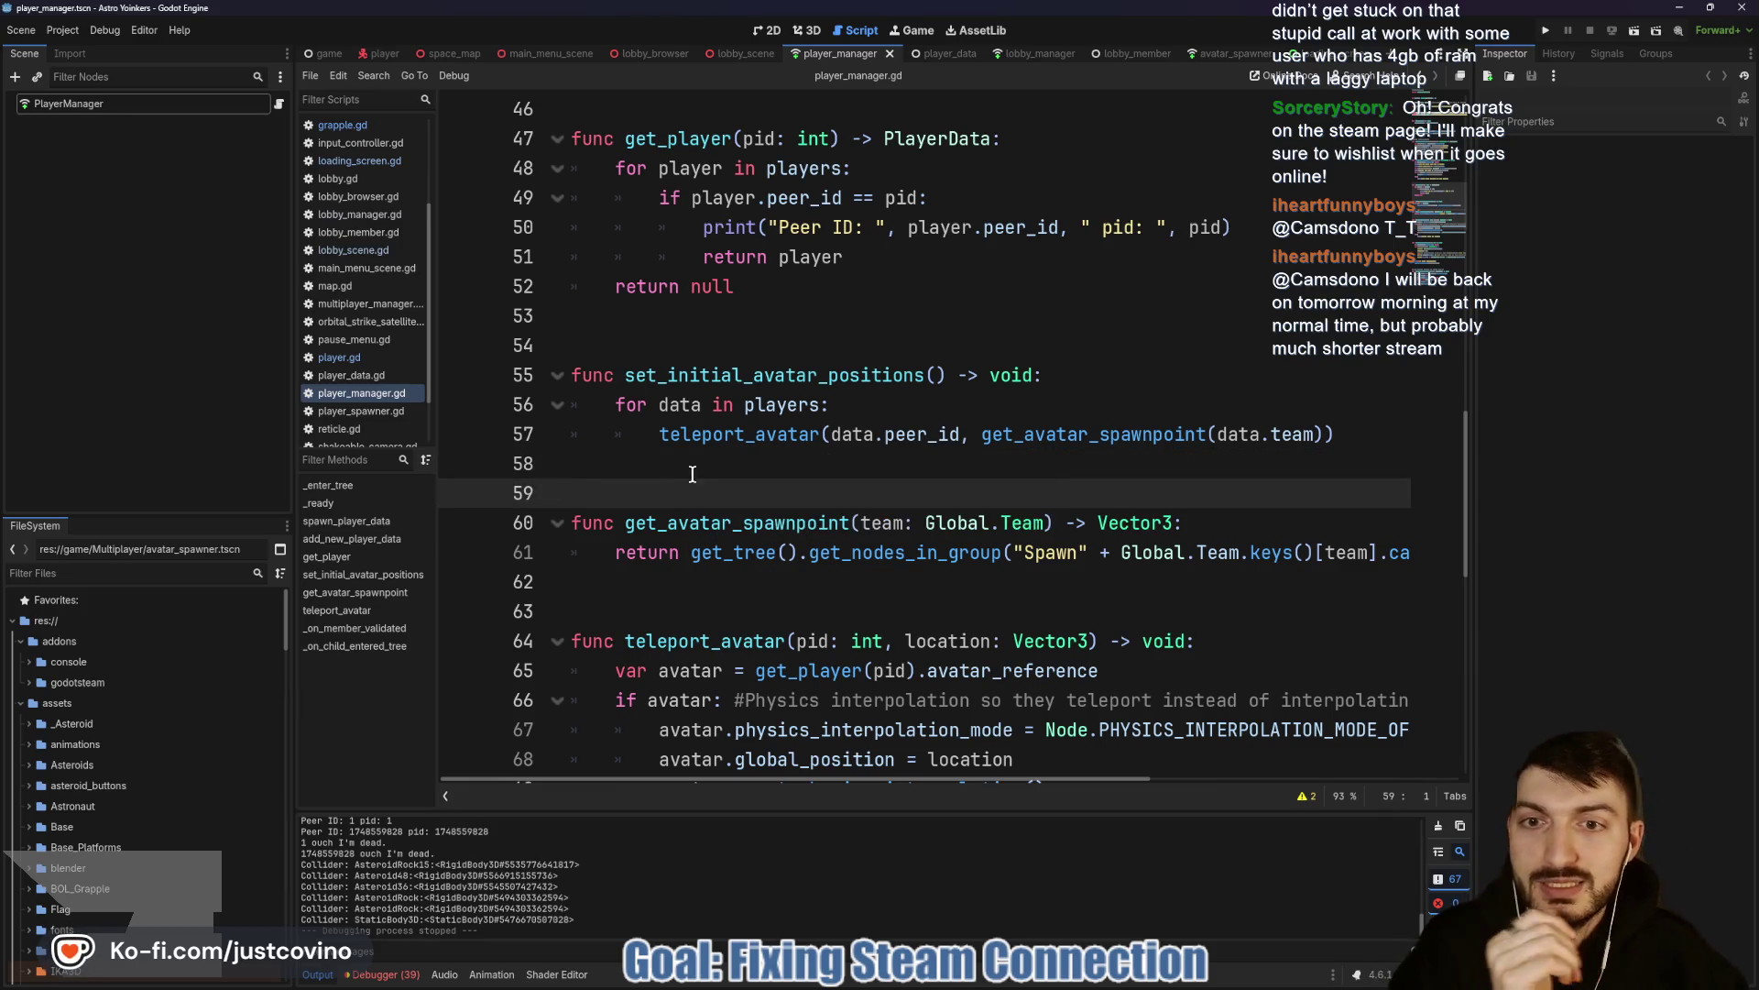
scroll(738, 416, "up", 1)
left_click(709, 427)
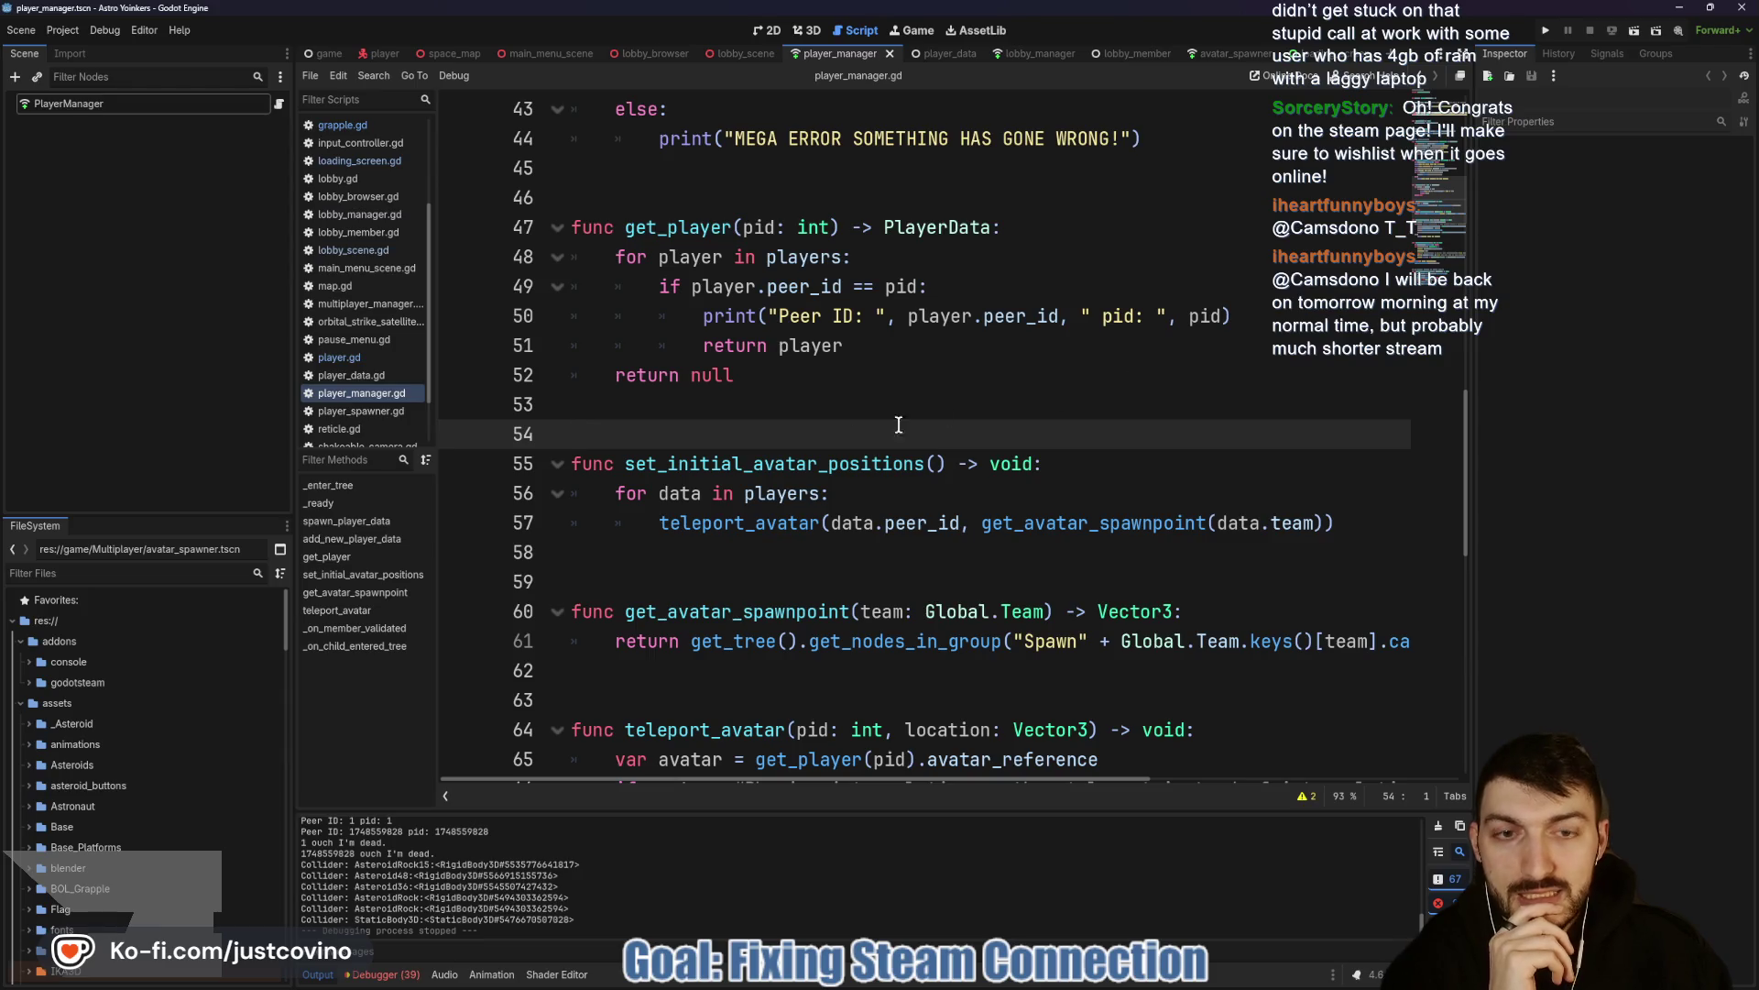
scroll(779, 439, "down", 1)
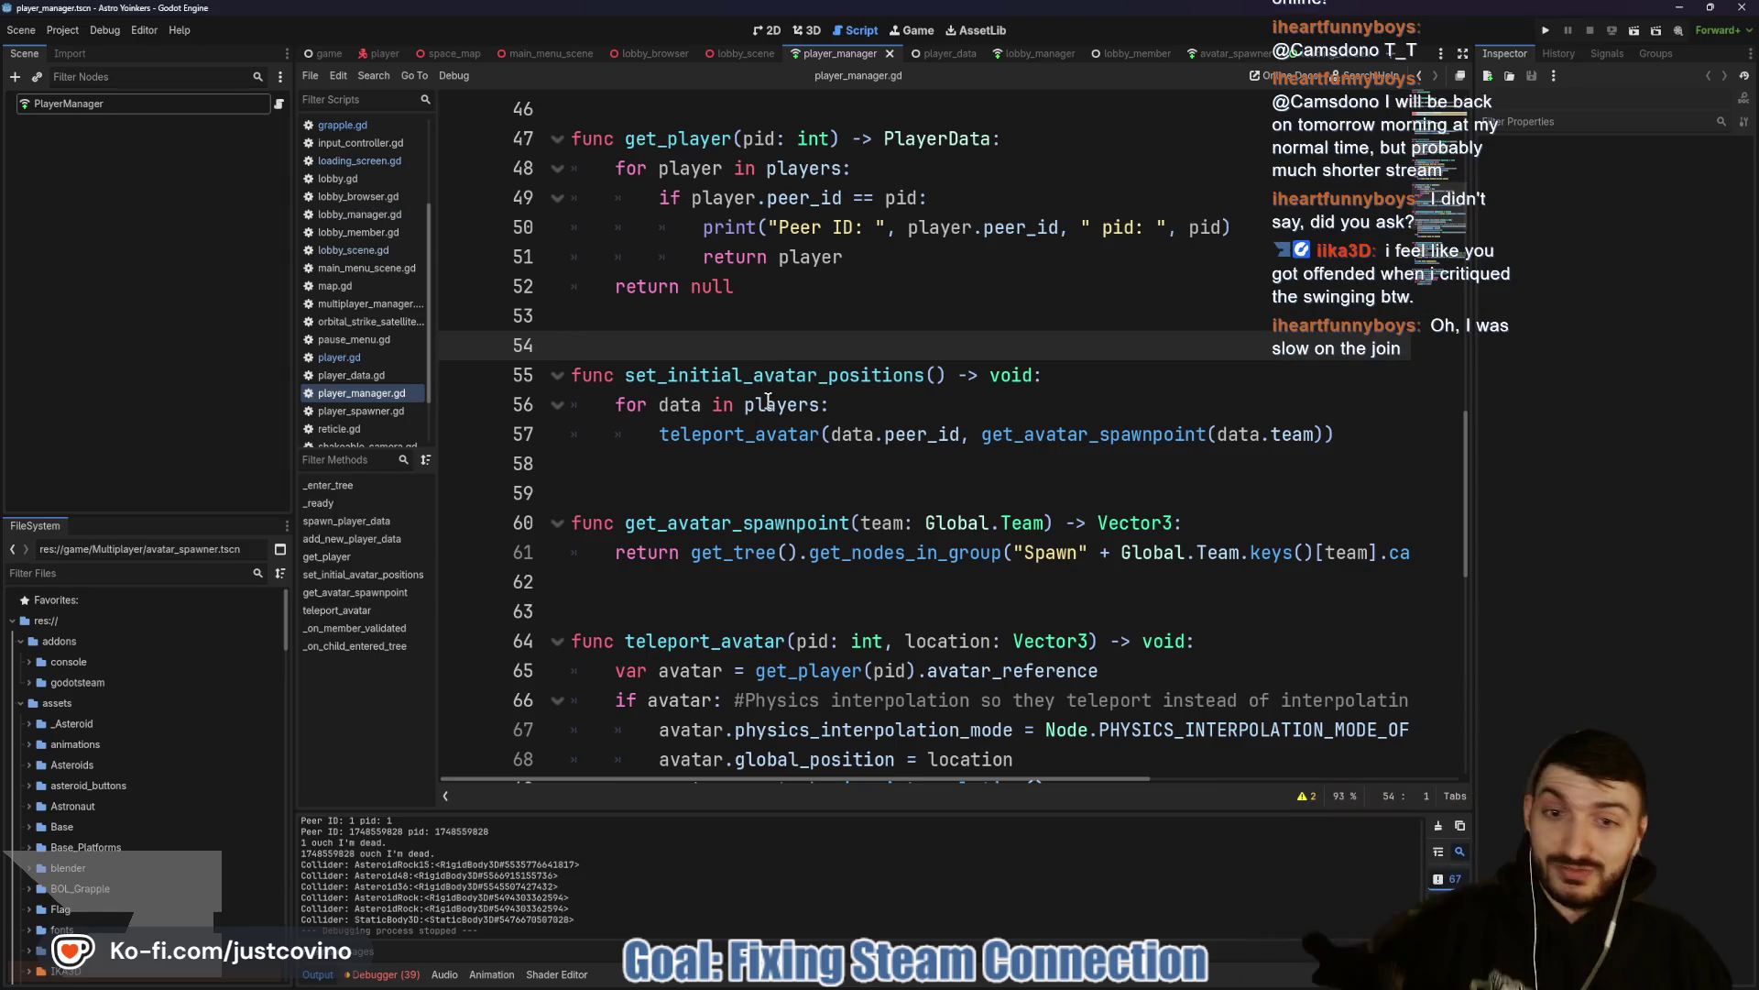
left_click(697, 475)
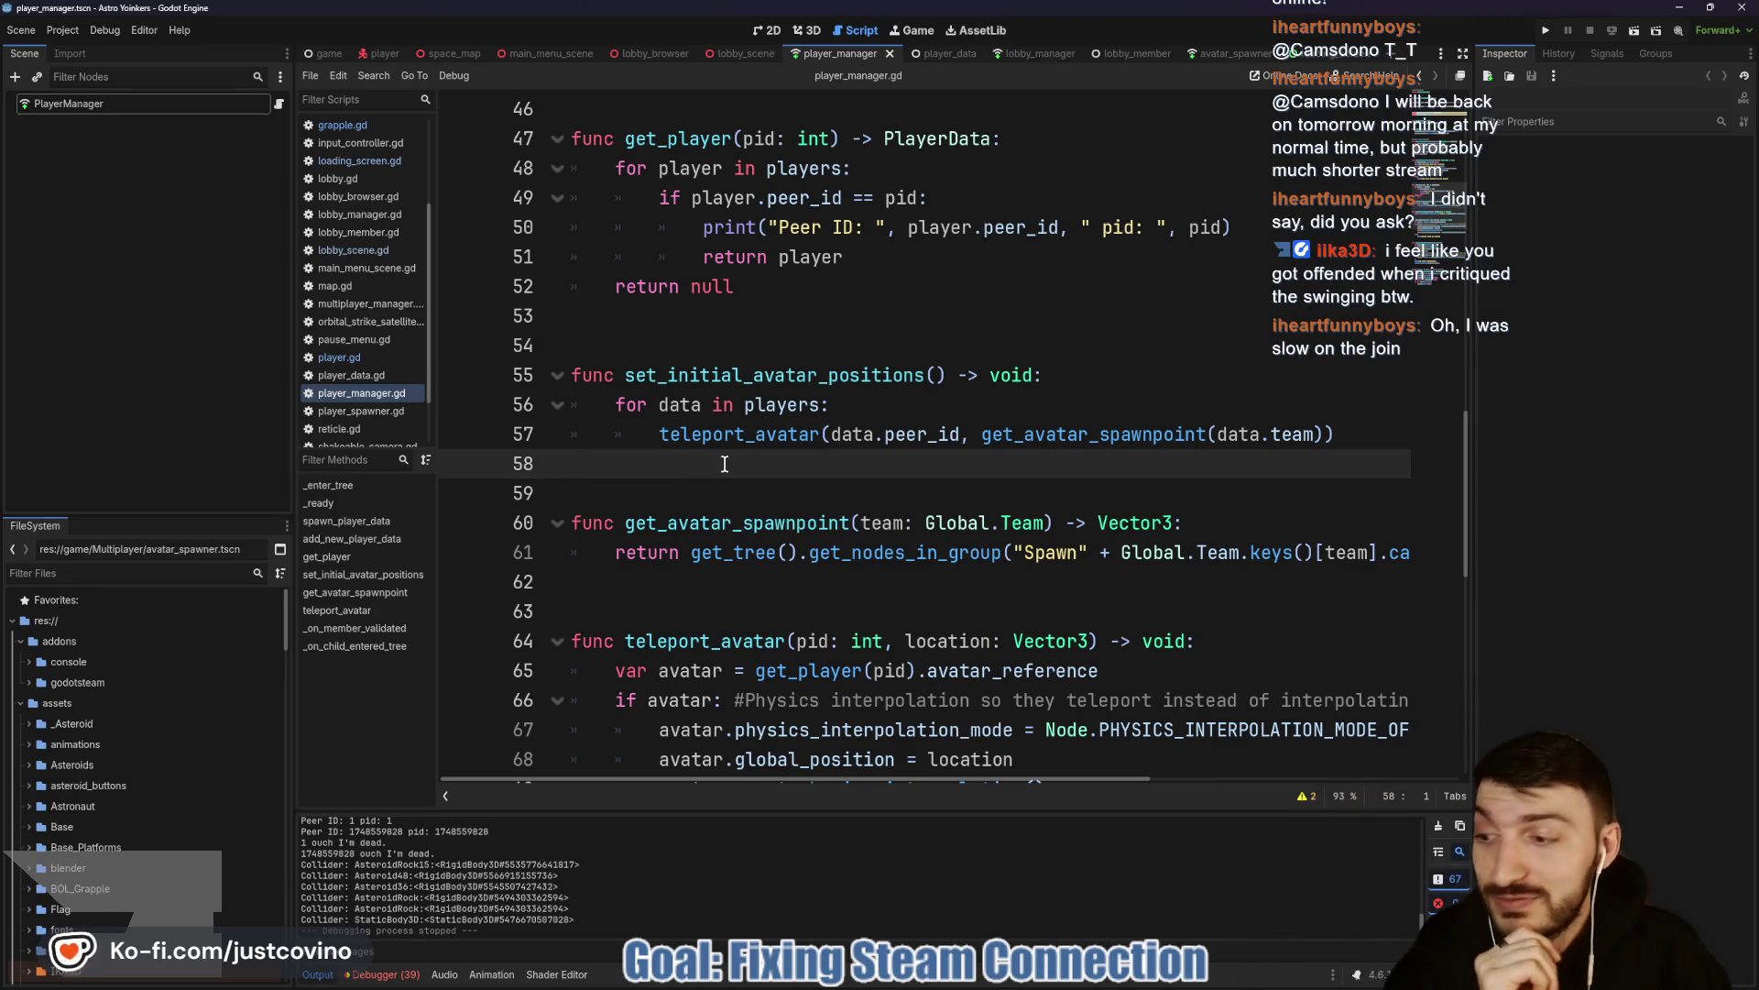
left_click(839, 484)
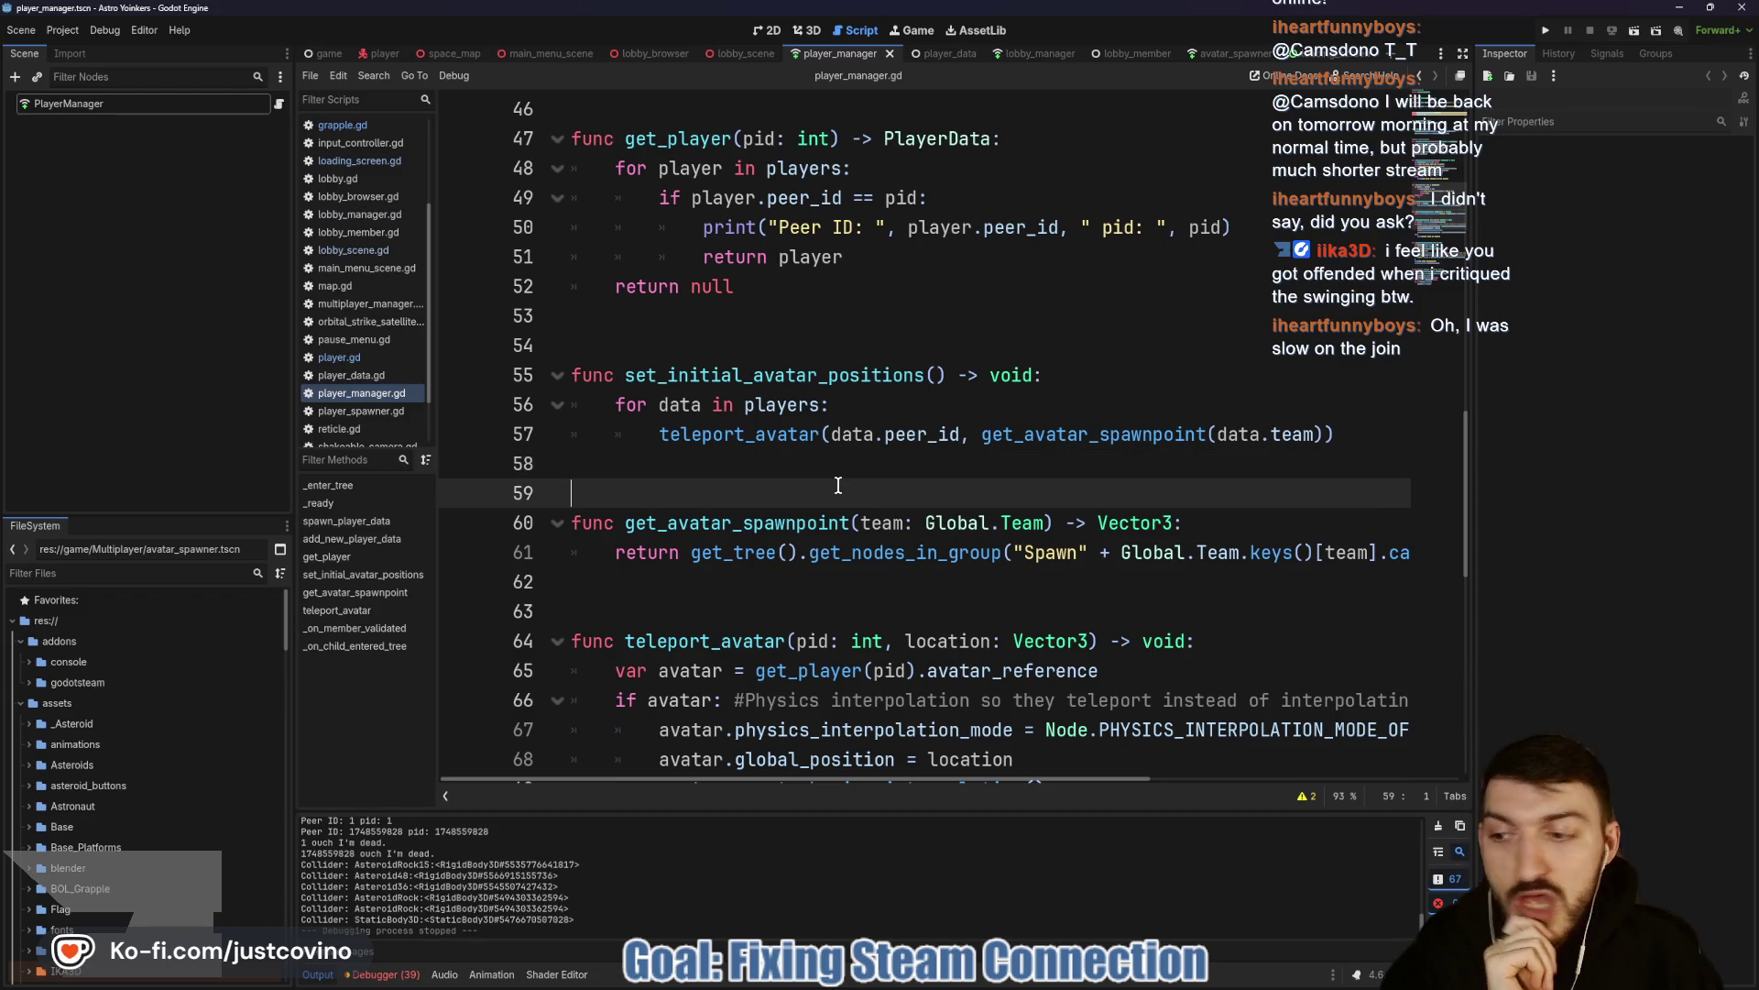
scroll(827, 460, "down", 2)
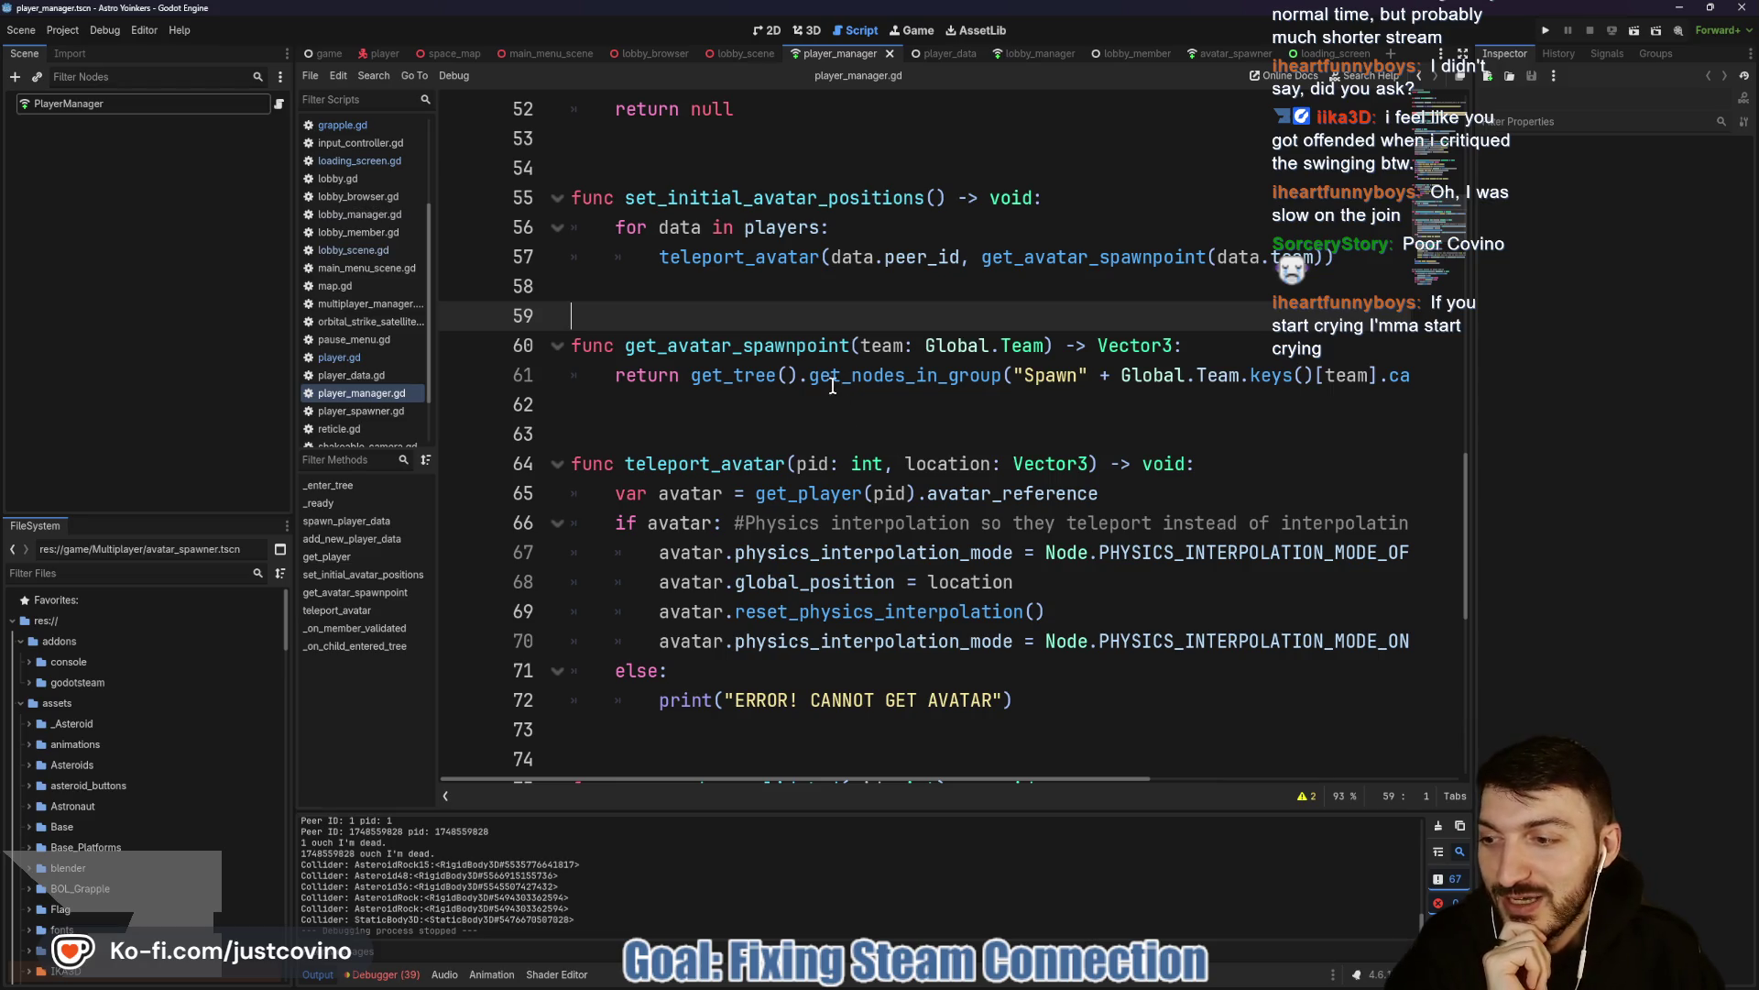
scroll(834, 385, "up", 2)
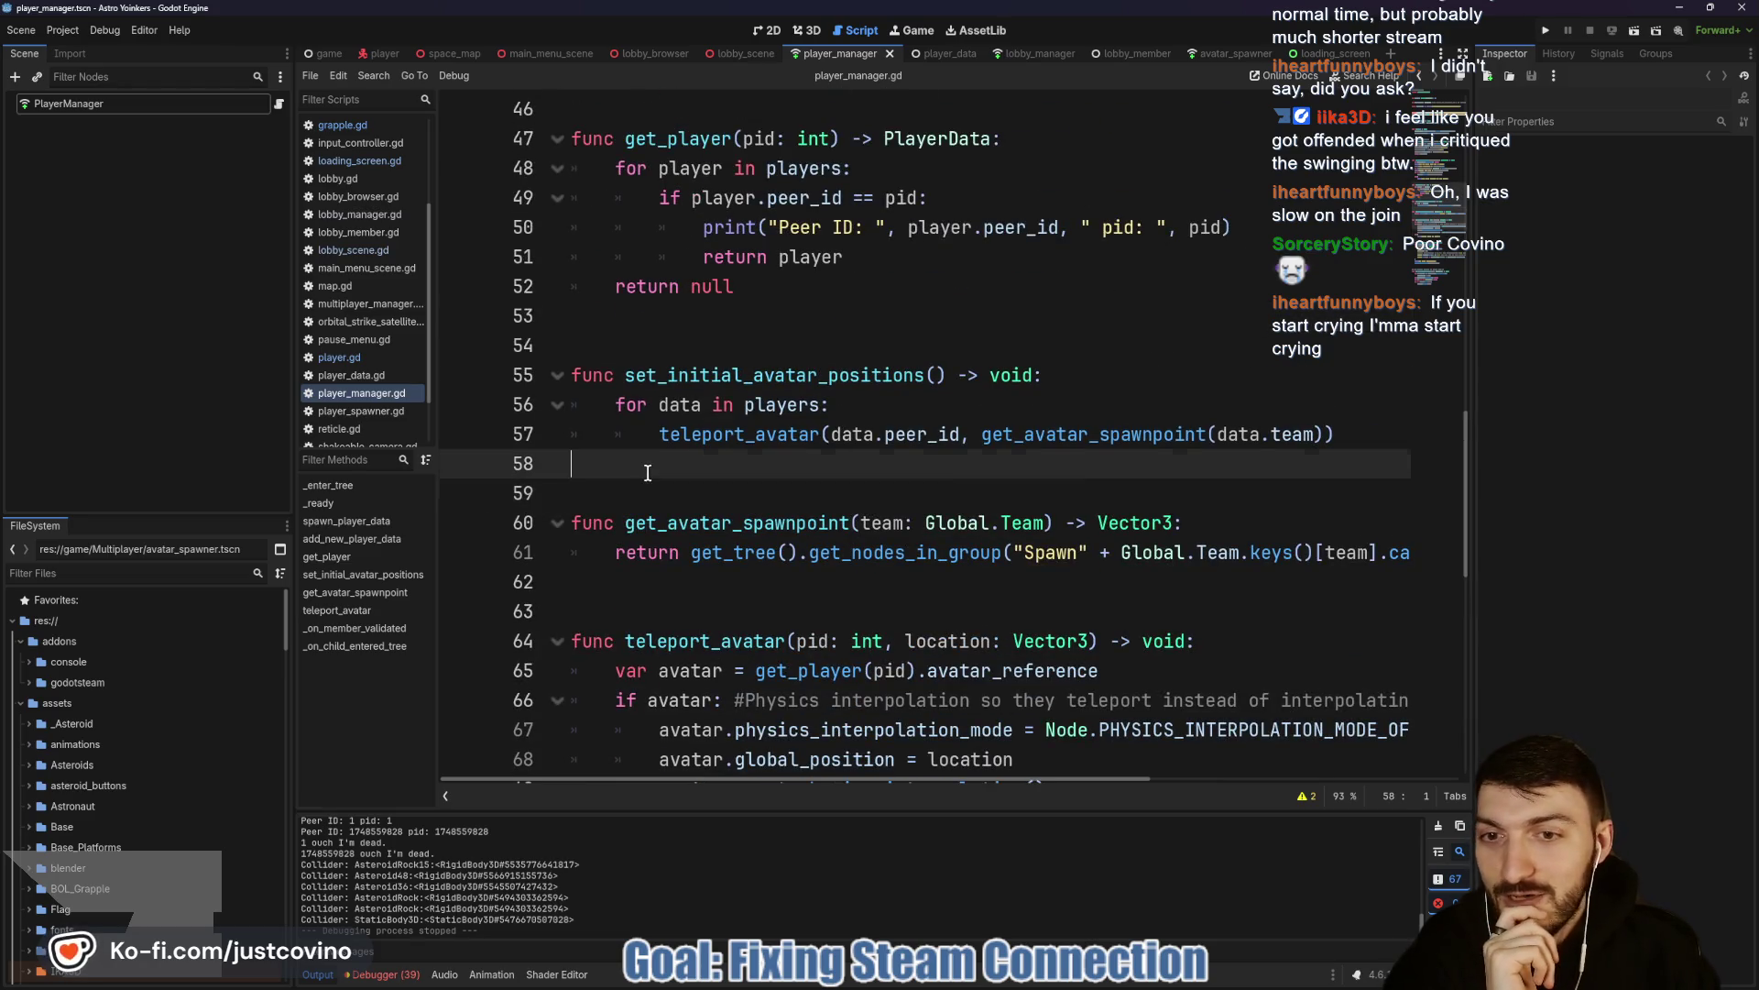
left_click(674, 319)
key("ctrl+s")
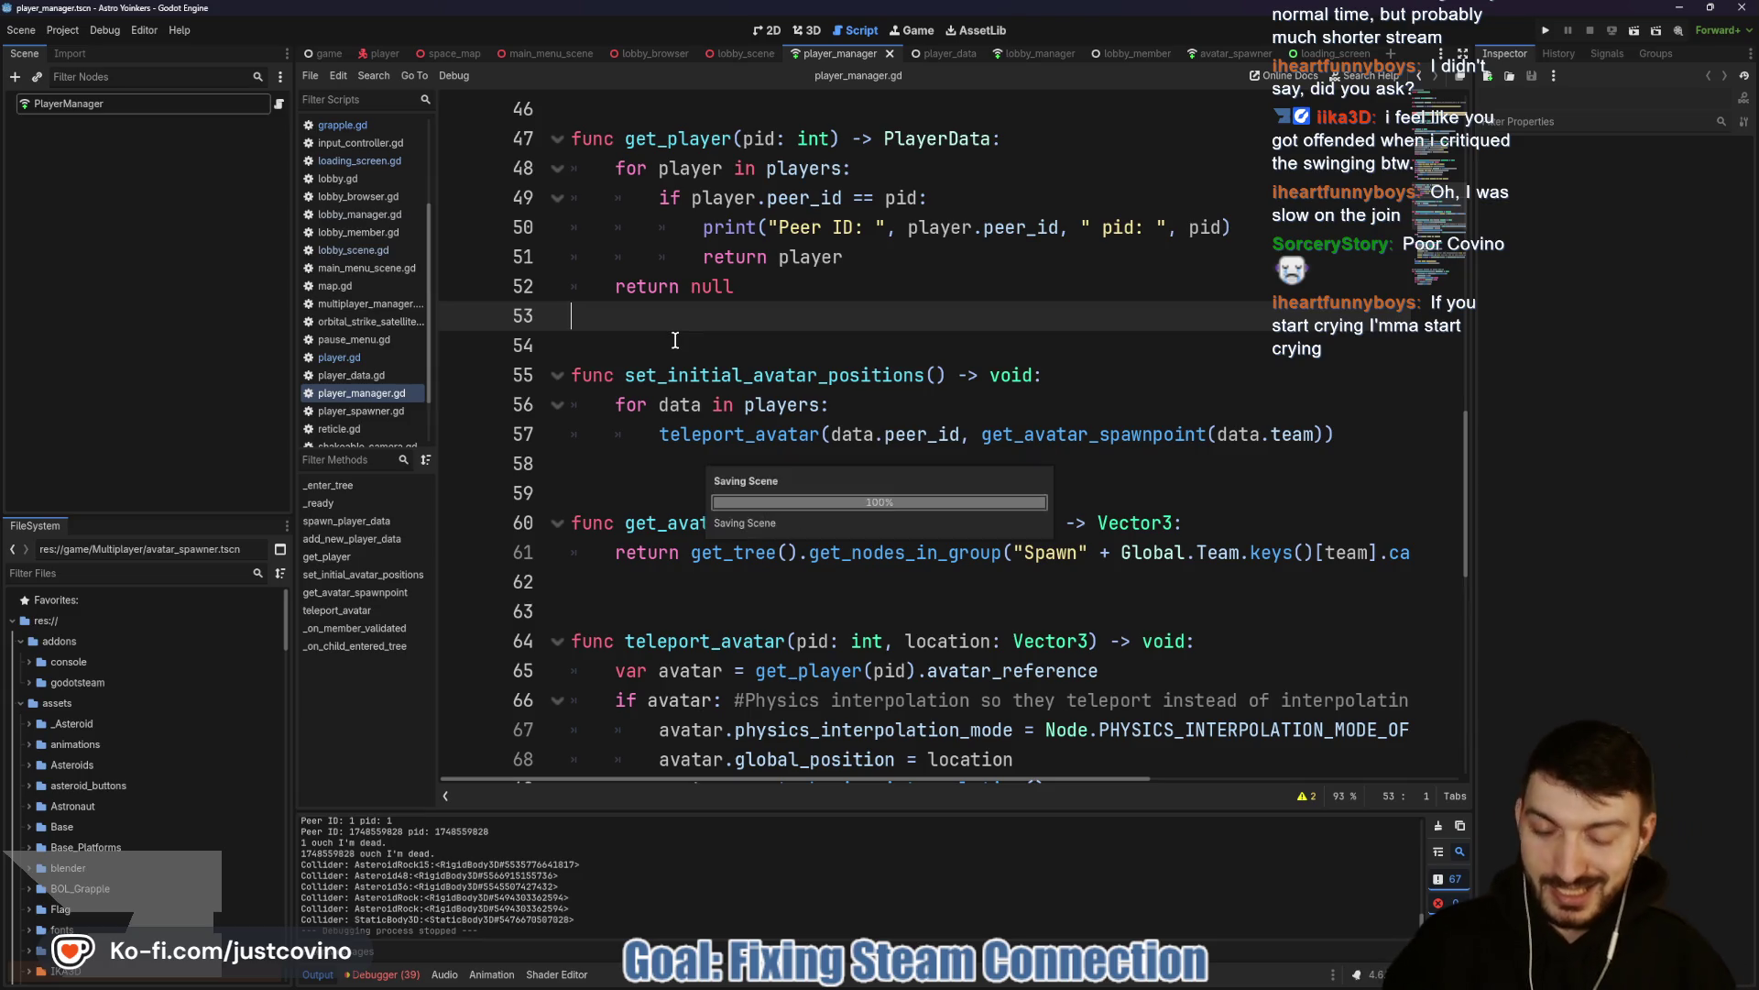
left_click(676, 340)
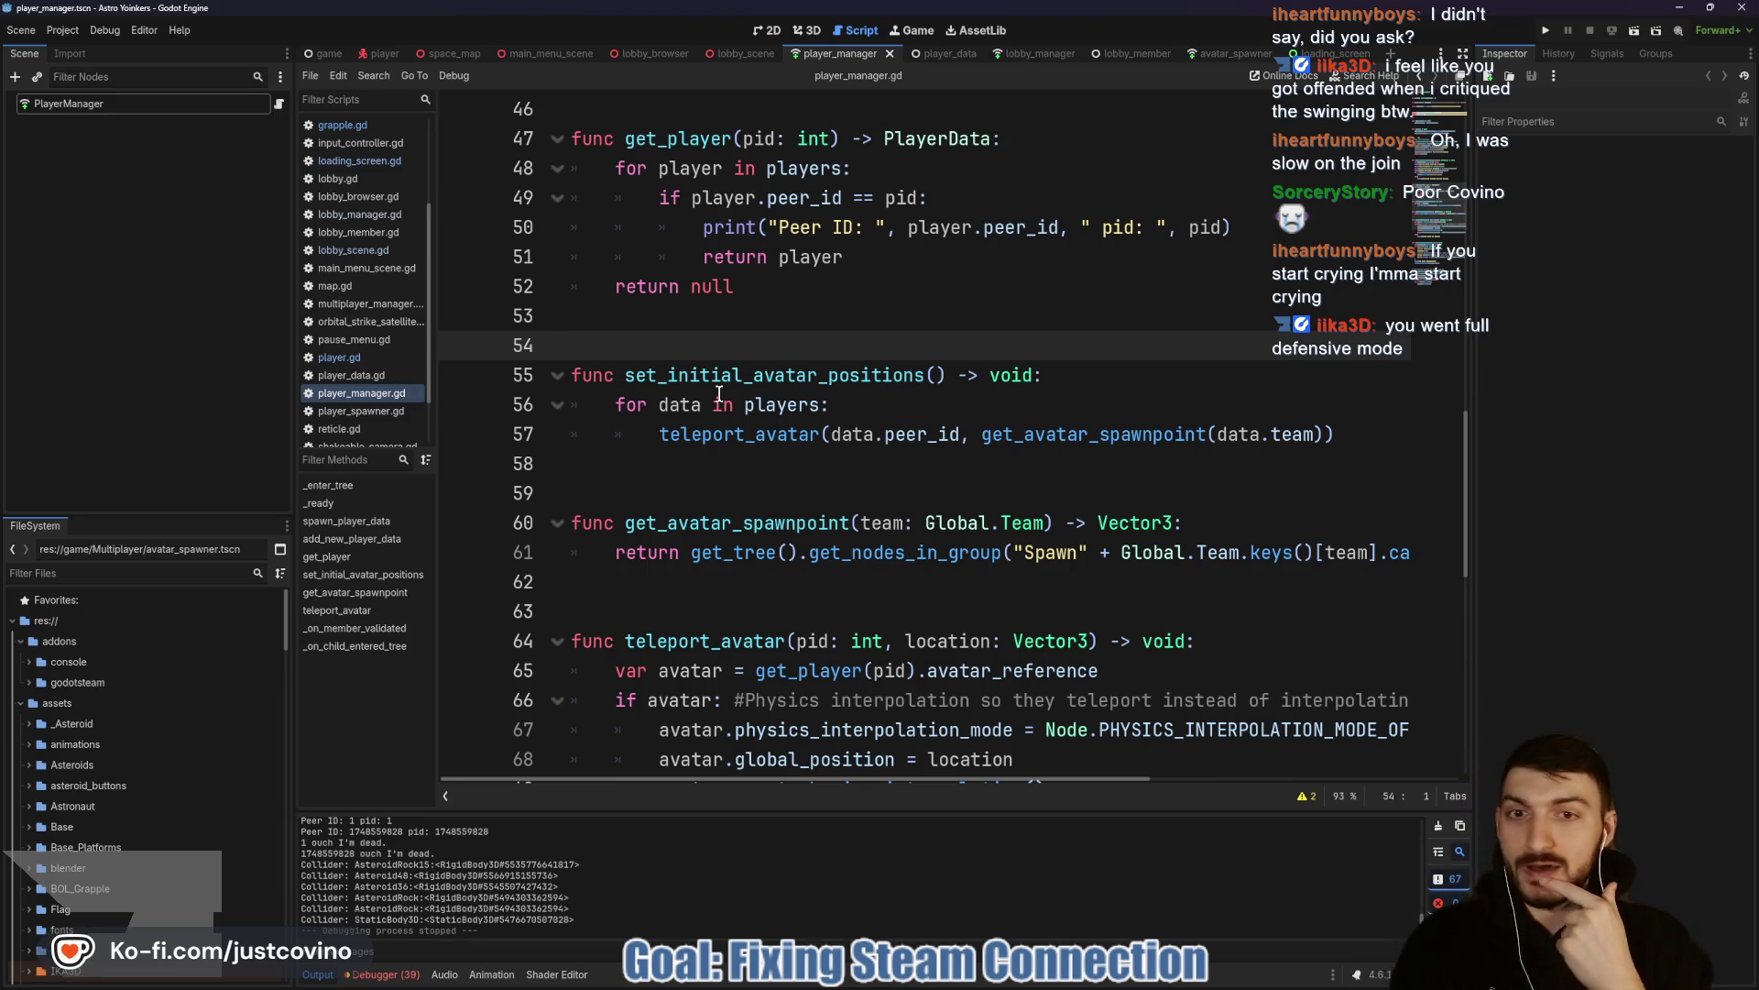
left_click(689, 327)
Scroll up through player_manager.gd toward the top of the script.
scroll(688, 339, "up", 3)
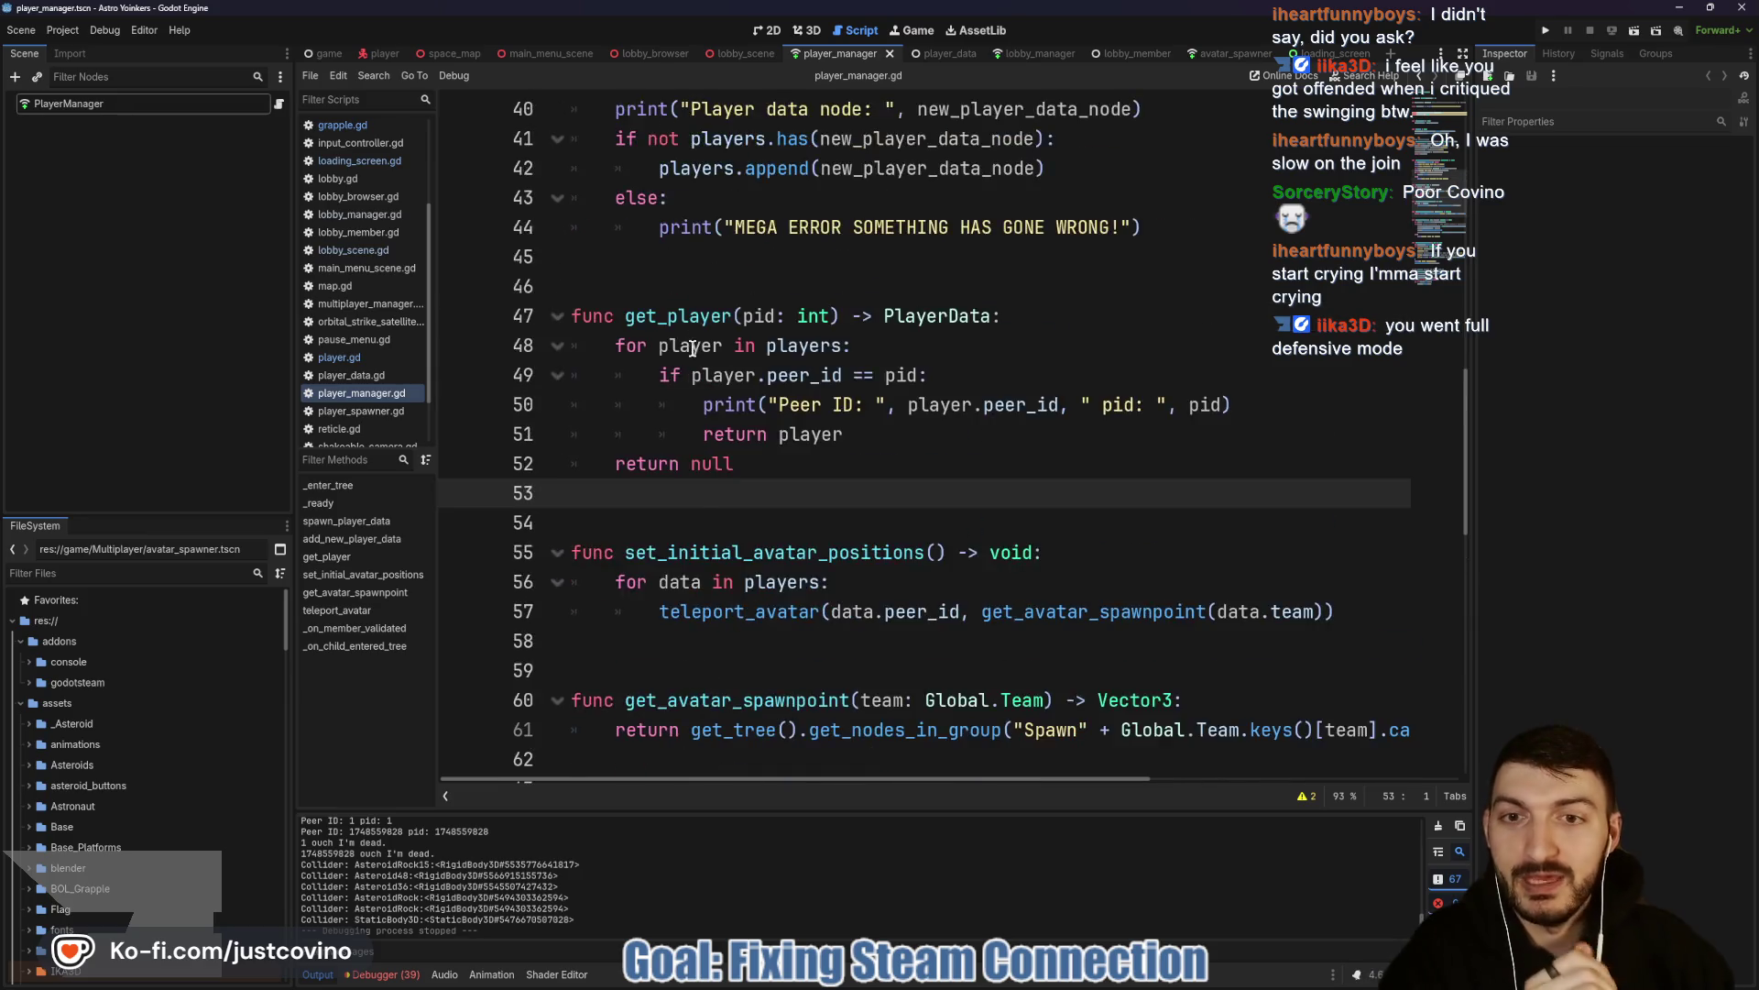
left_click(678, 350)
scroll(678, 394, "up", 4)
left_click(660, 371)
left_click(654, 348)
scroll(655, 348, "up", 5)
left_click(650, 519)
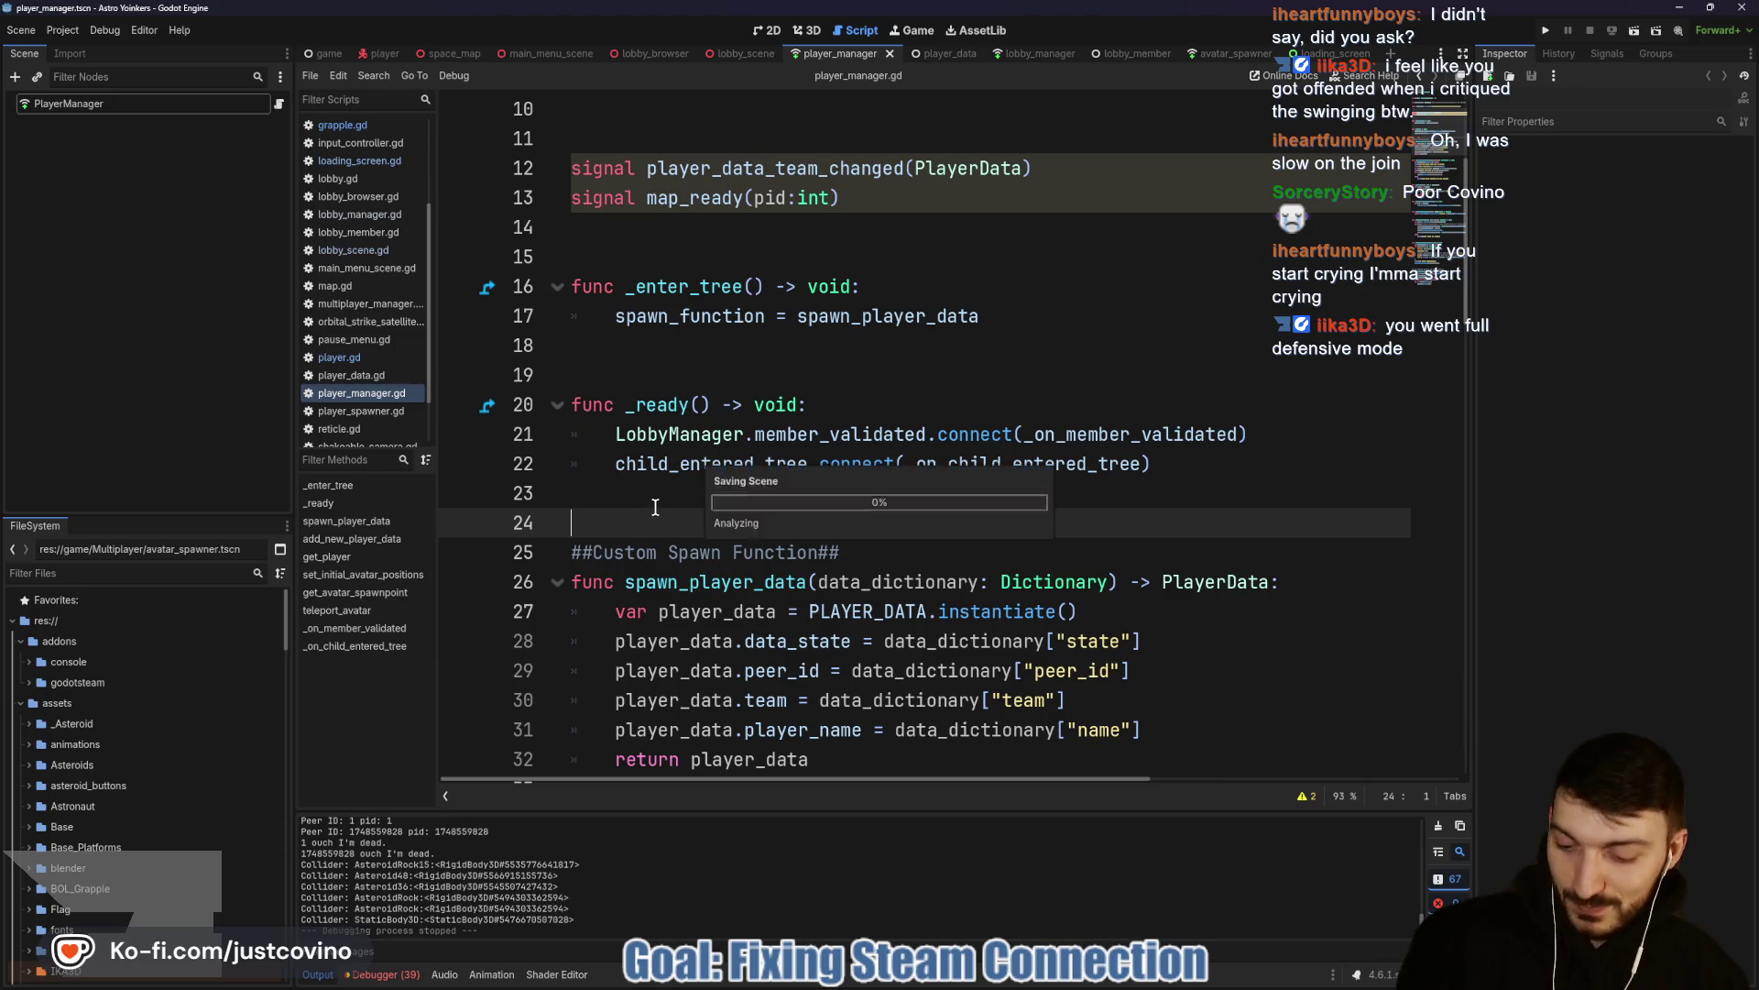
scroll(706, 404, "up", 3)
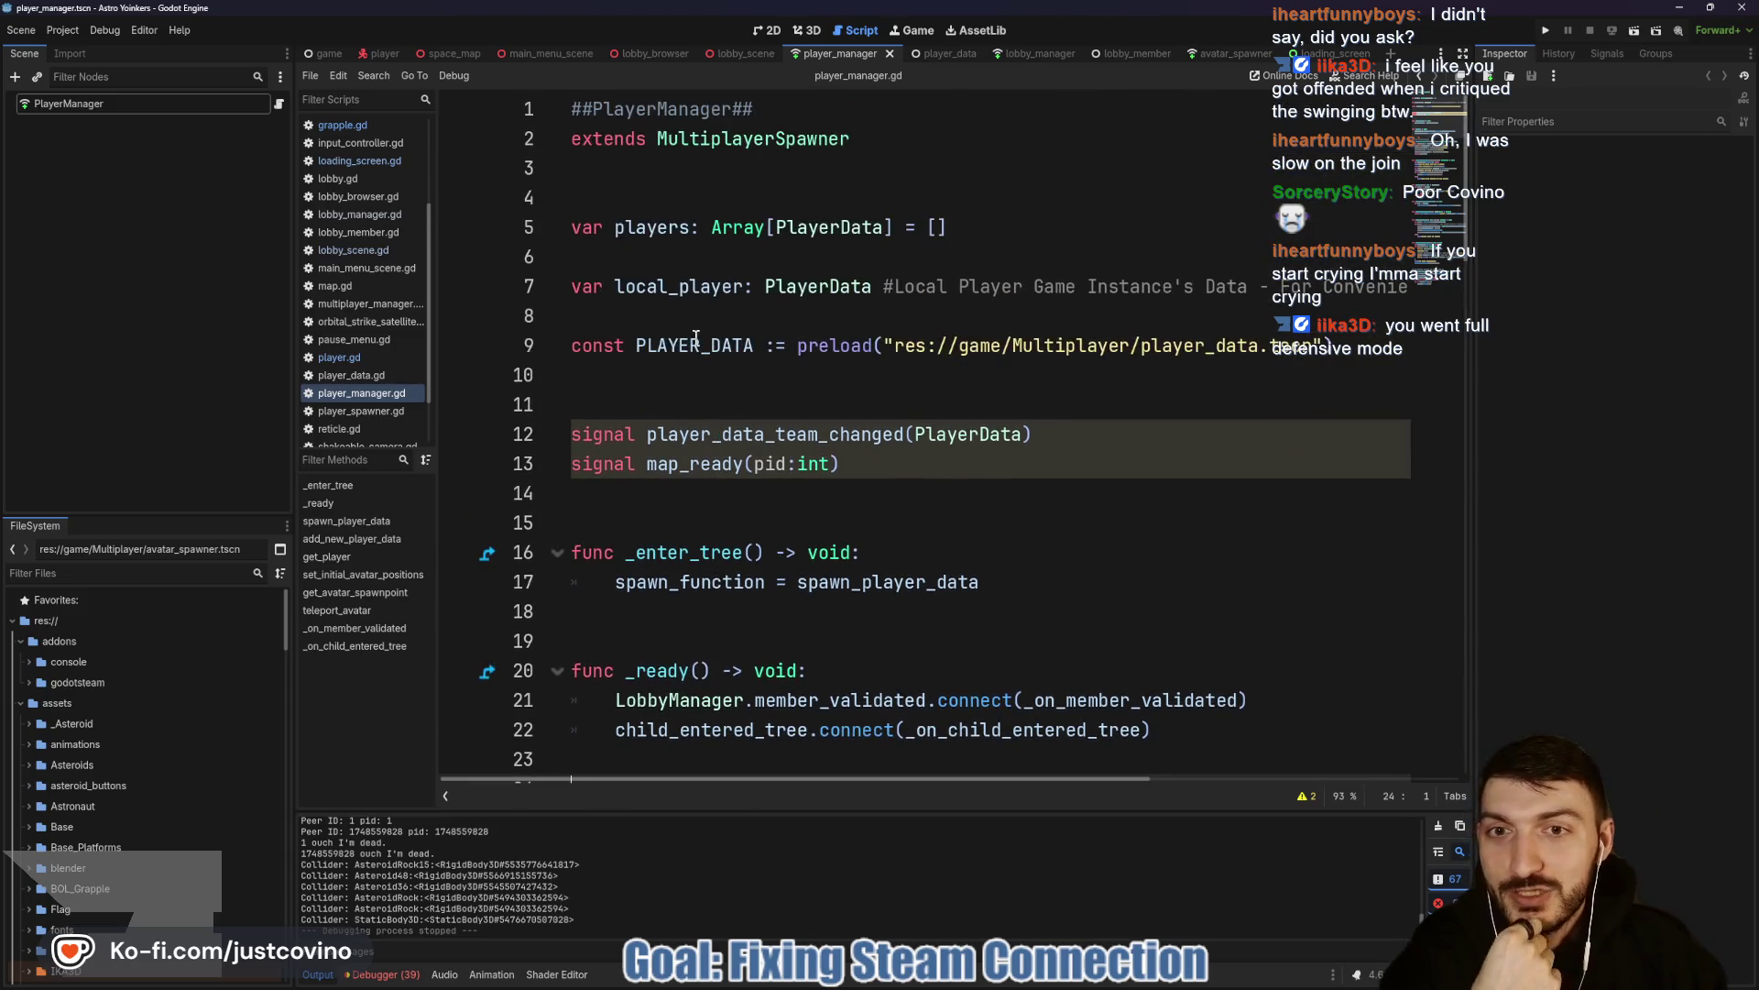
Annotate the preload/signal lines, PlayerData argument and _ready signal connections, then clear the drawings.
mouse_move(430, 325)
left_mouse_down()
mouse_move(381, 440)
mouse_move(408, 323)
left_mouse_up()
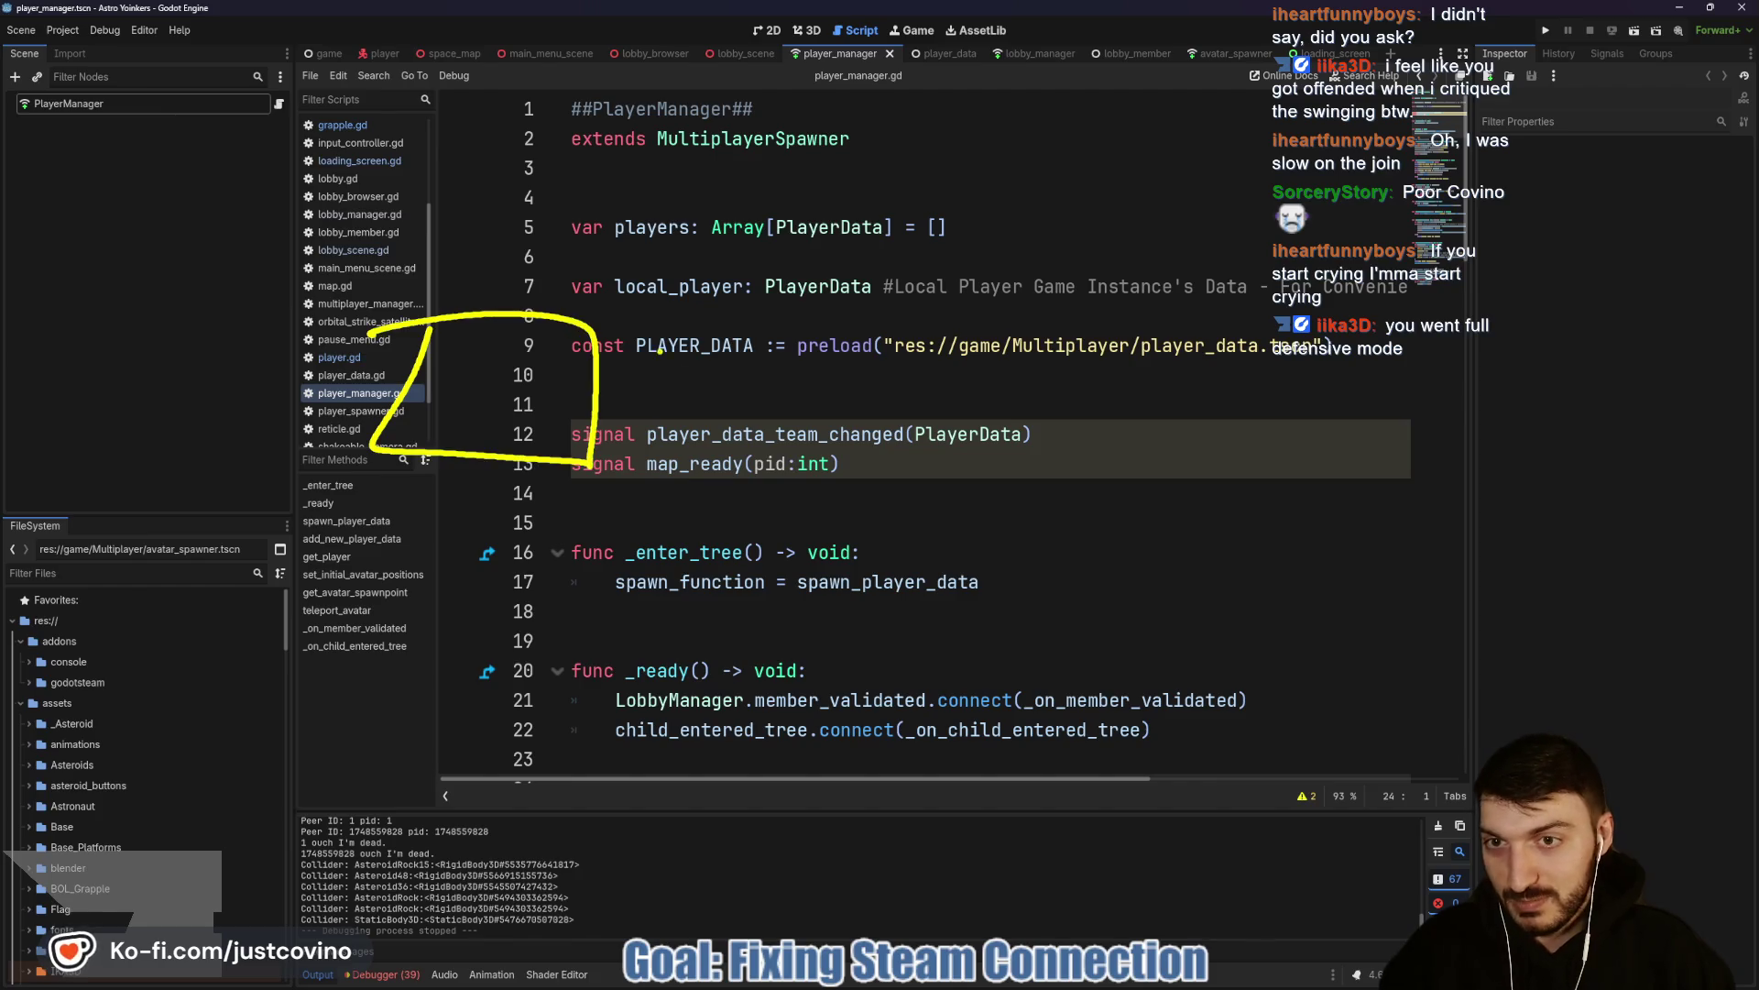
left_click_drag(1013, 322, 1122, 310)
left_click_drag(492, 298, 1077, 305)
left_click_drag(1059, 243, 1081, 307)
left_click_drag(978, 297, 1081, 307)
mouse_move(639, 581)
left_mouse_down()
mouse_move(907, 642)
mouse_move(740, 536)
left_mouse_up()
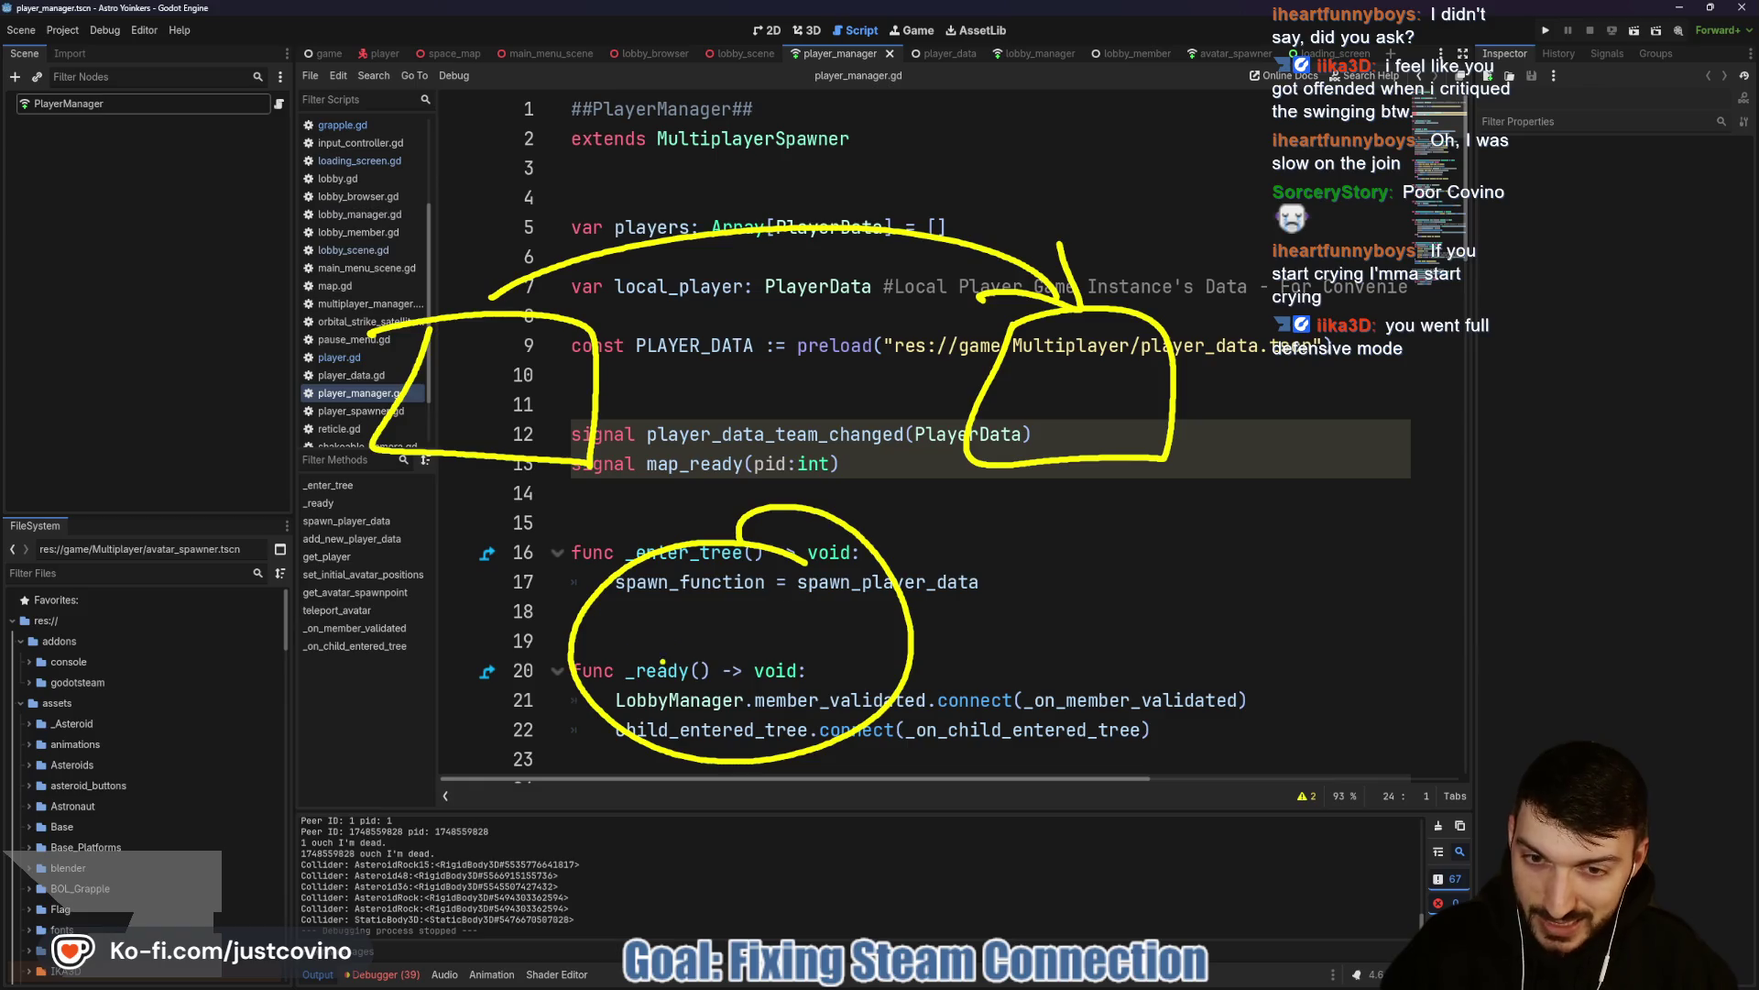
left_click_drag(715, 641, 772, 651)
left_click_drag(641, 575, 701, 633)
mouse_move(843, 564)
left_mouse_down()
mouse_move(792, 642)
mouse_move(871, 738)
left_mouse_up()
key("Escape")
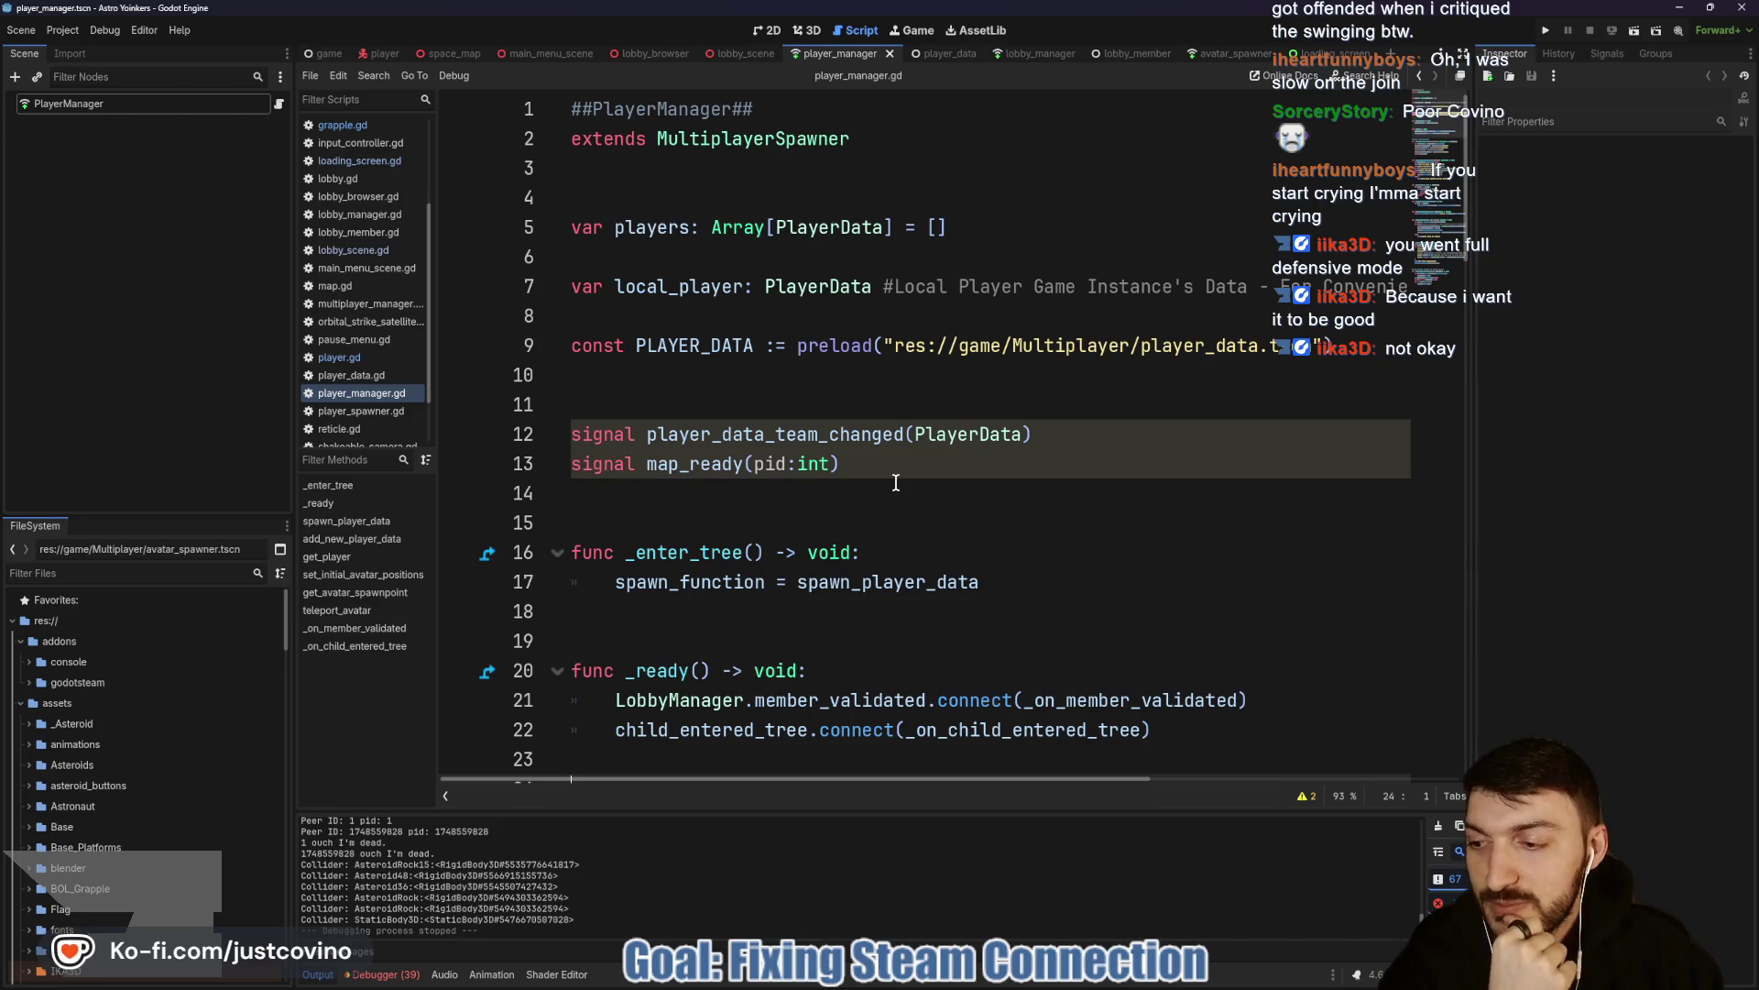
Scroll down to get_avatar_spawnpoint, select its name, and switch to the lobby_scene tab.
scroll(896, 483, "down", 3)
left_click(745, 506)
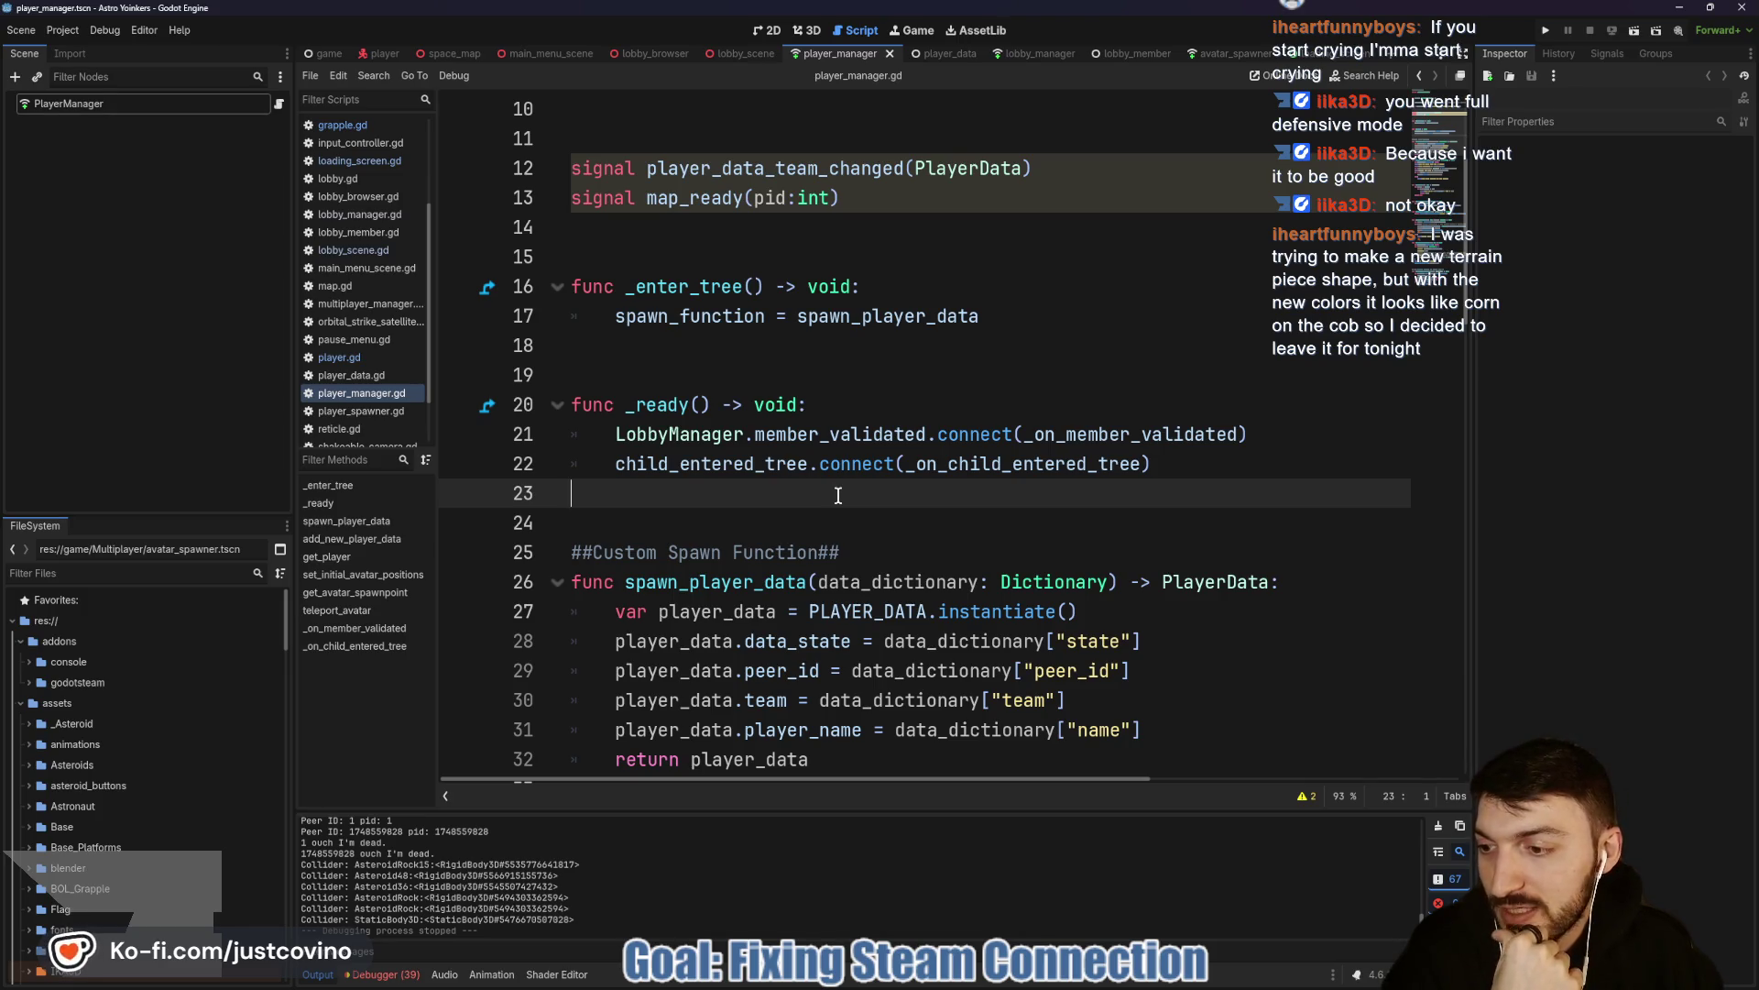
scroll(838, 495, "down", 1)
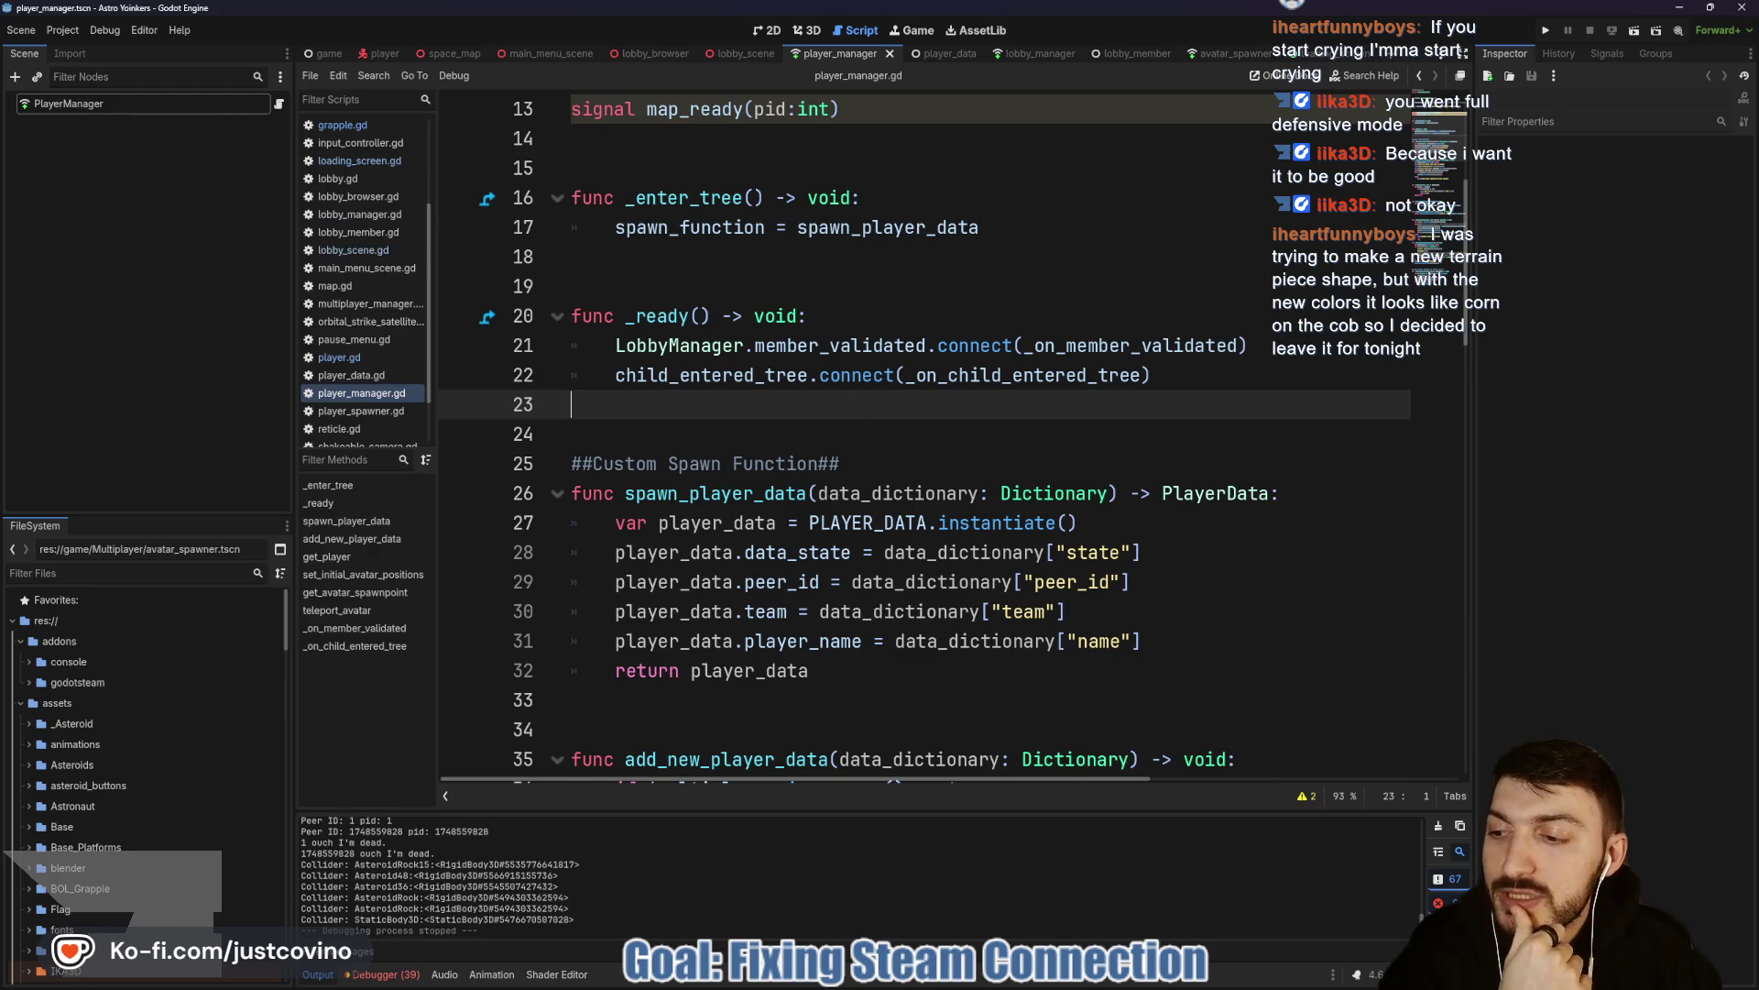
scroll(767, 441, "down", 3)
left_click(767, 441)
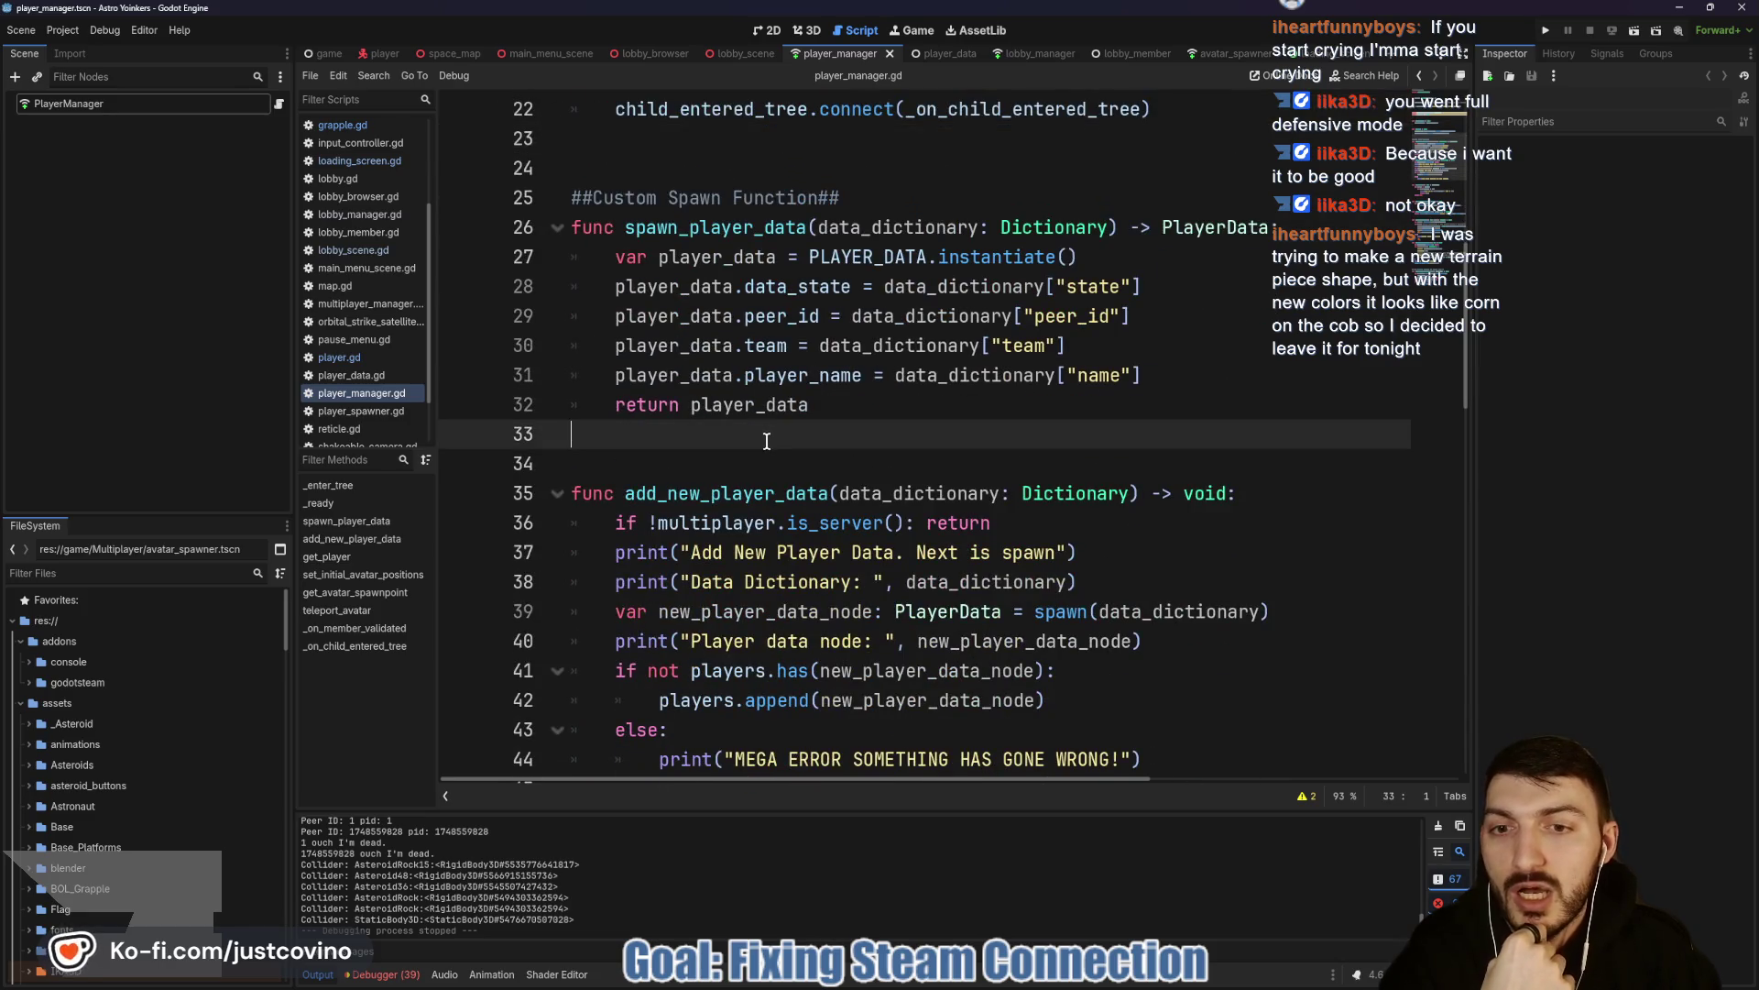
scroll(767, 441, "down", 4)
scroll(763, 452, "down", 3)
left_click(729, 417)
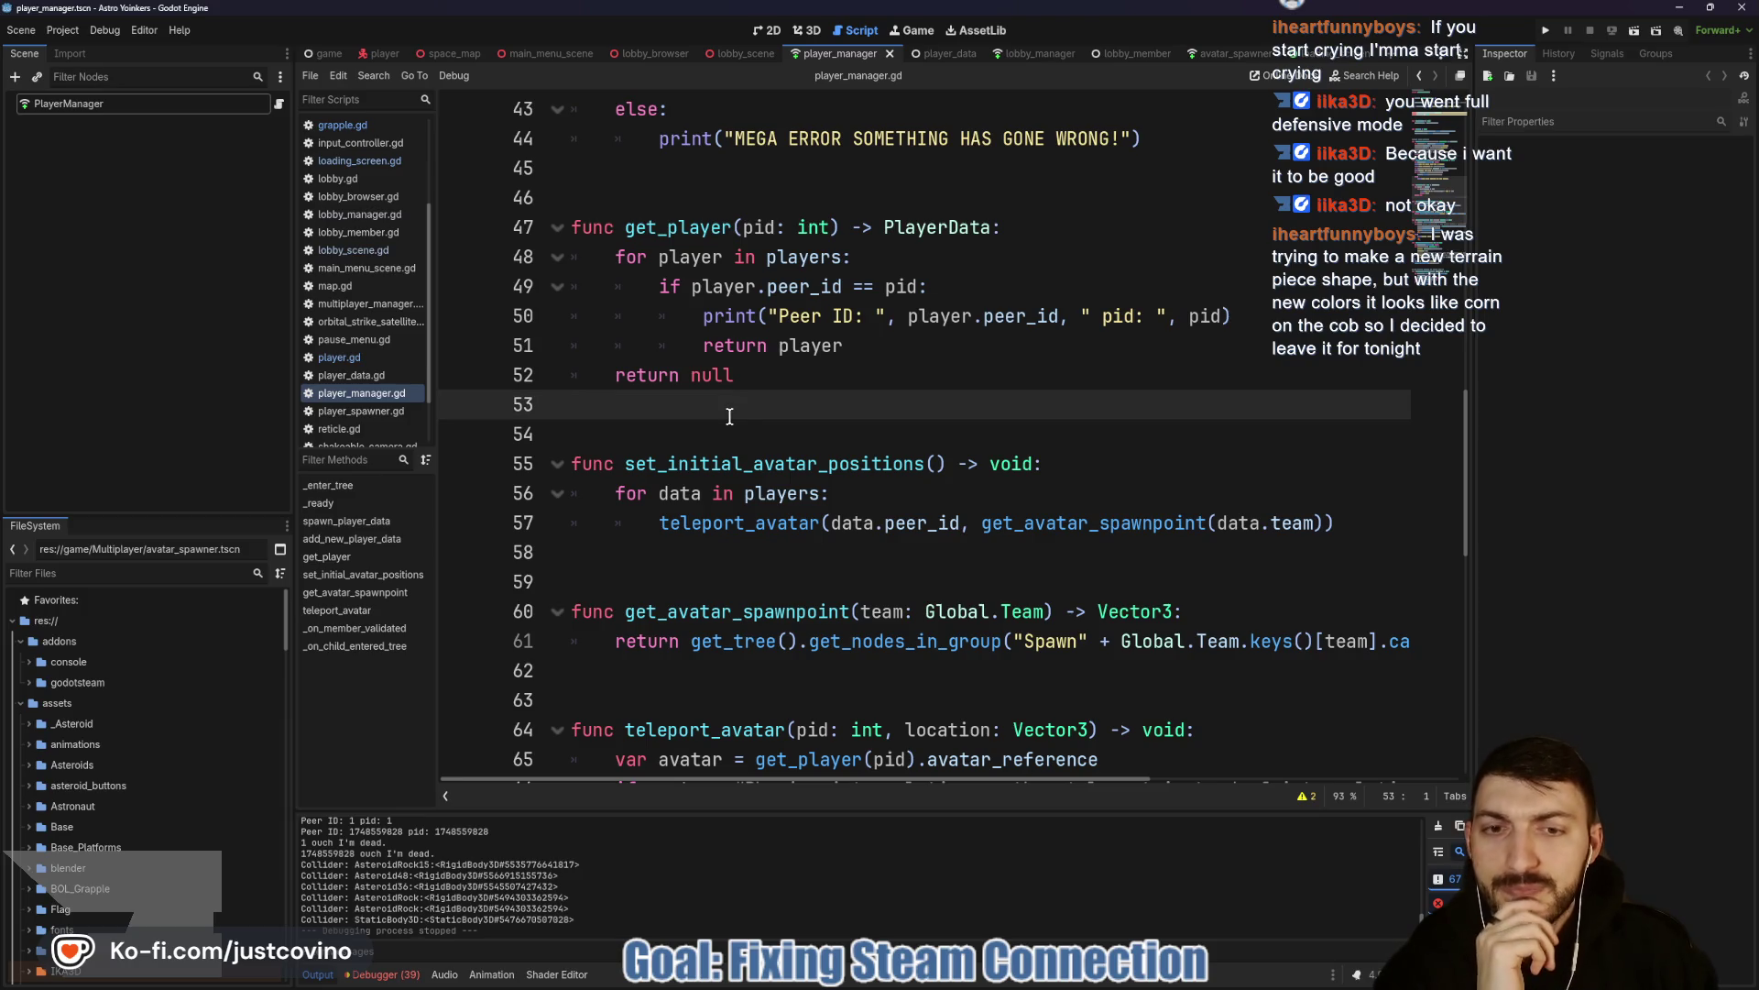
scroll(759, 426, "down", 1)
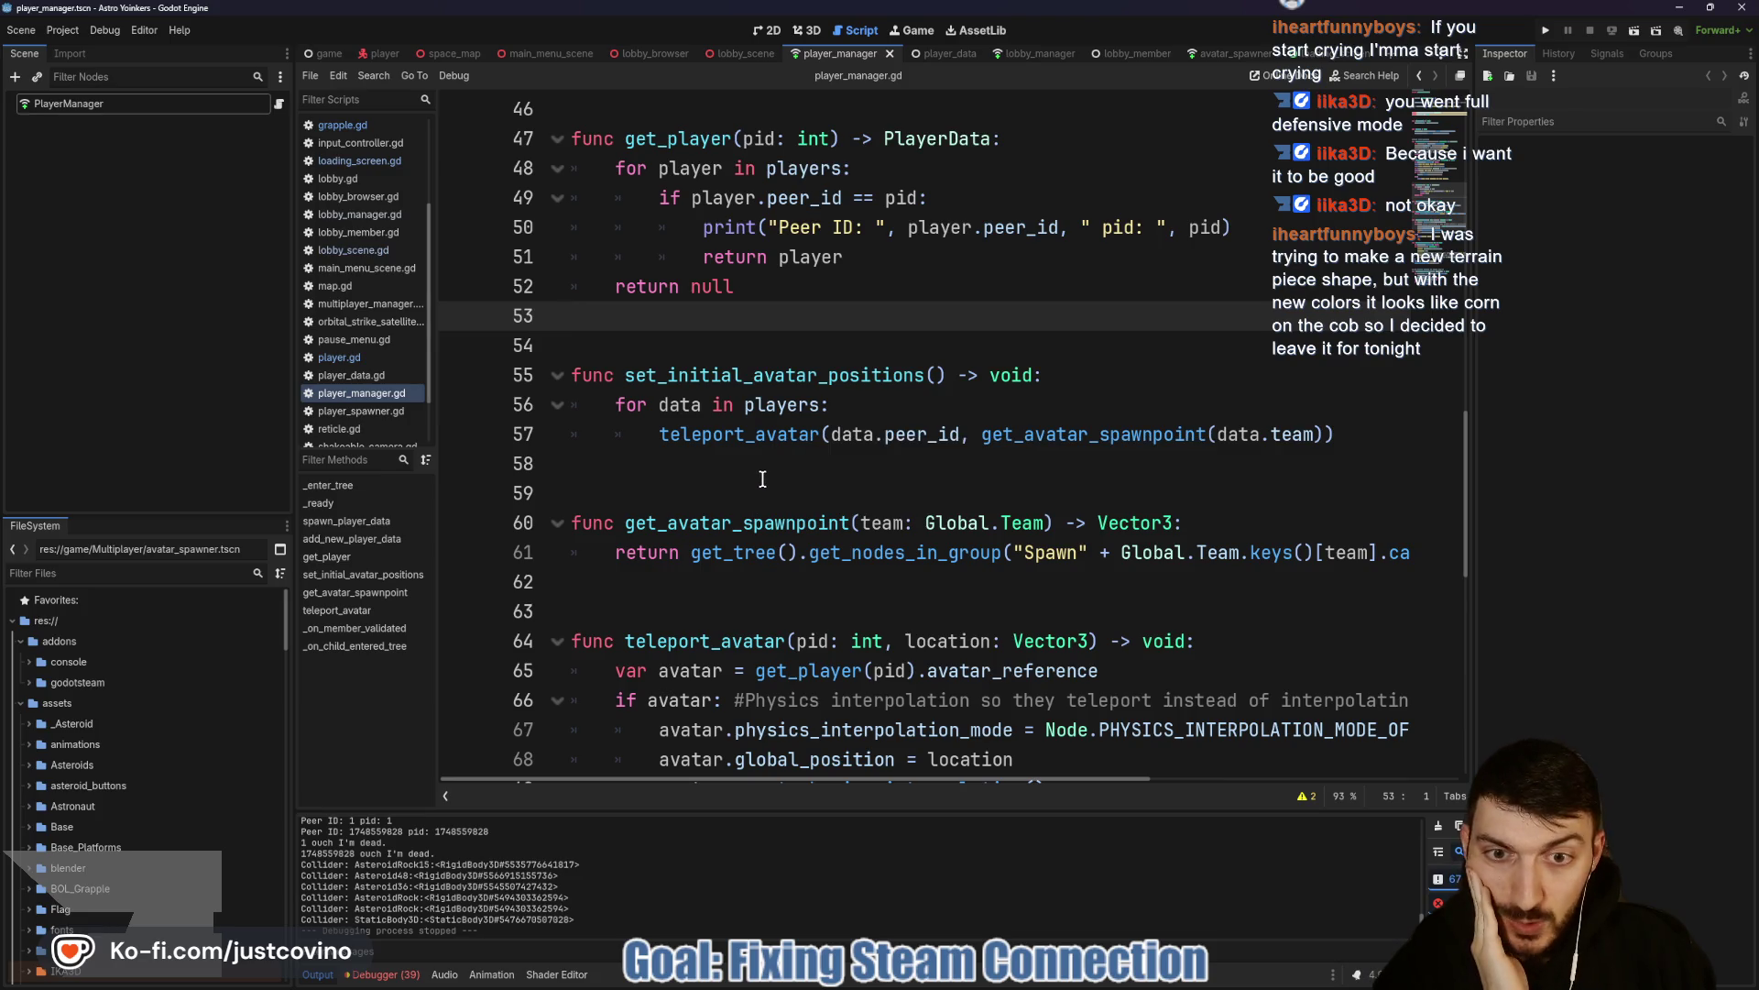
scroll(762, 479, "down", 1)
double_click(759, 434)
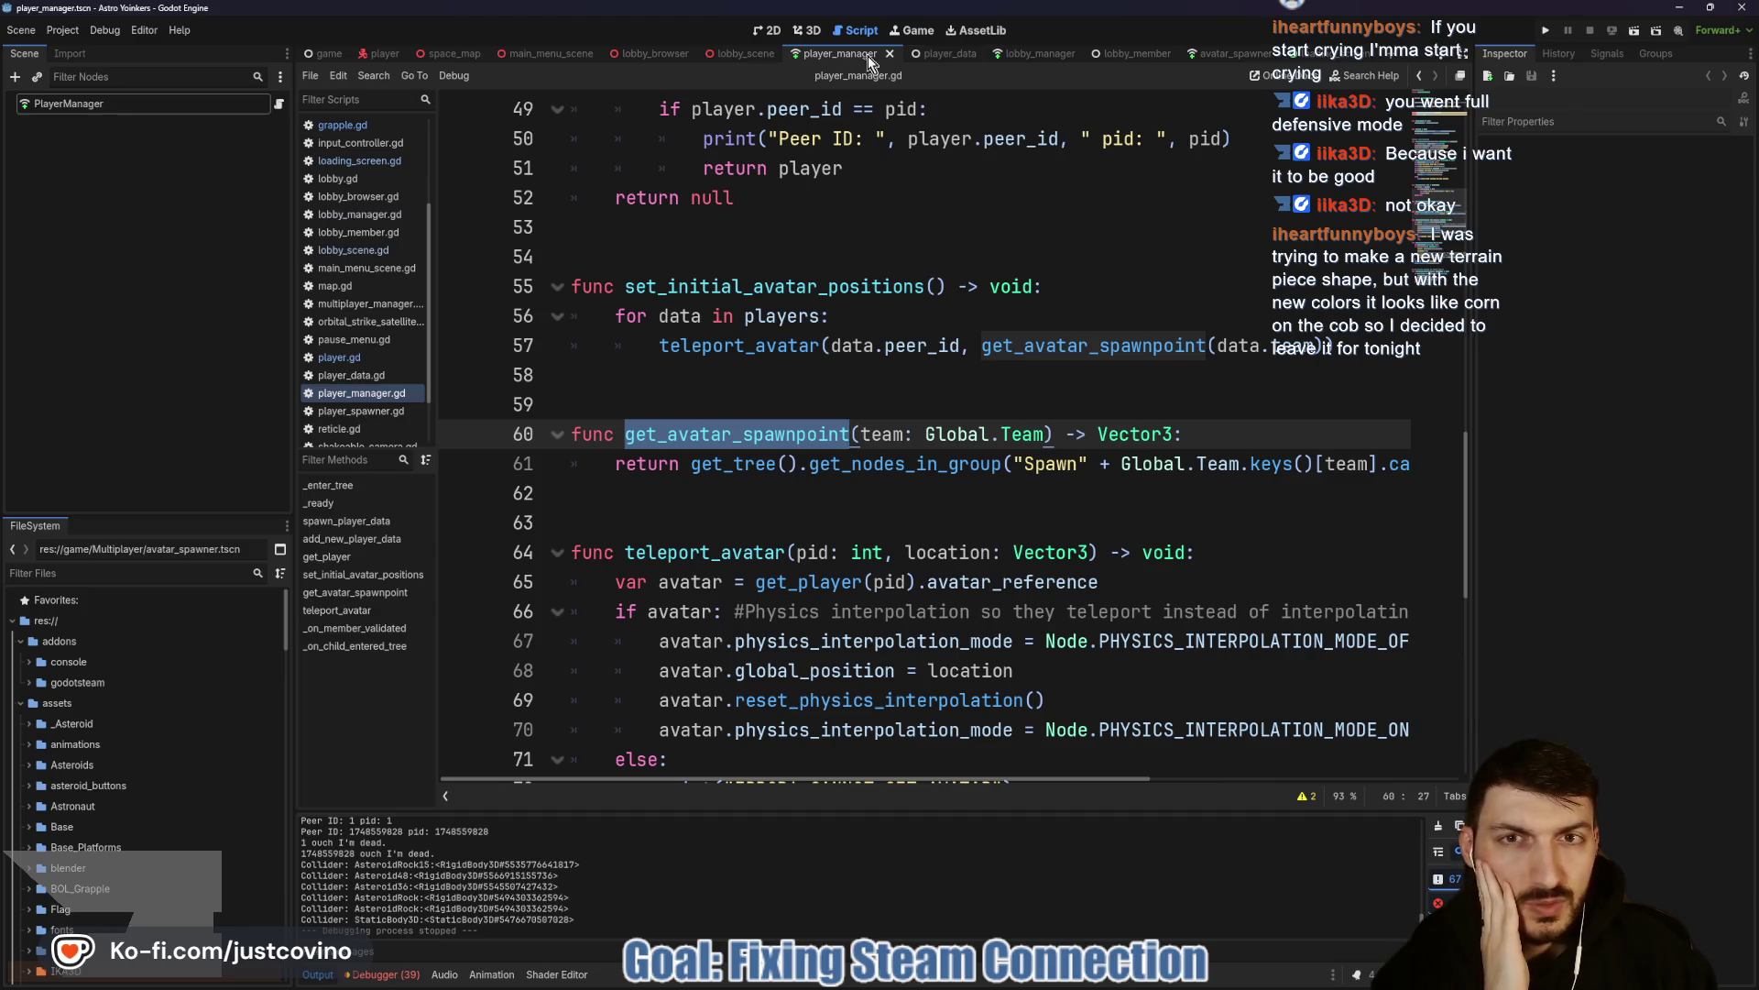
left_click(744, 55)
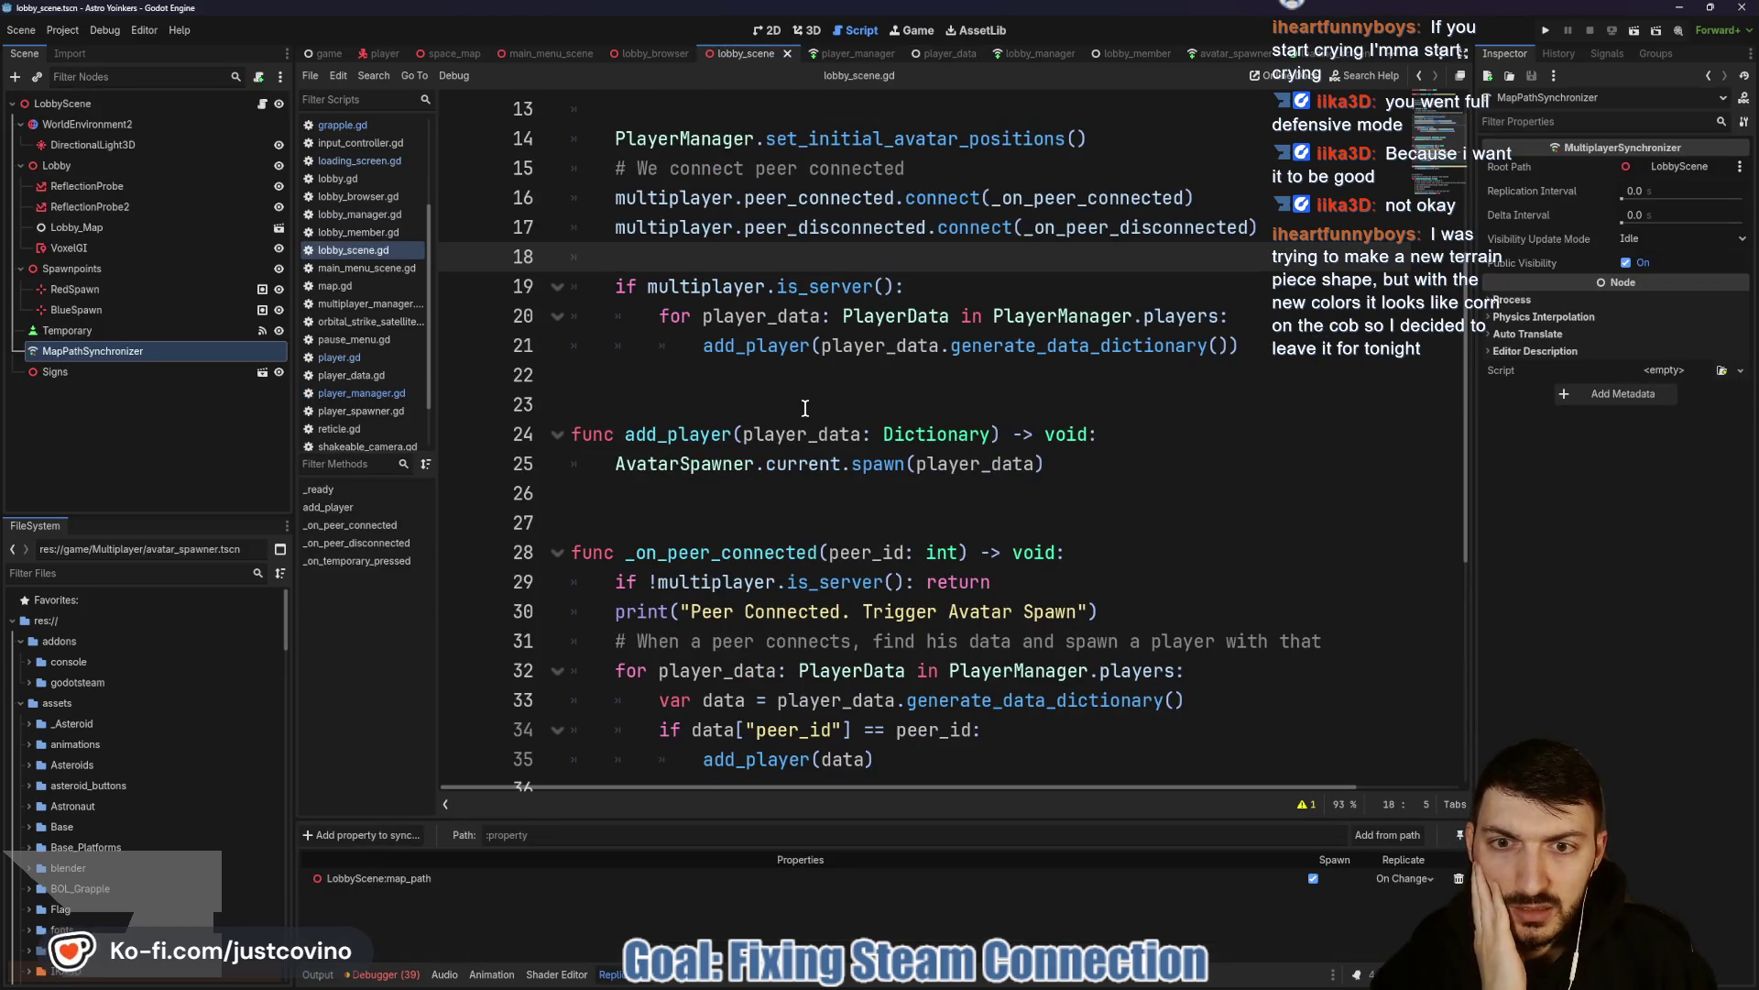
scroll(805, 407, "up", 3)
left_click(669, 405)
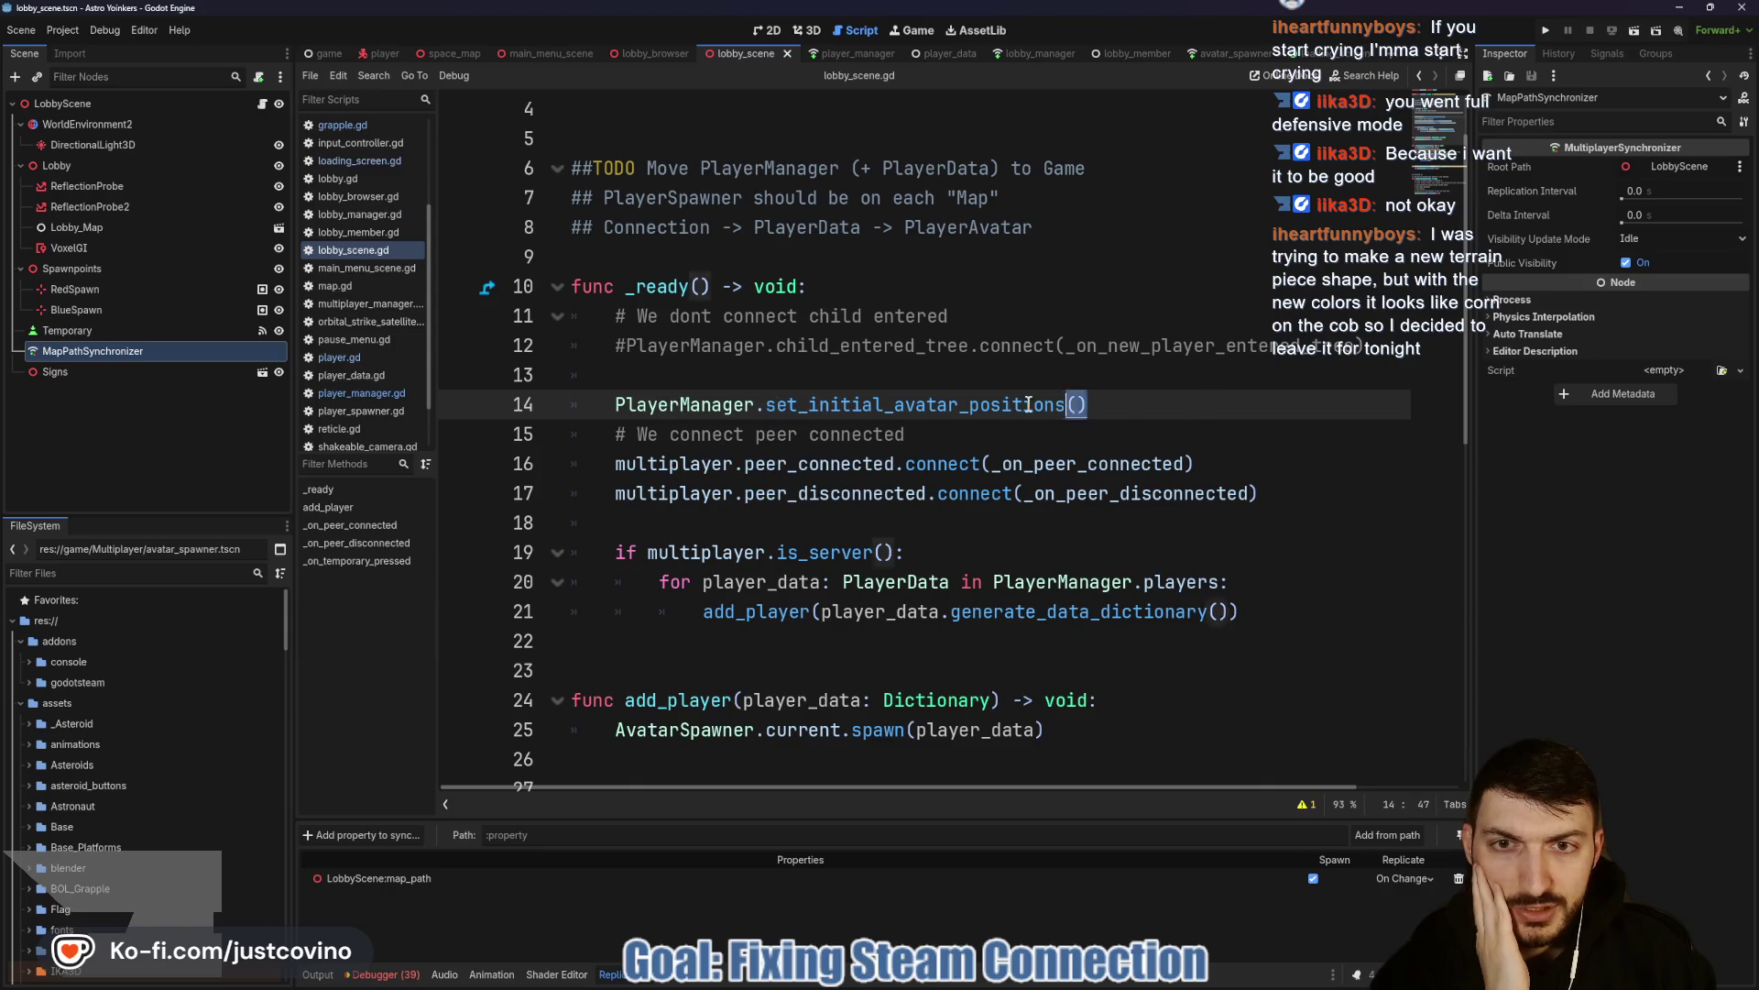
key("shift+Home")
key("shift+Home")
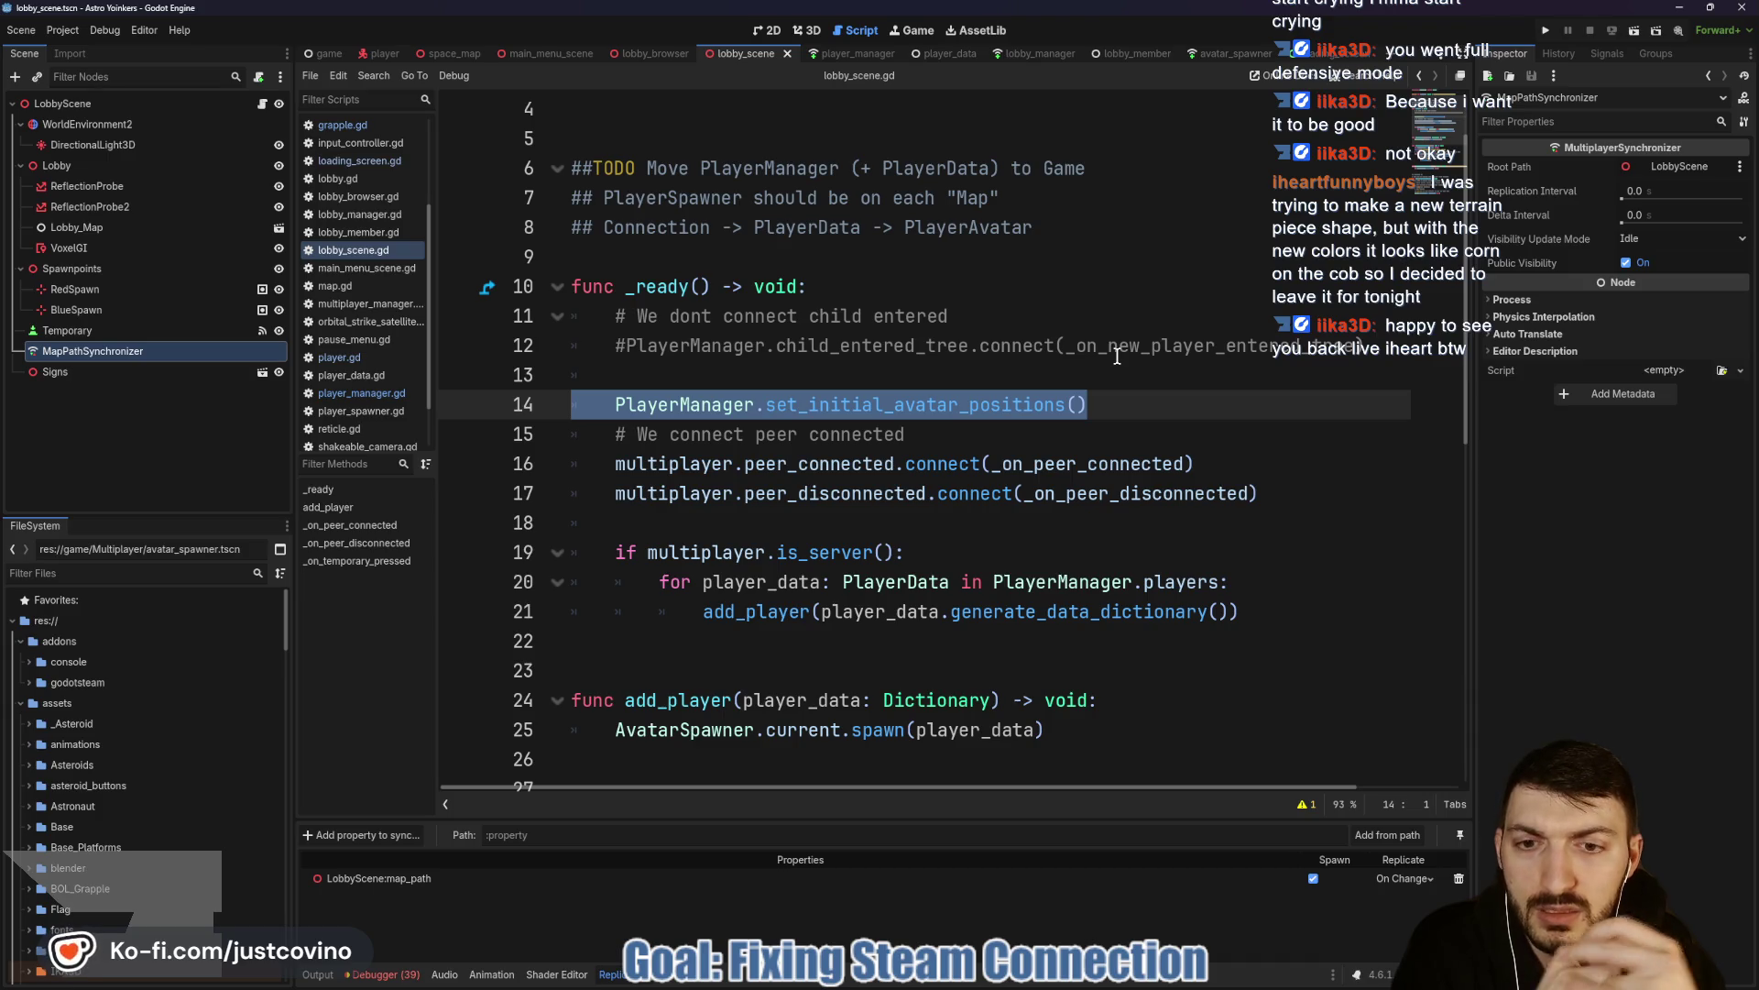
left_click(783, 613)
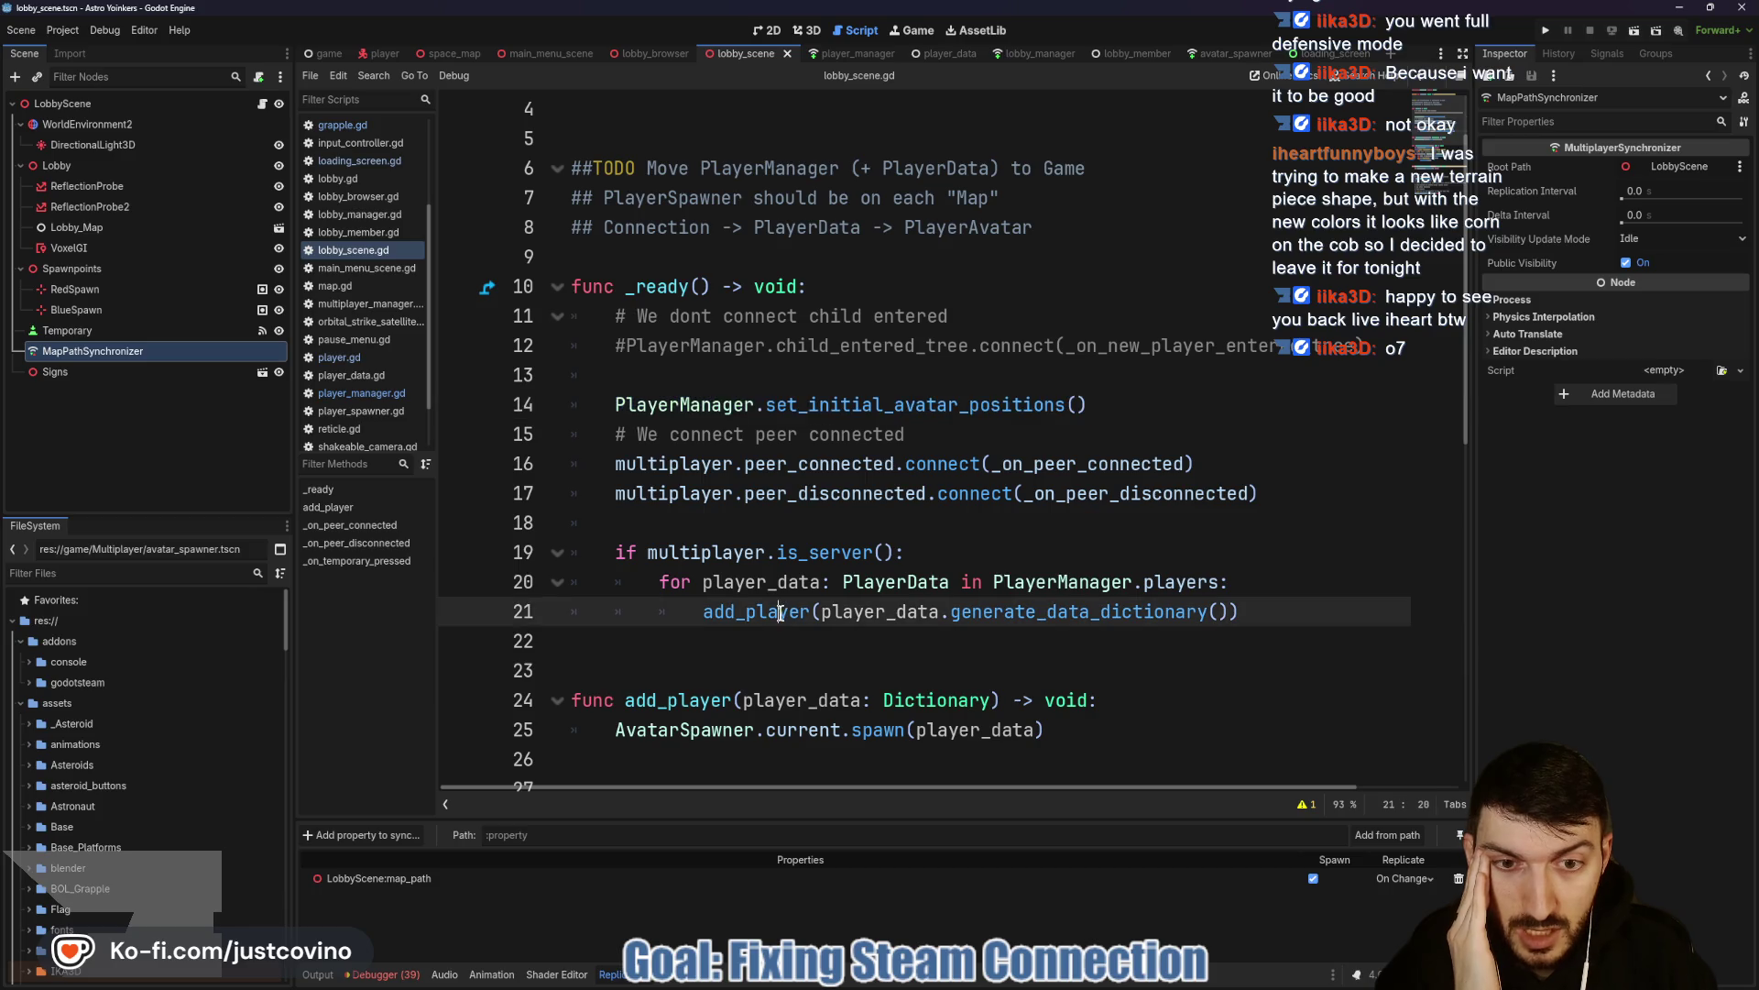
left_click(755, 552)
triple_click(972, 404)
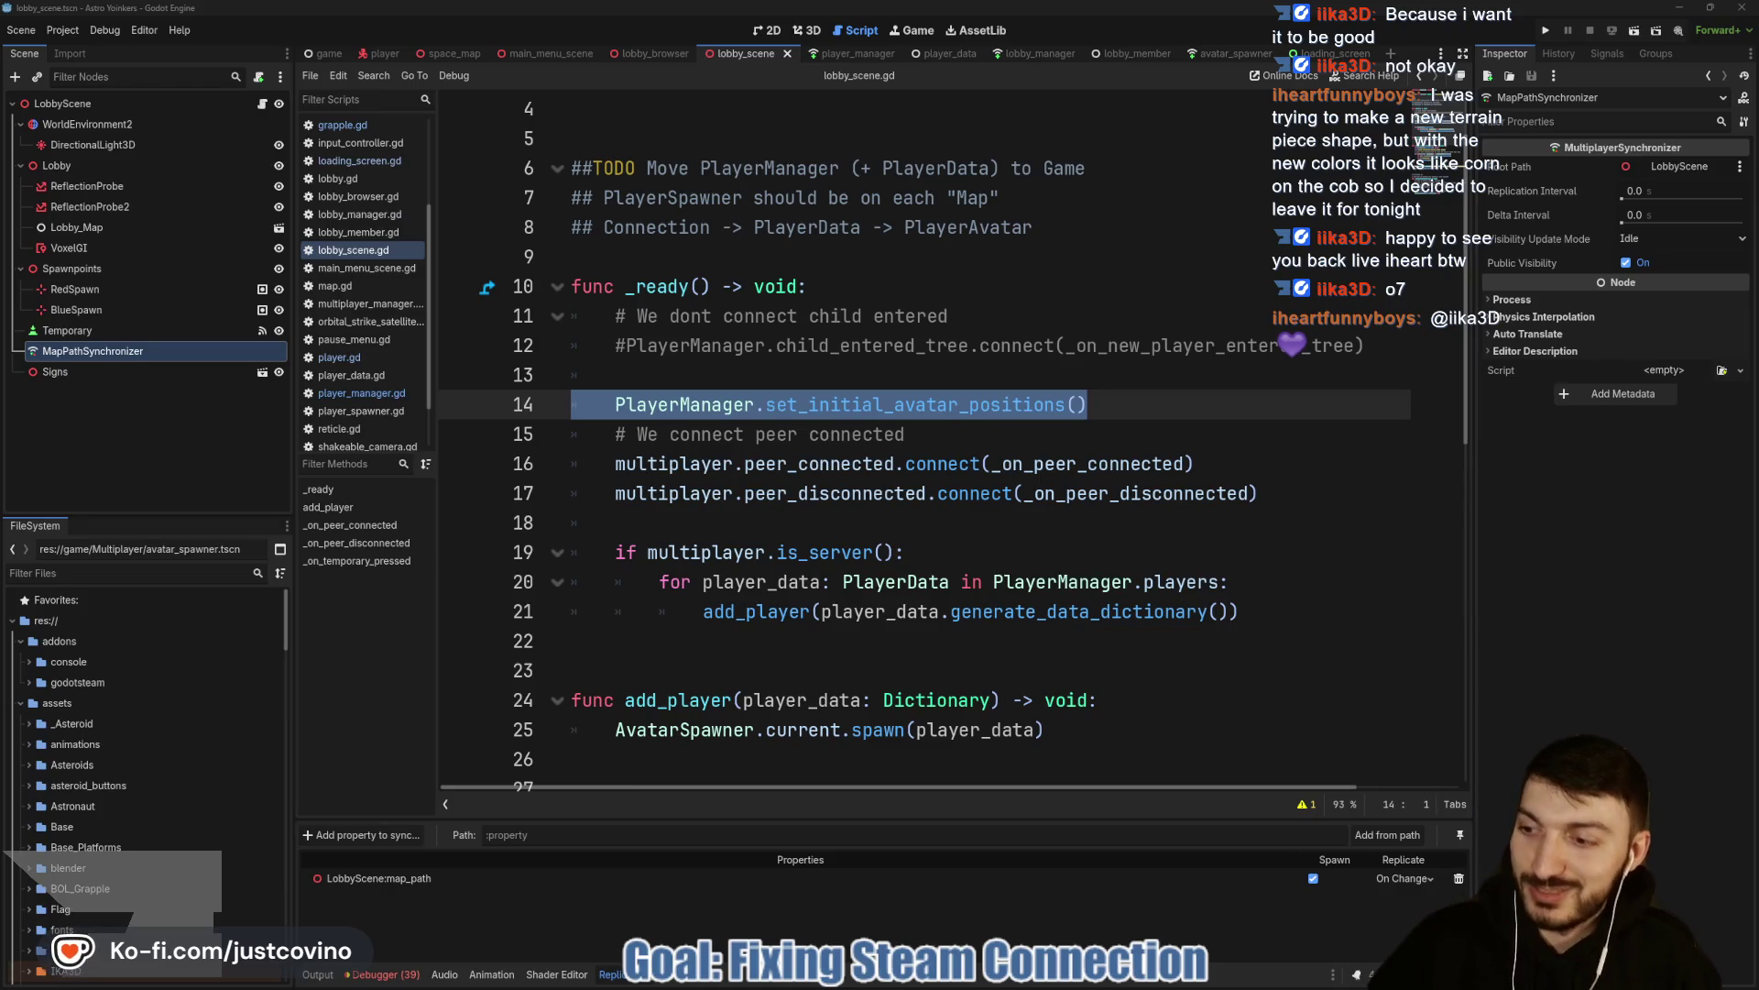
left_click_drag(1087, 404, 944, 404)
Move the set_initial_avatar_positions call below the server spawn loop and save the script.
left_click(541, 409)
key("alt+Down")
key("alt+Down")
key("alt+Down")
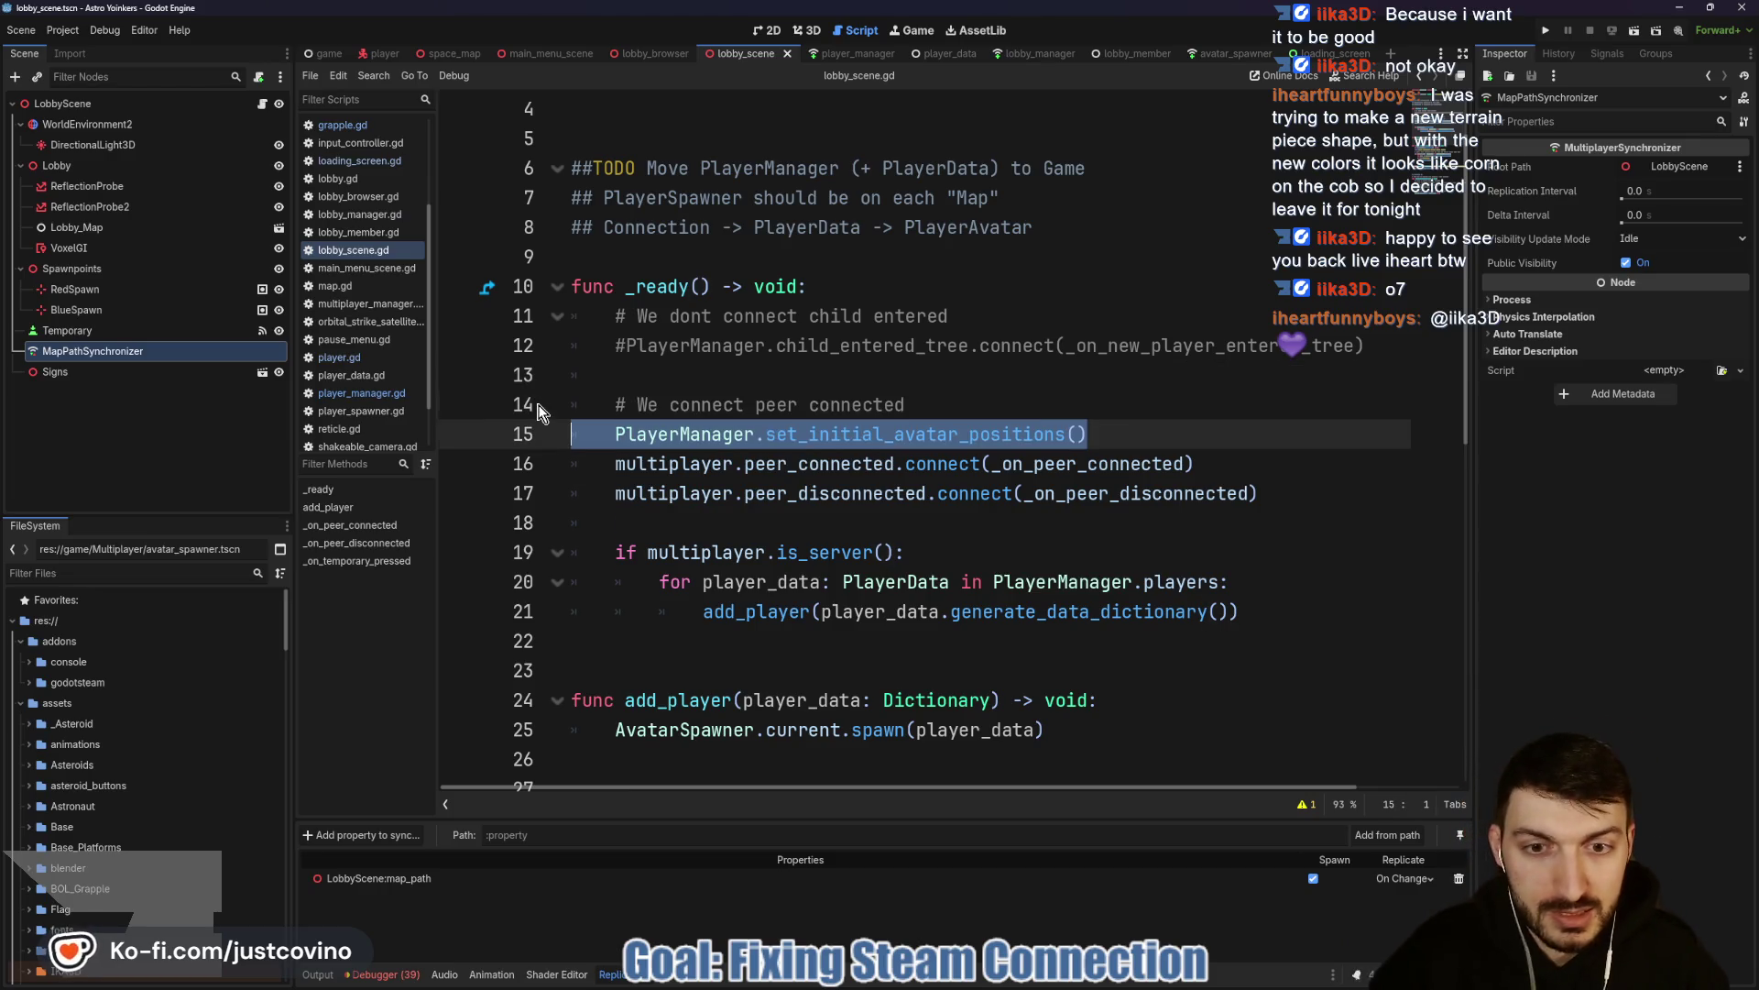
key("alt+Down")
key("alt+Down")
key("alt+Down")
key("alt+Down")
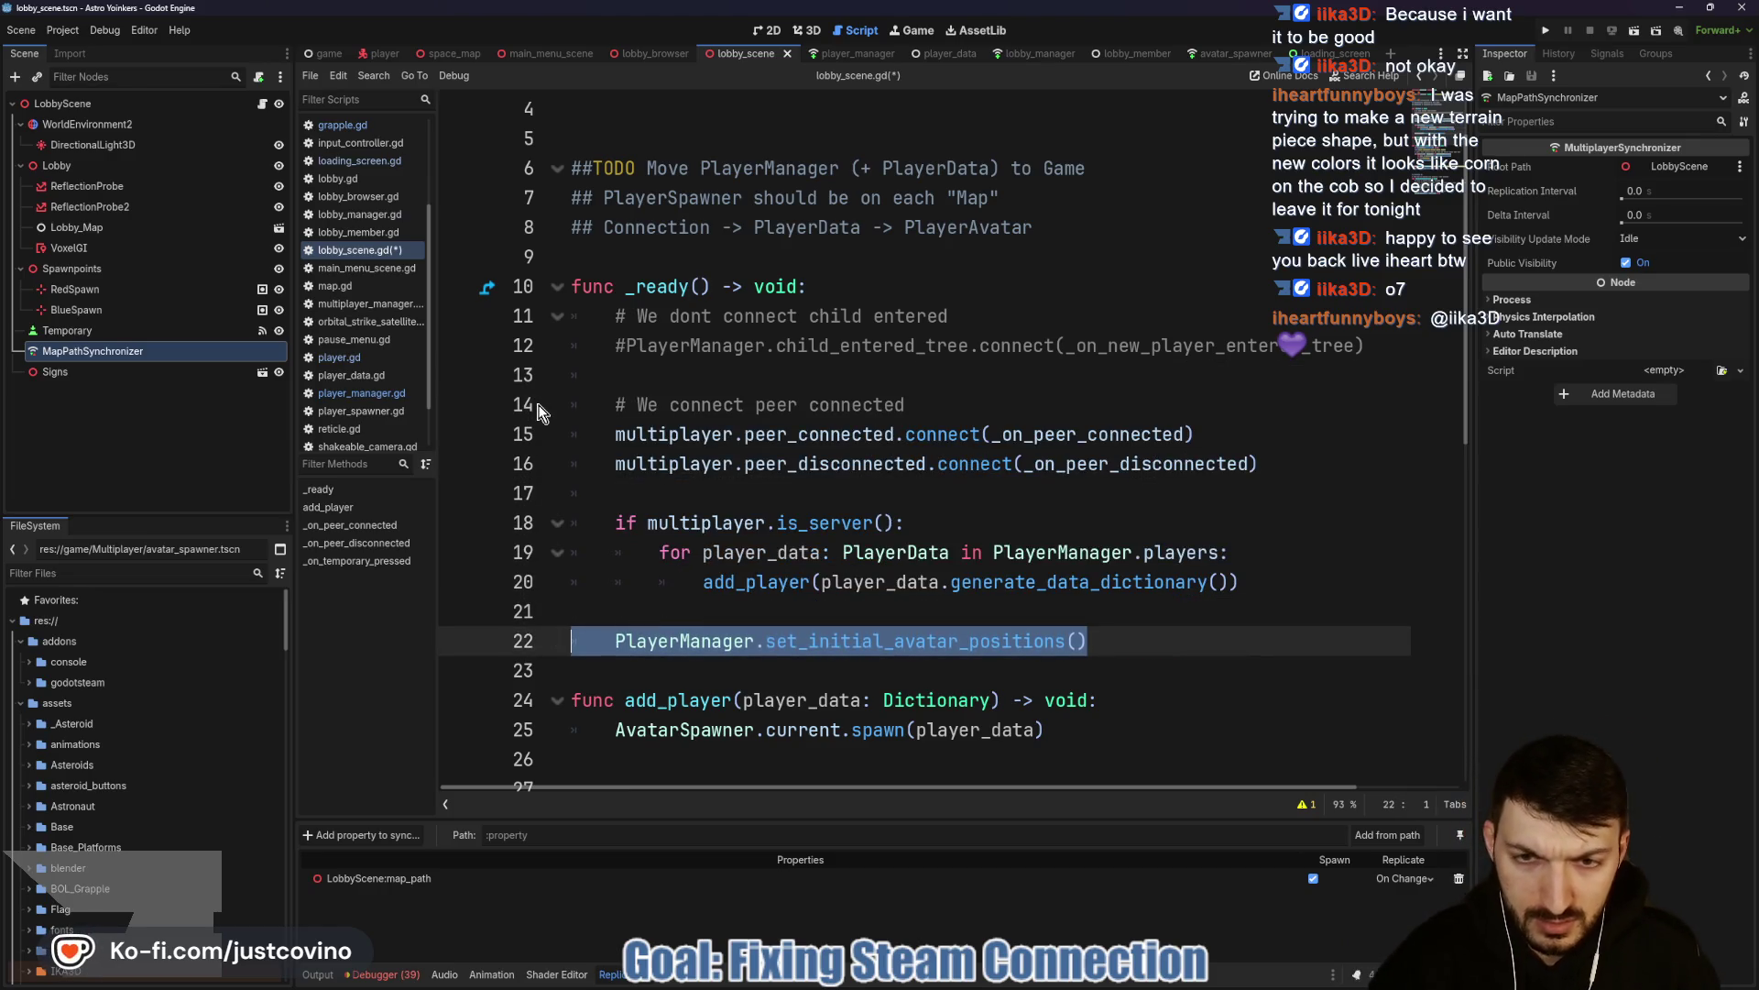
left_click(774, 490)
key("ctrl+s")
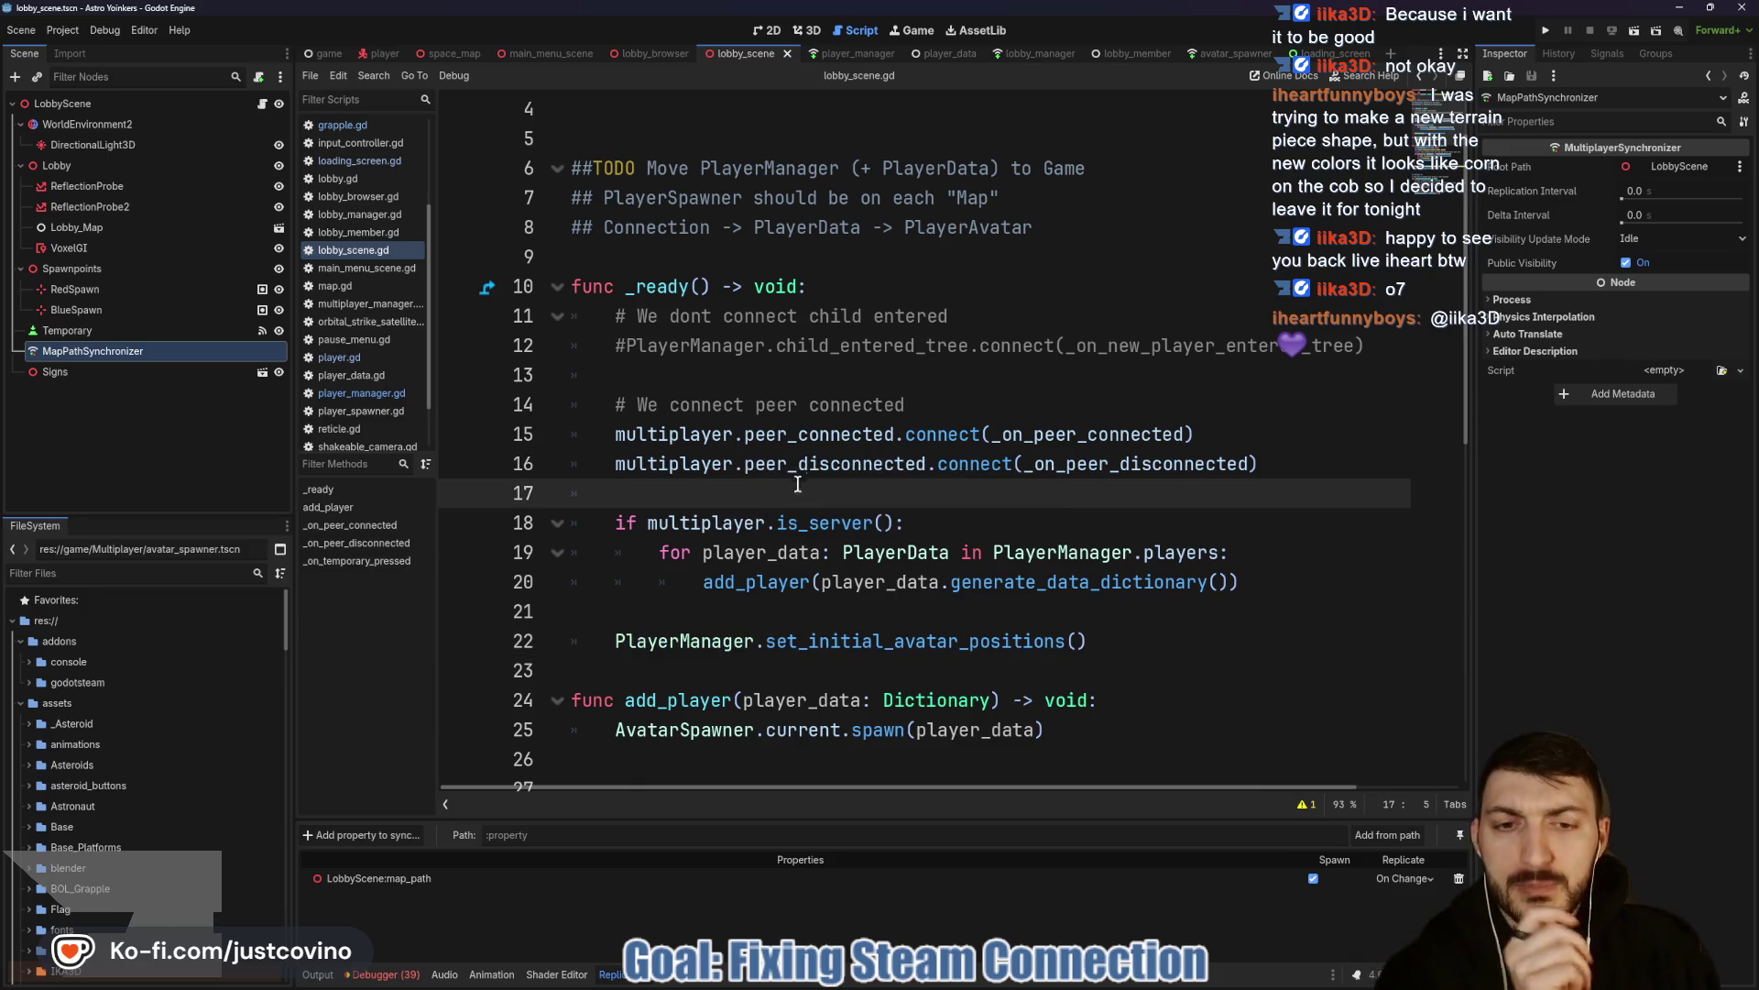
Add an empty line after the positioning call and run the project with F5.
mouse_move(931, 446)
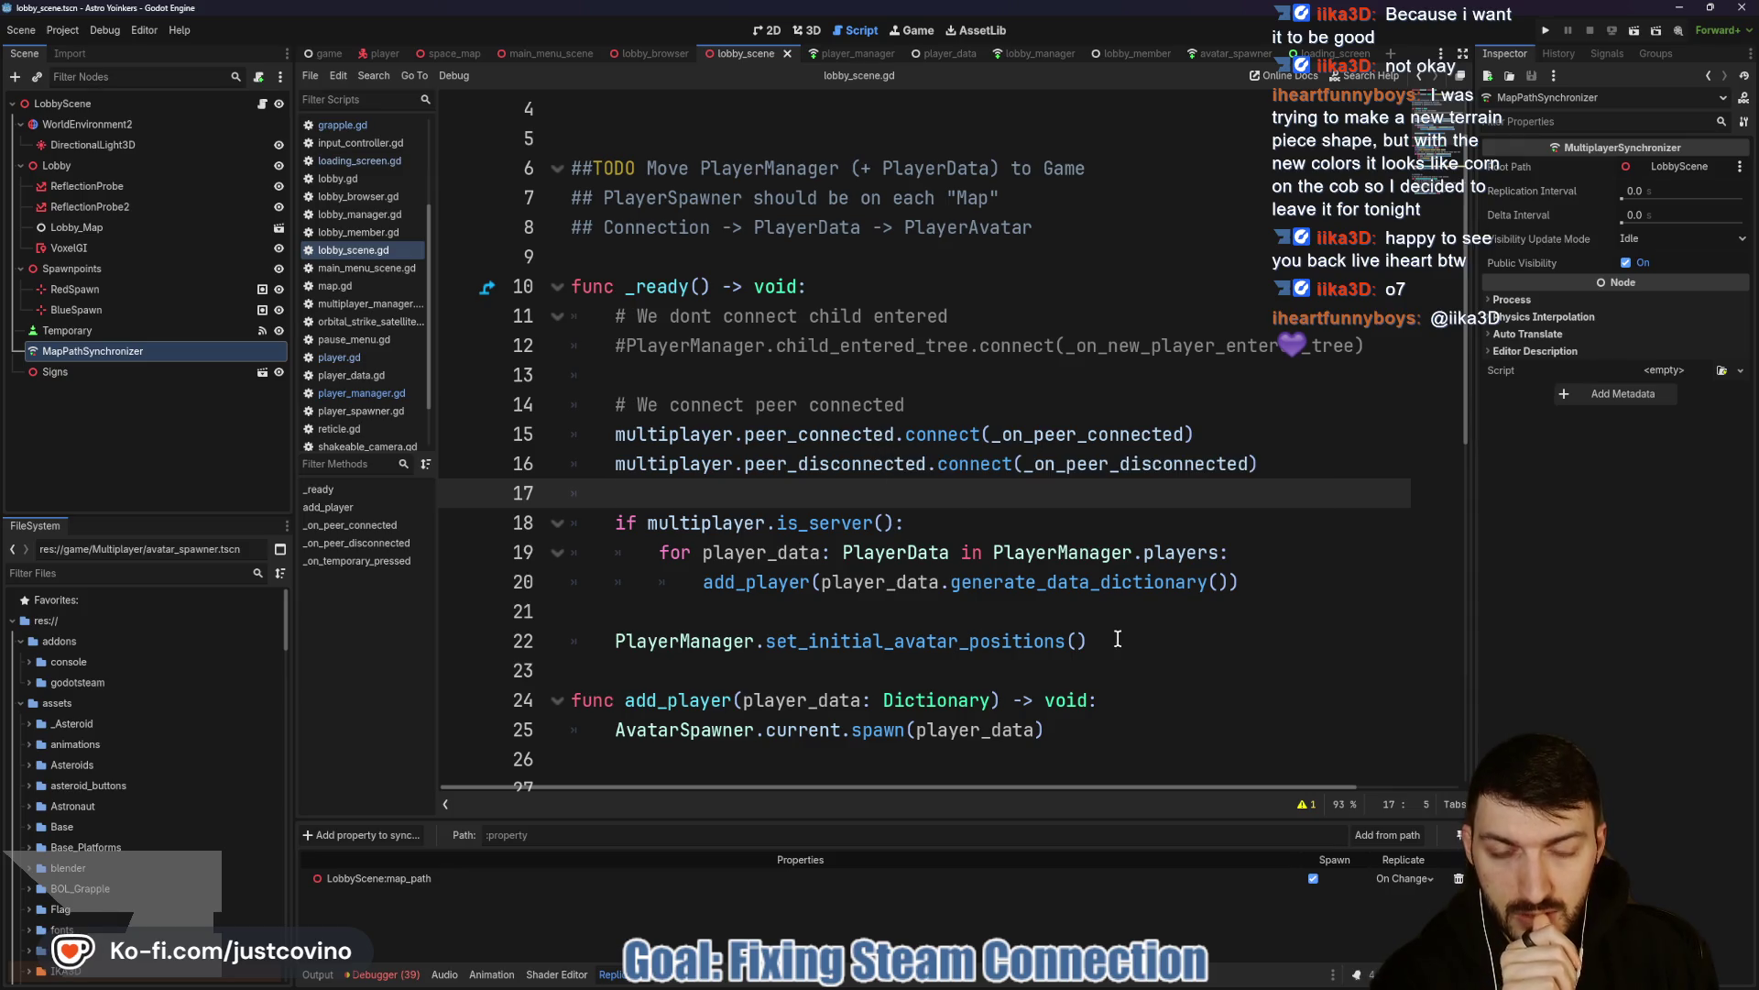
left_click(750, 670)
key("Return")
key("F5")
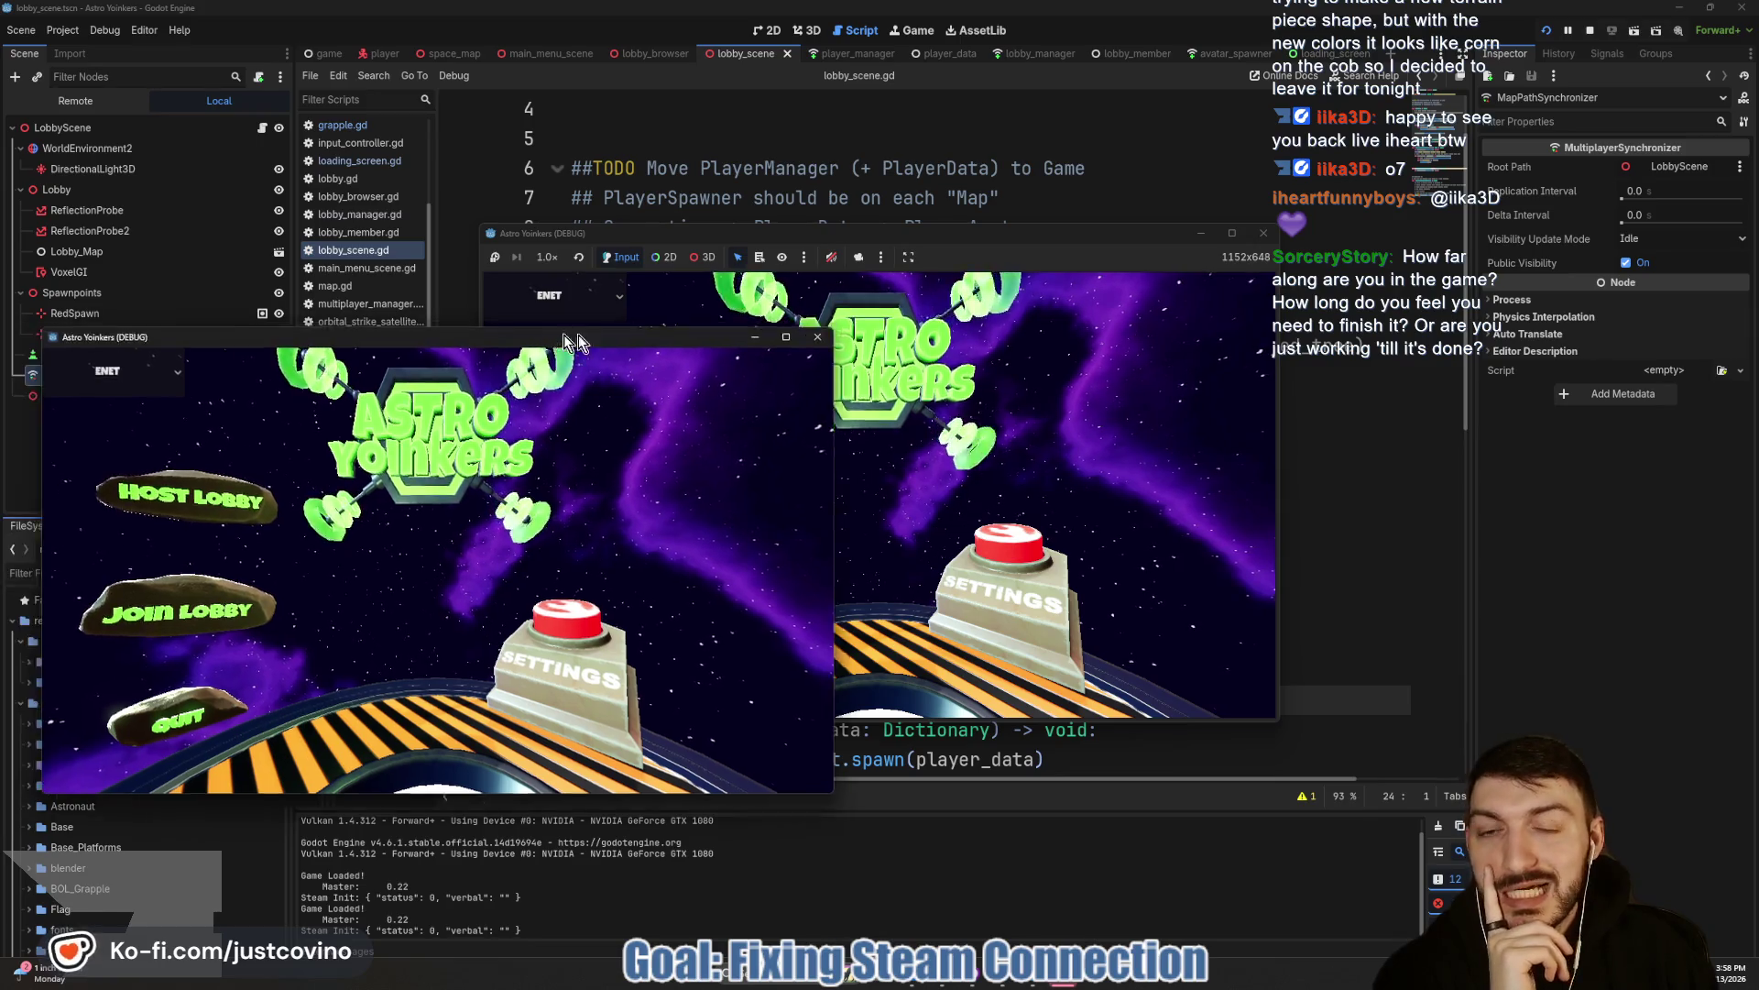
Place the two Astro Yoinkers debug windows side by side on screen.
left_click_drag(551, 337, 1408, 288)
left_click(1094, 233)
left_click_drag(1094, 233, 654, 256)
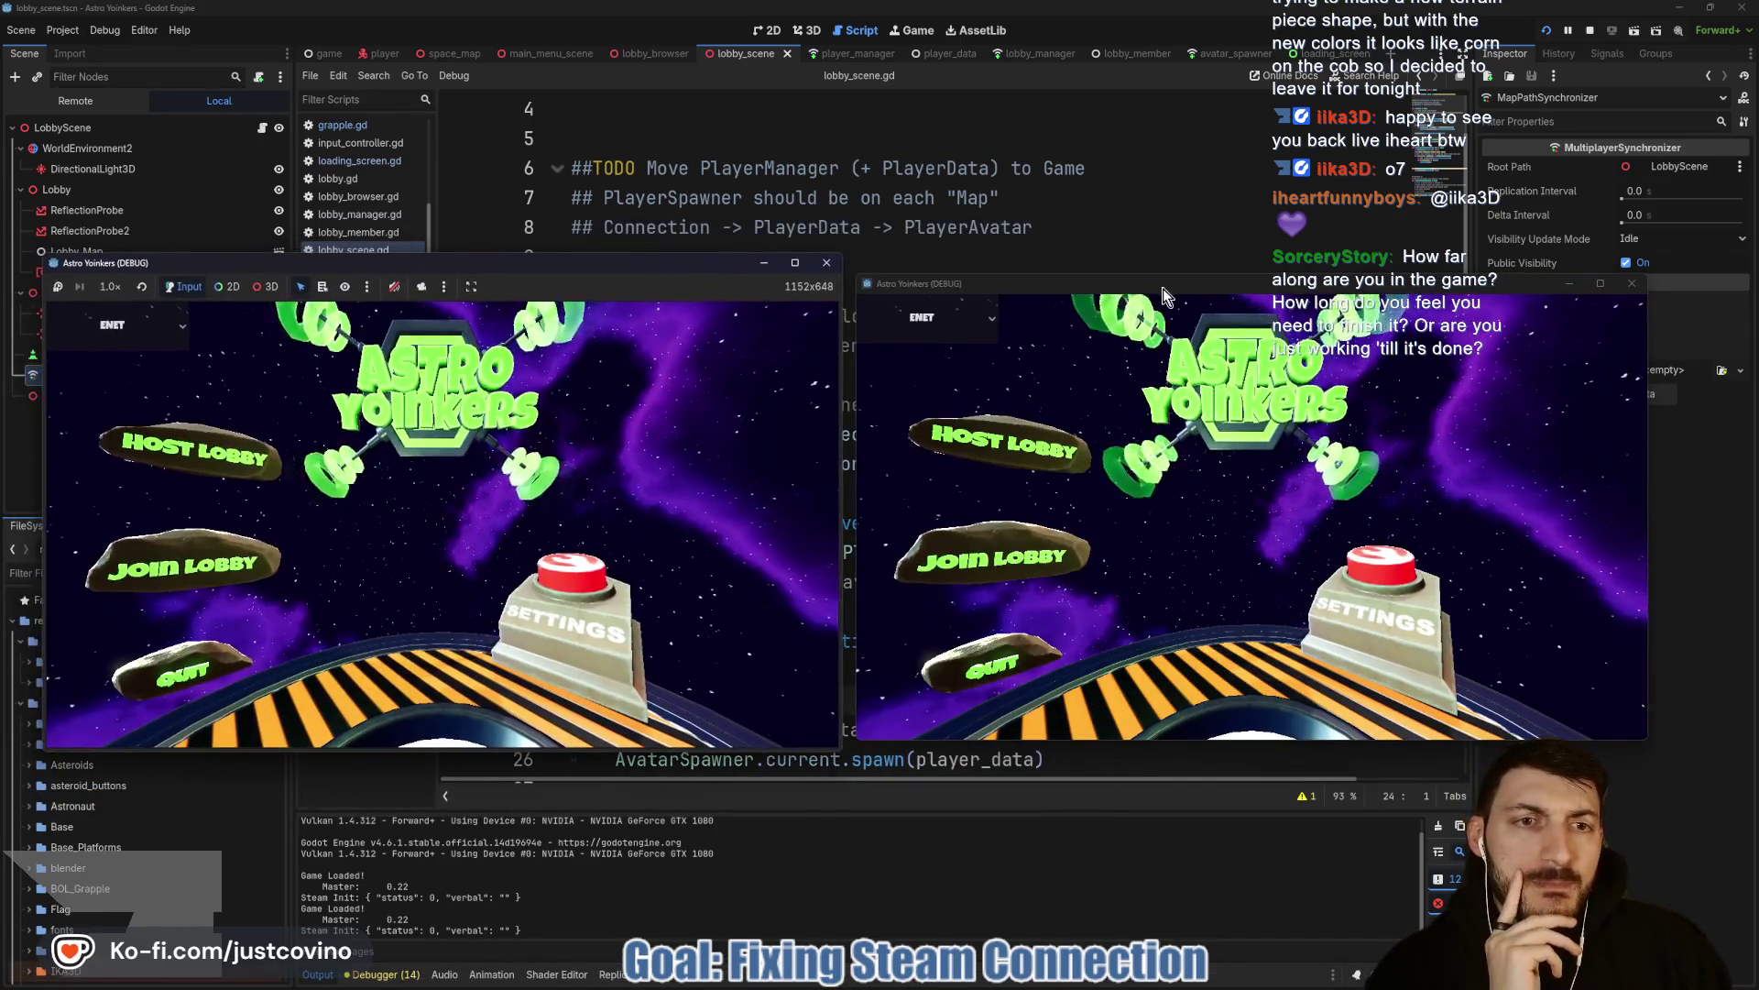
left_click_drag(1158, 288, 1183, 257)
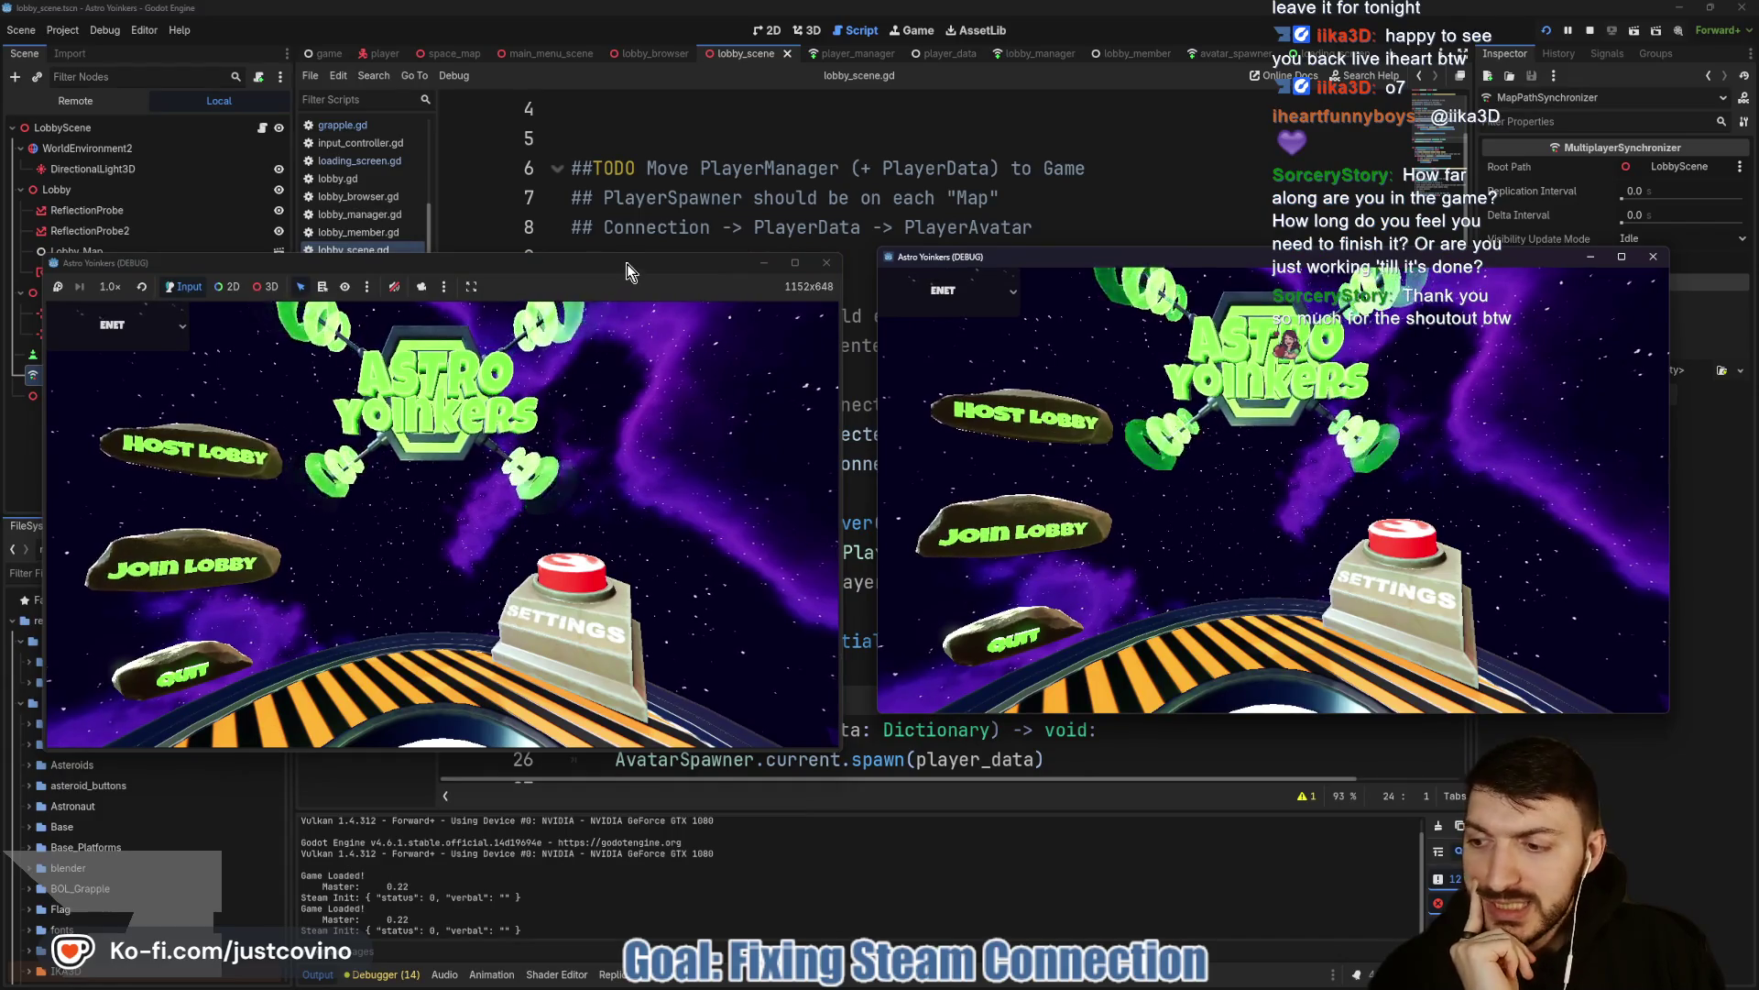
left_click_drag(629, 271, 637, 265)
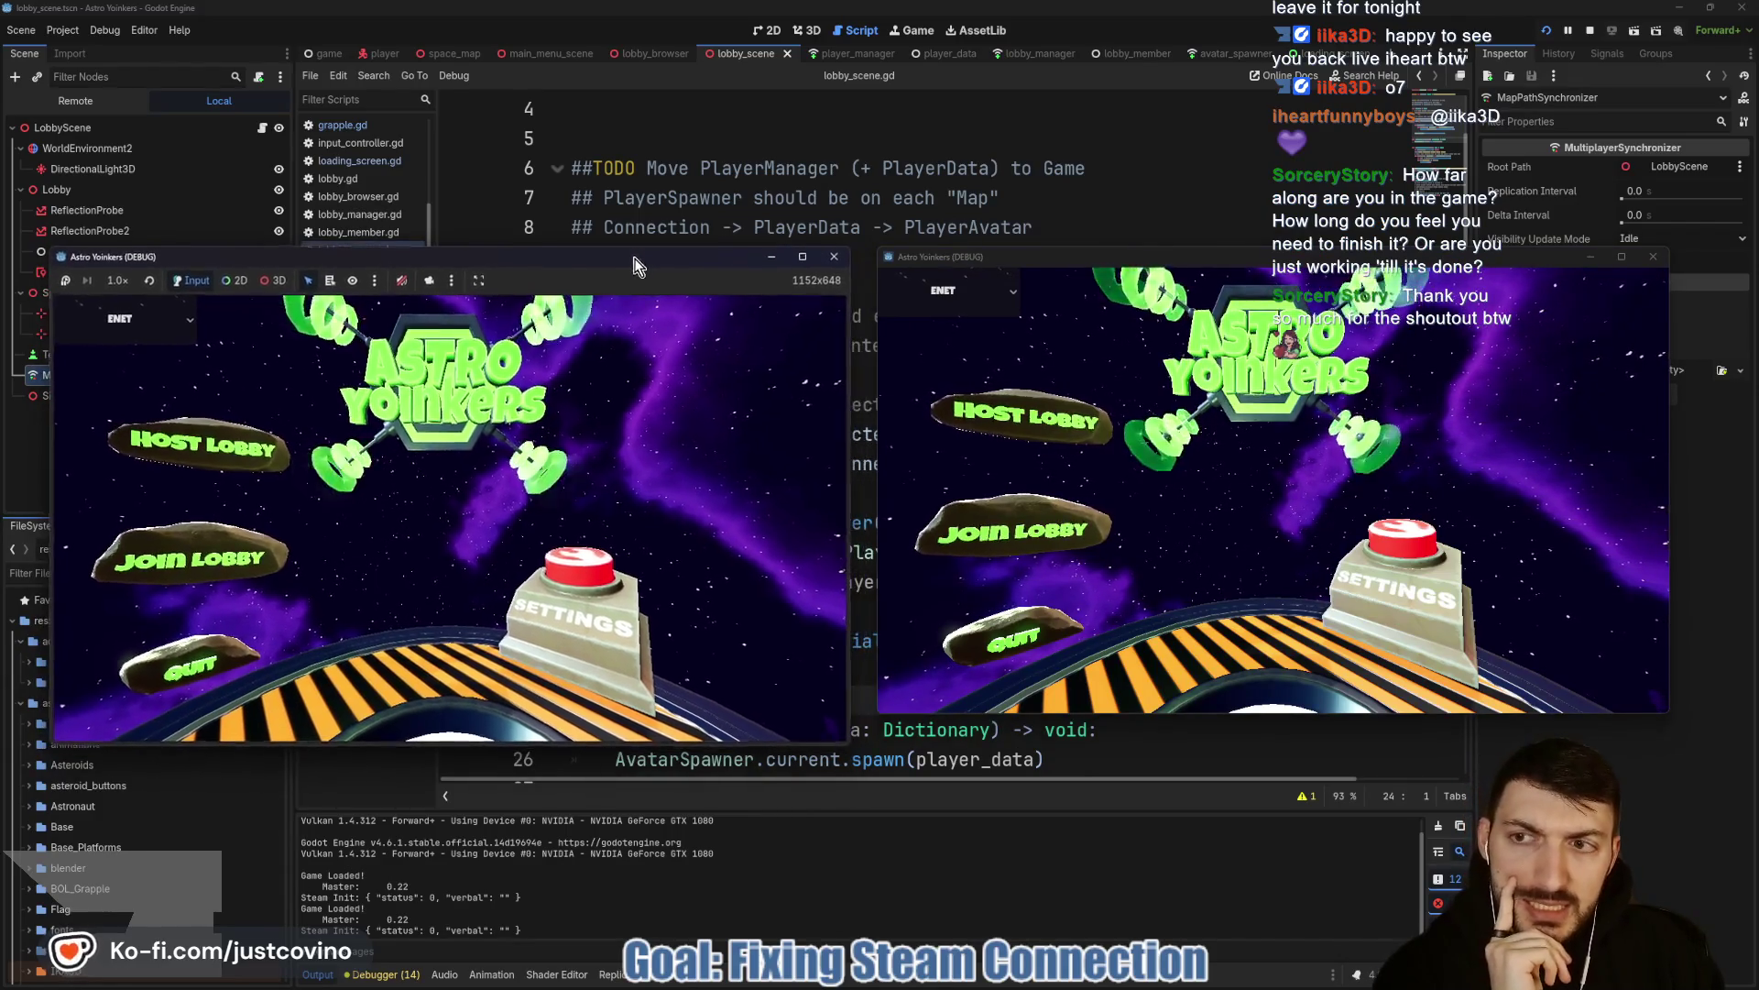
Host a lobby in the left game window and load into the map.
left_click(240, 445)
left_click(339, 446)
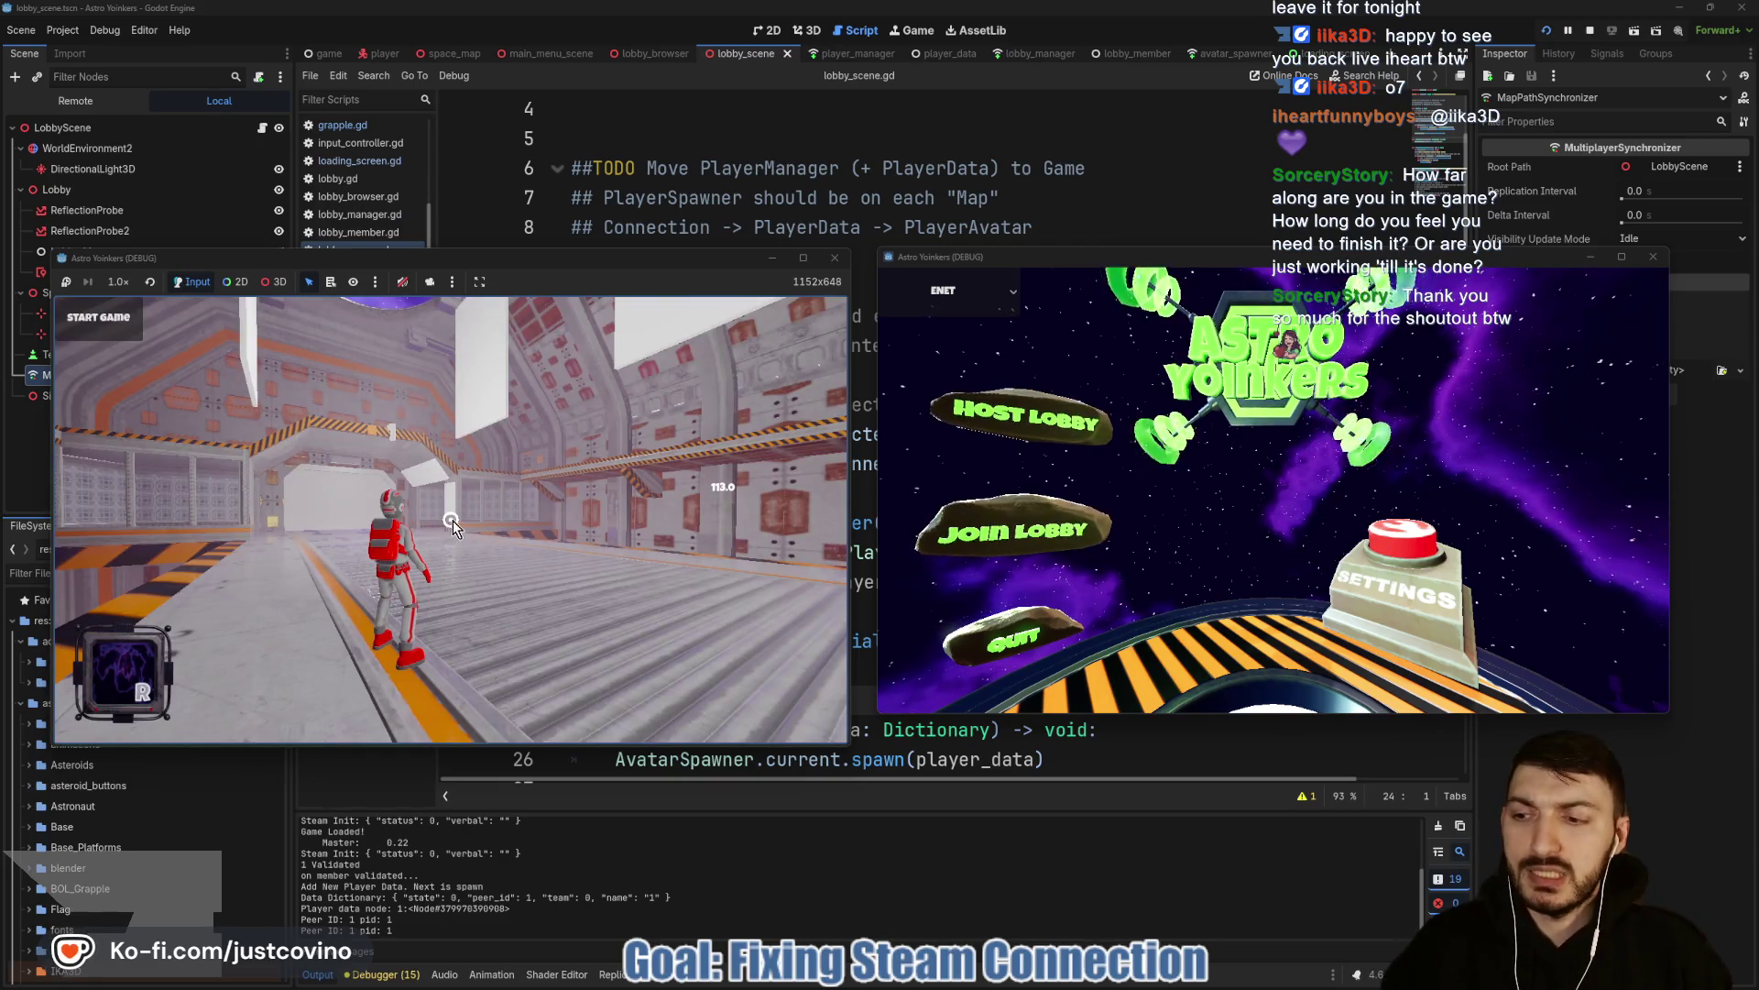
left_click(998, 518)
Join the hosted lobby from the right debug window's lobby list.
left_click(1246, 422)
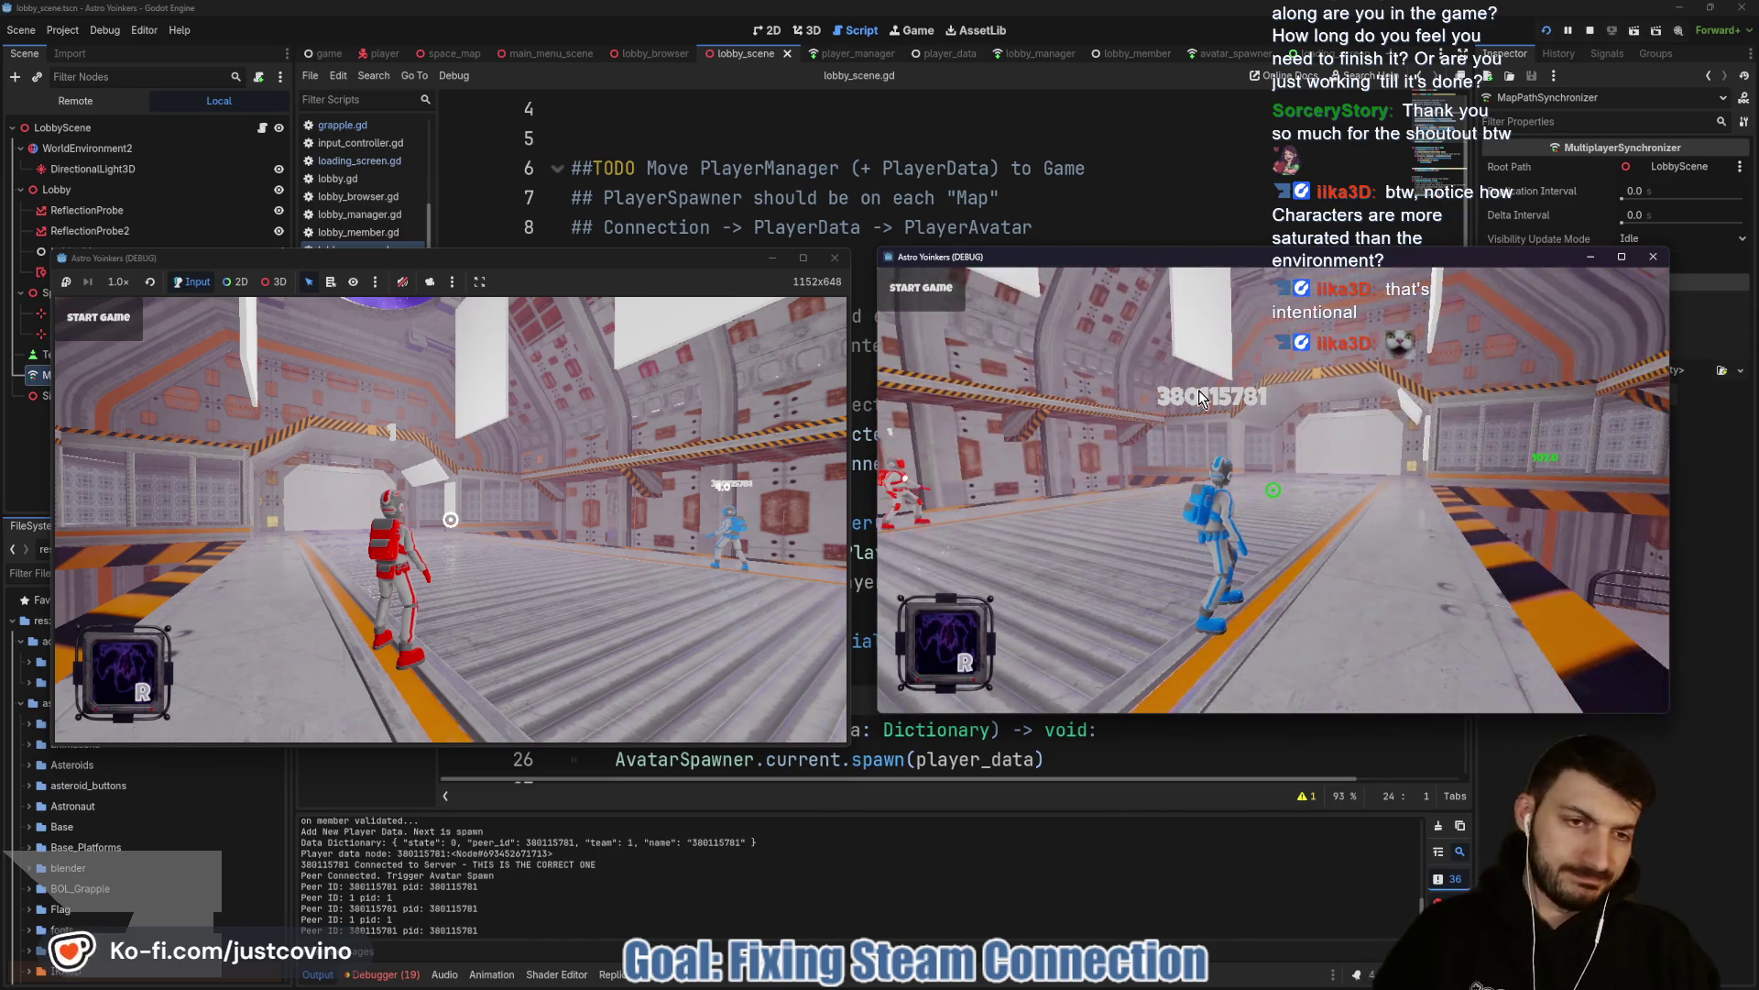
Run and grapple the red astronaut along the corridor, then stop both instances with F8.
left_click(544, 266)
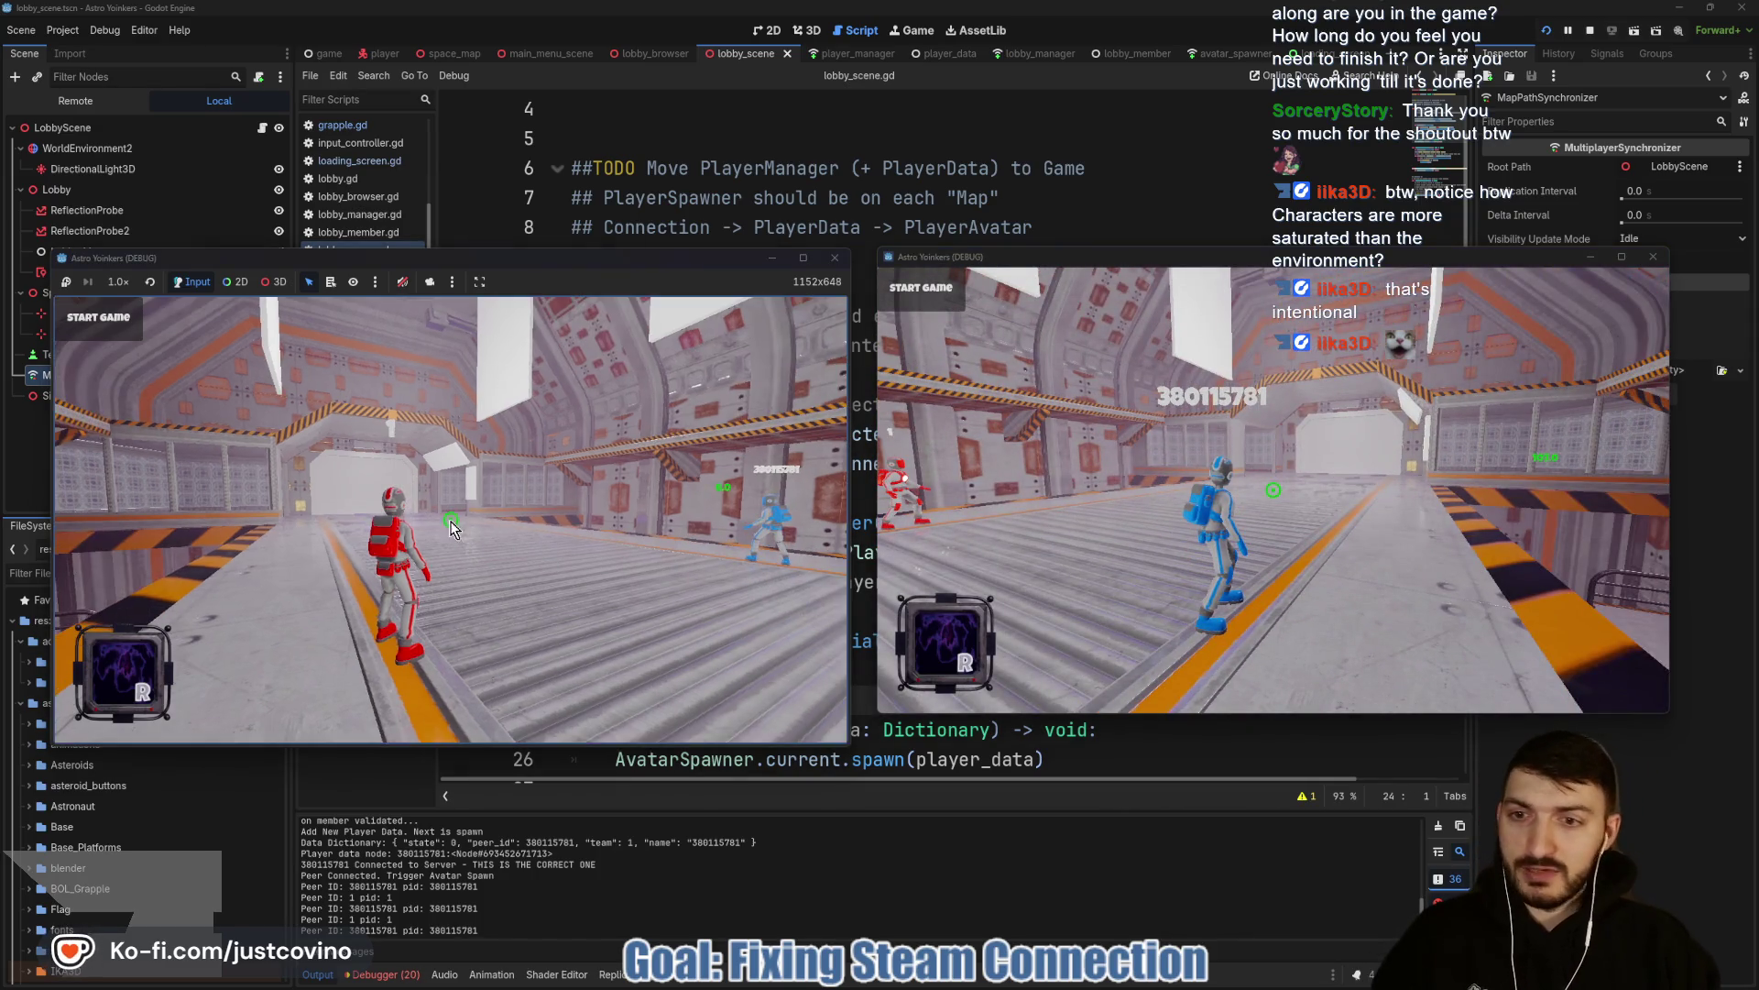
left_click(450, 520)
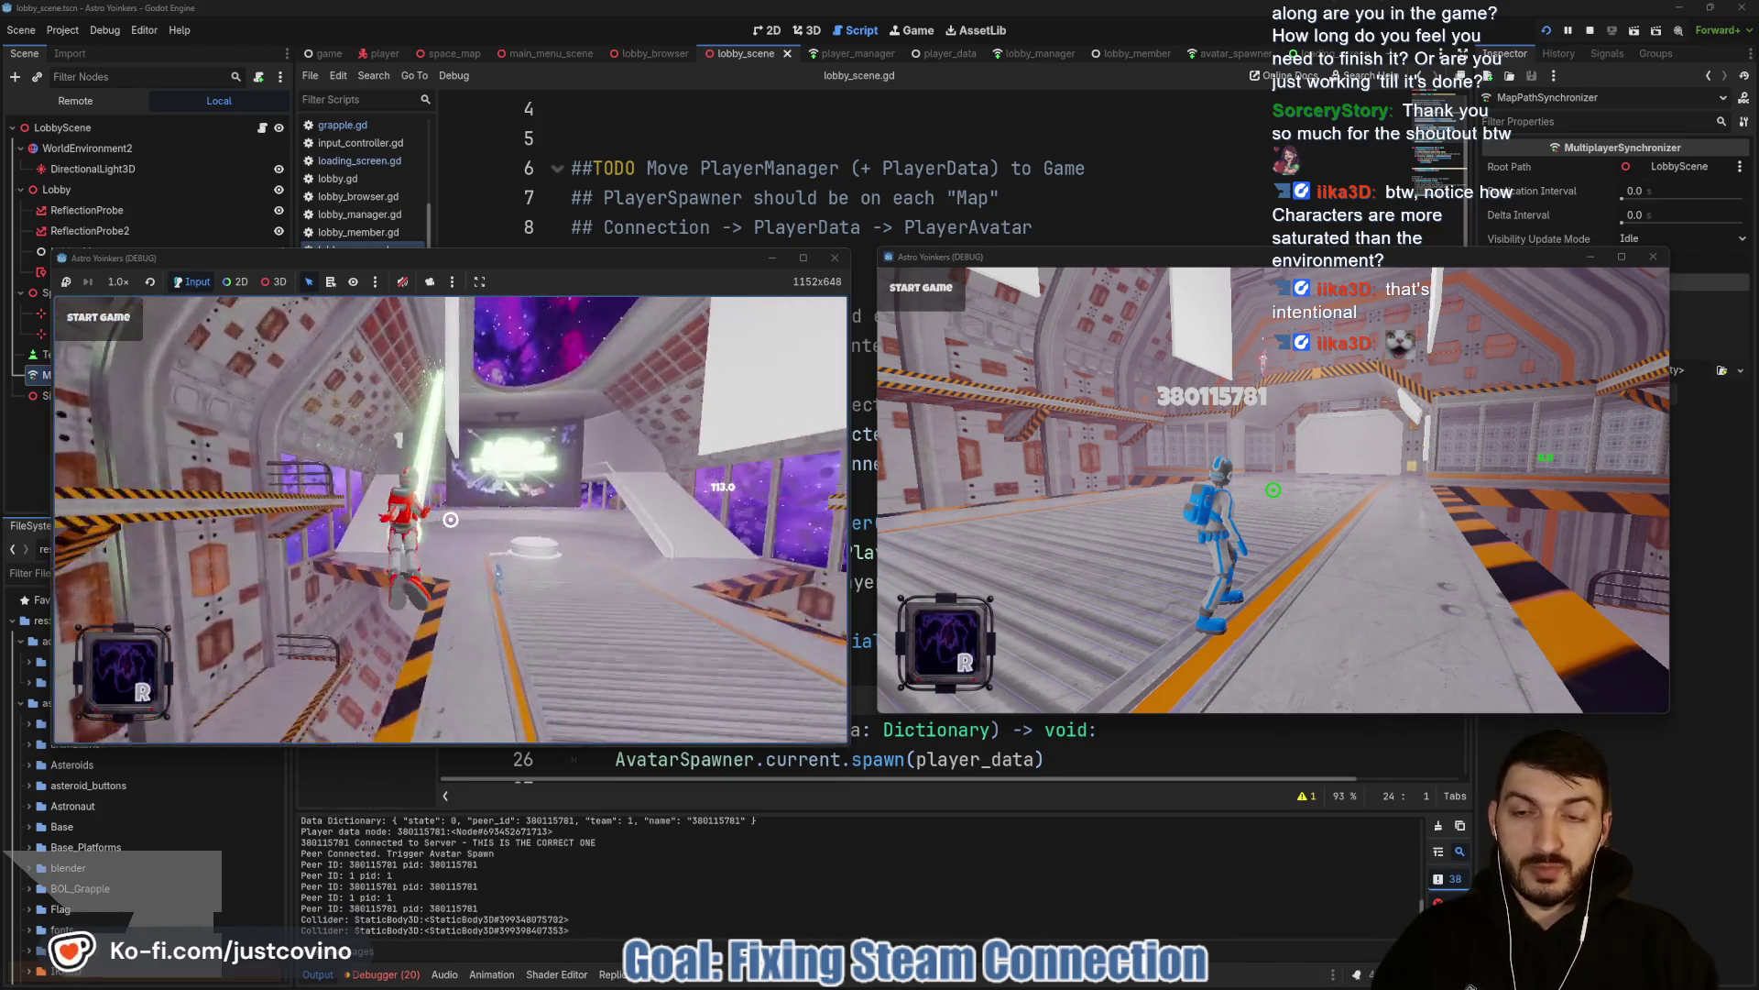
key("w")
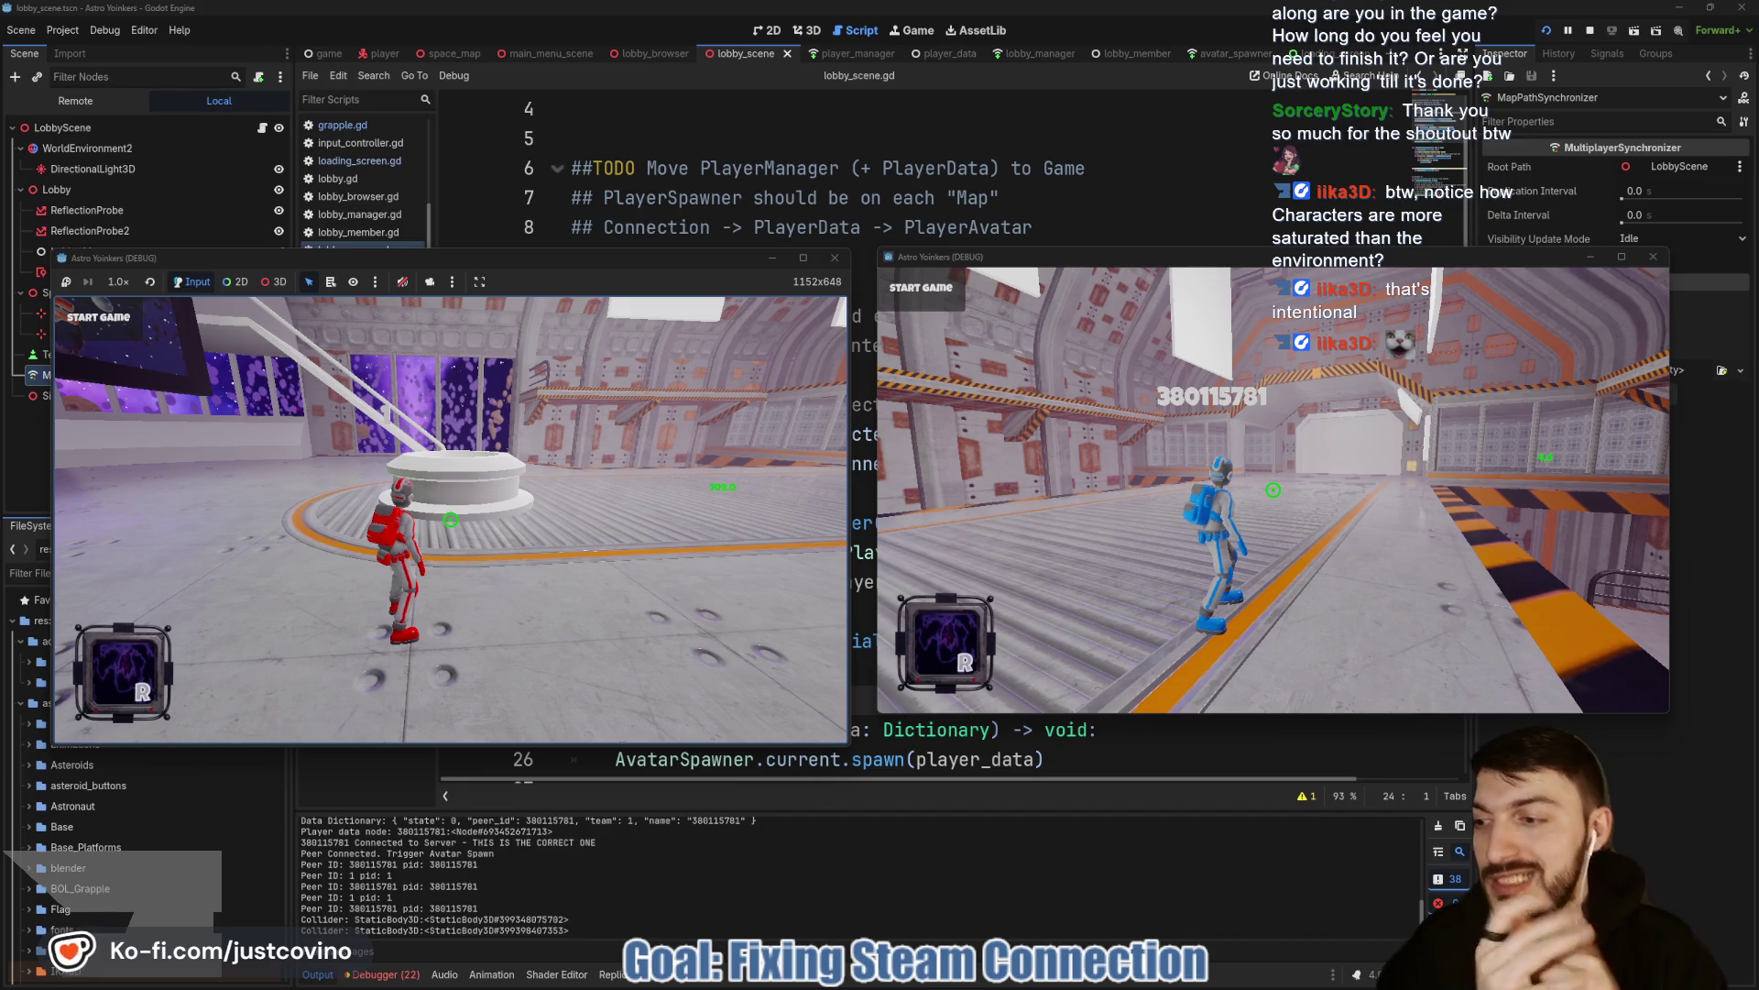
key("w")
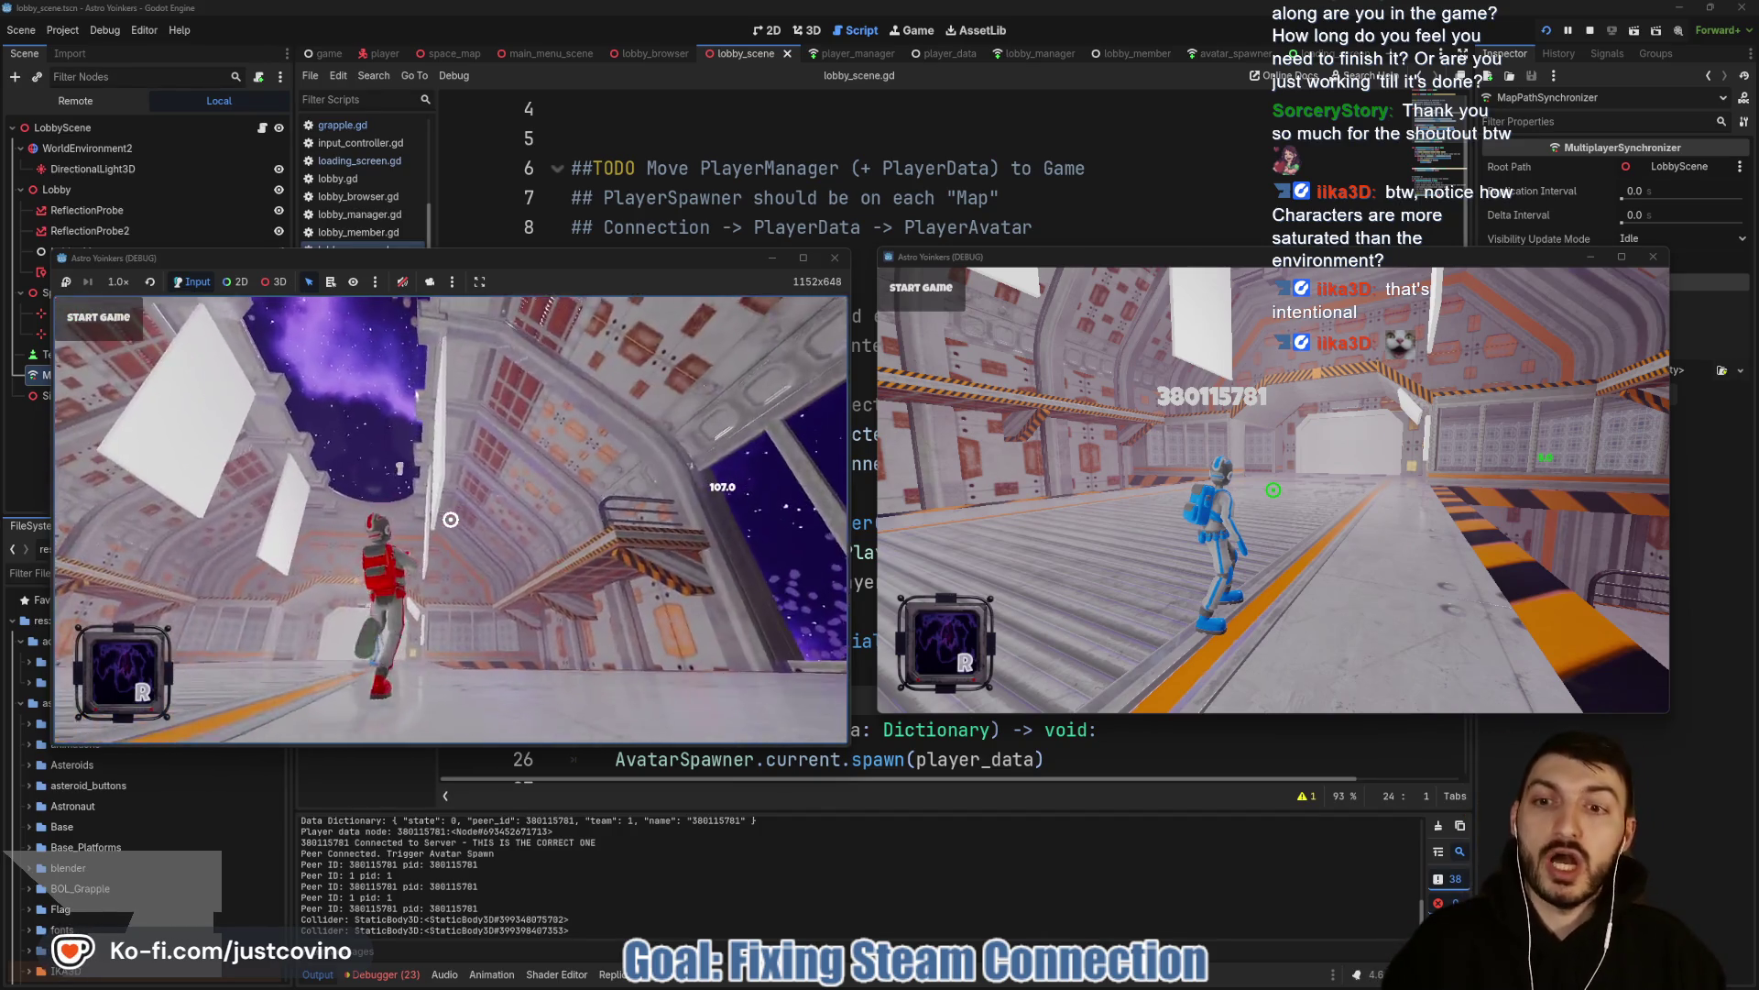
left_click(451, 519)
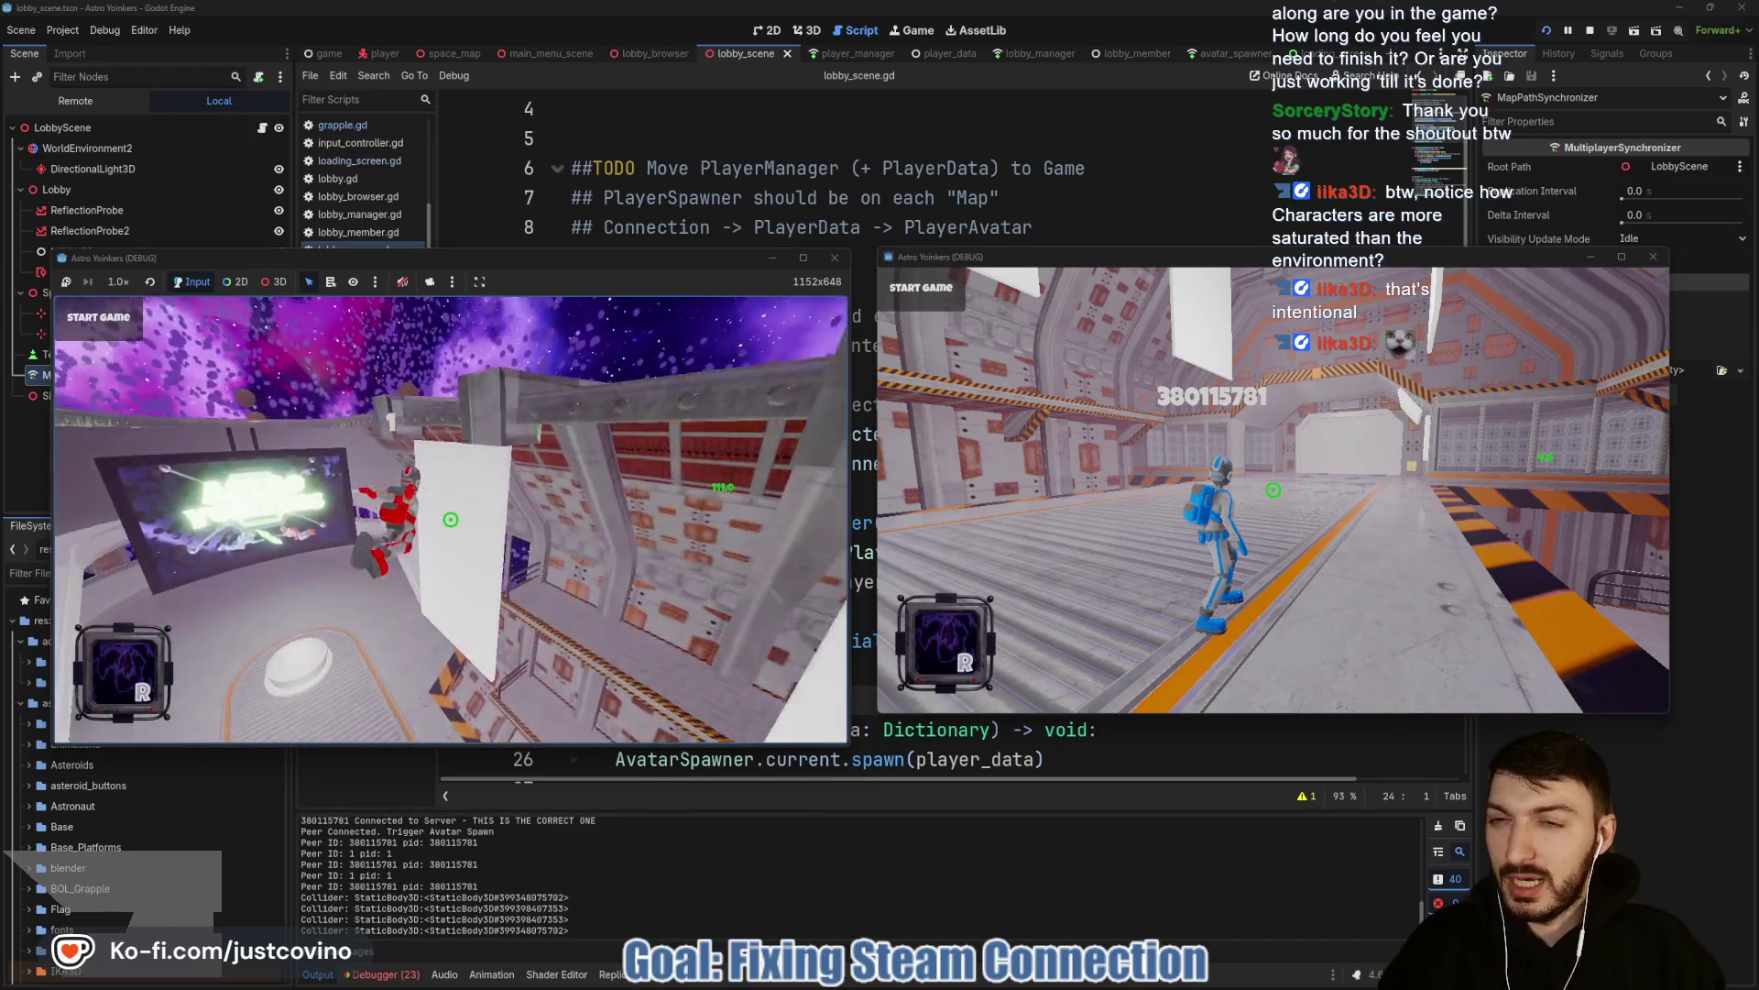
left_click(451, 520)
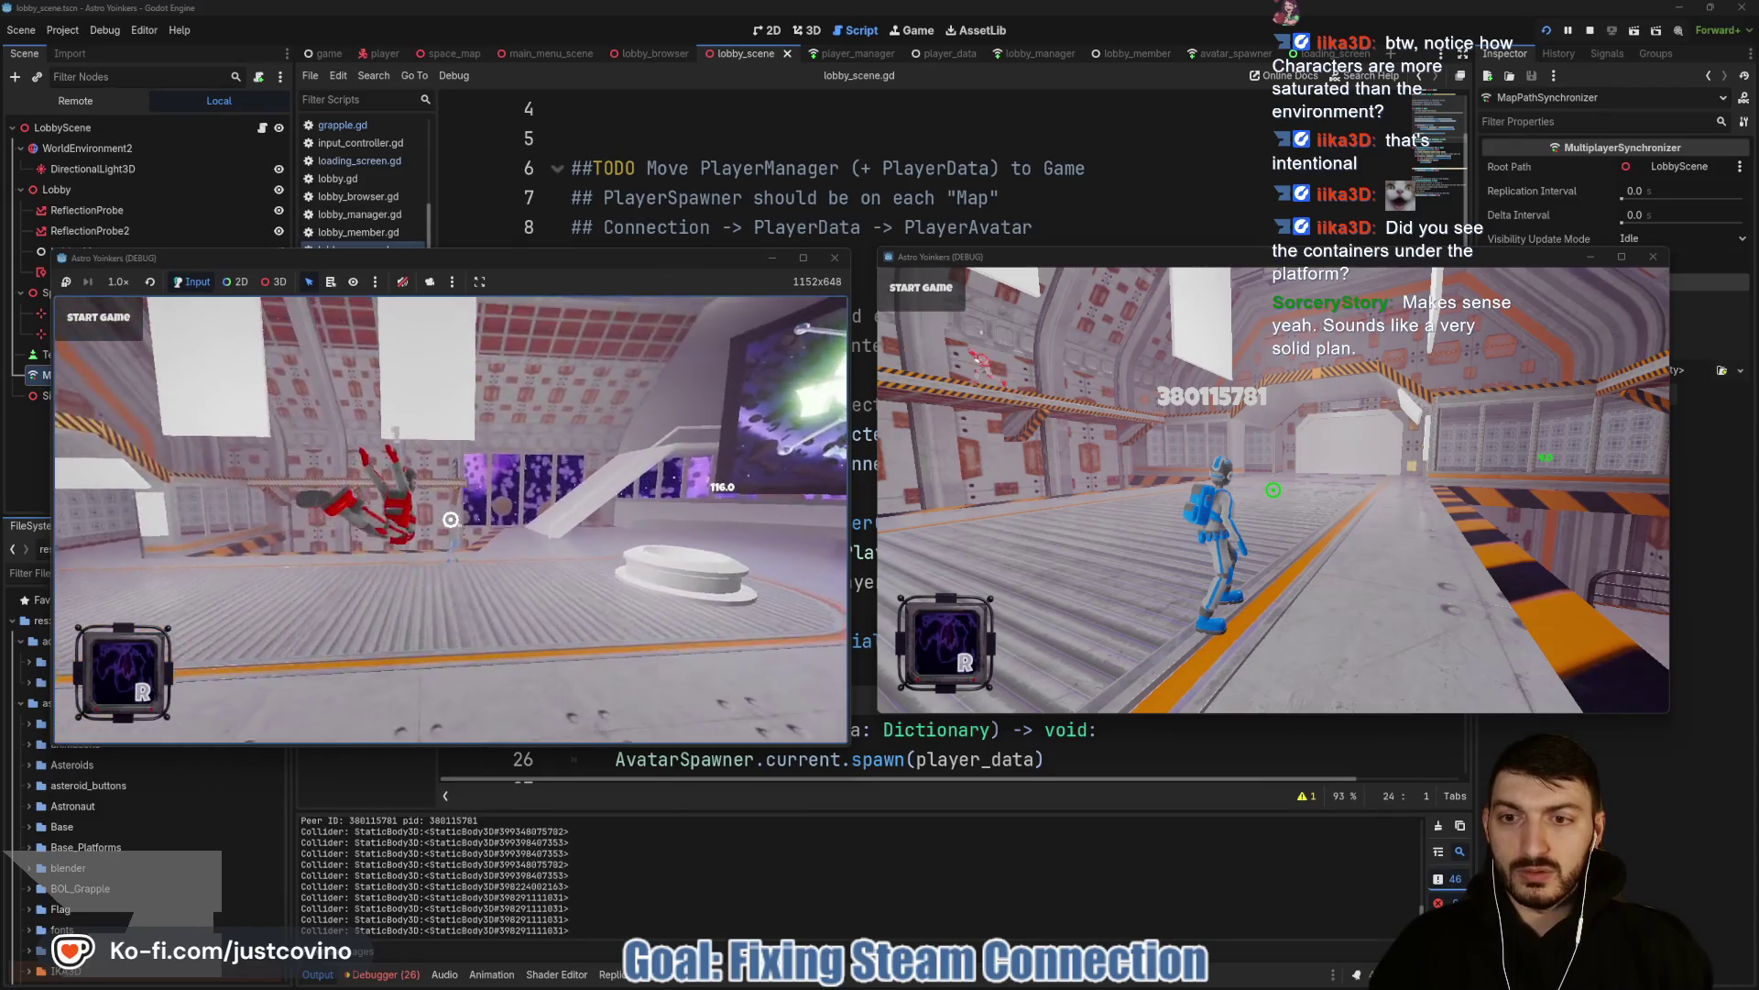
key("F8")
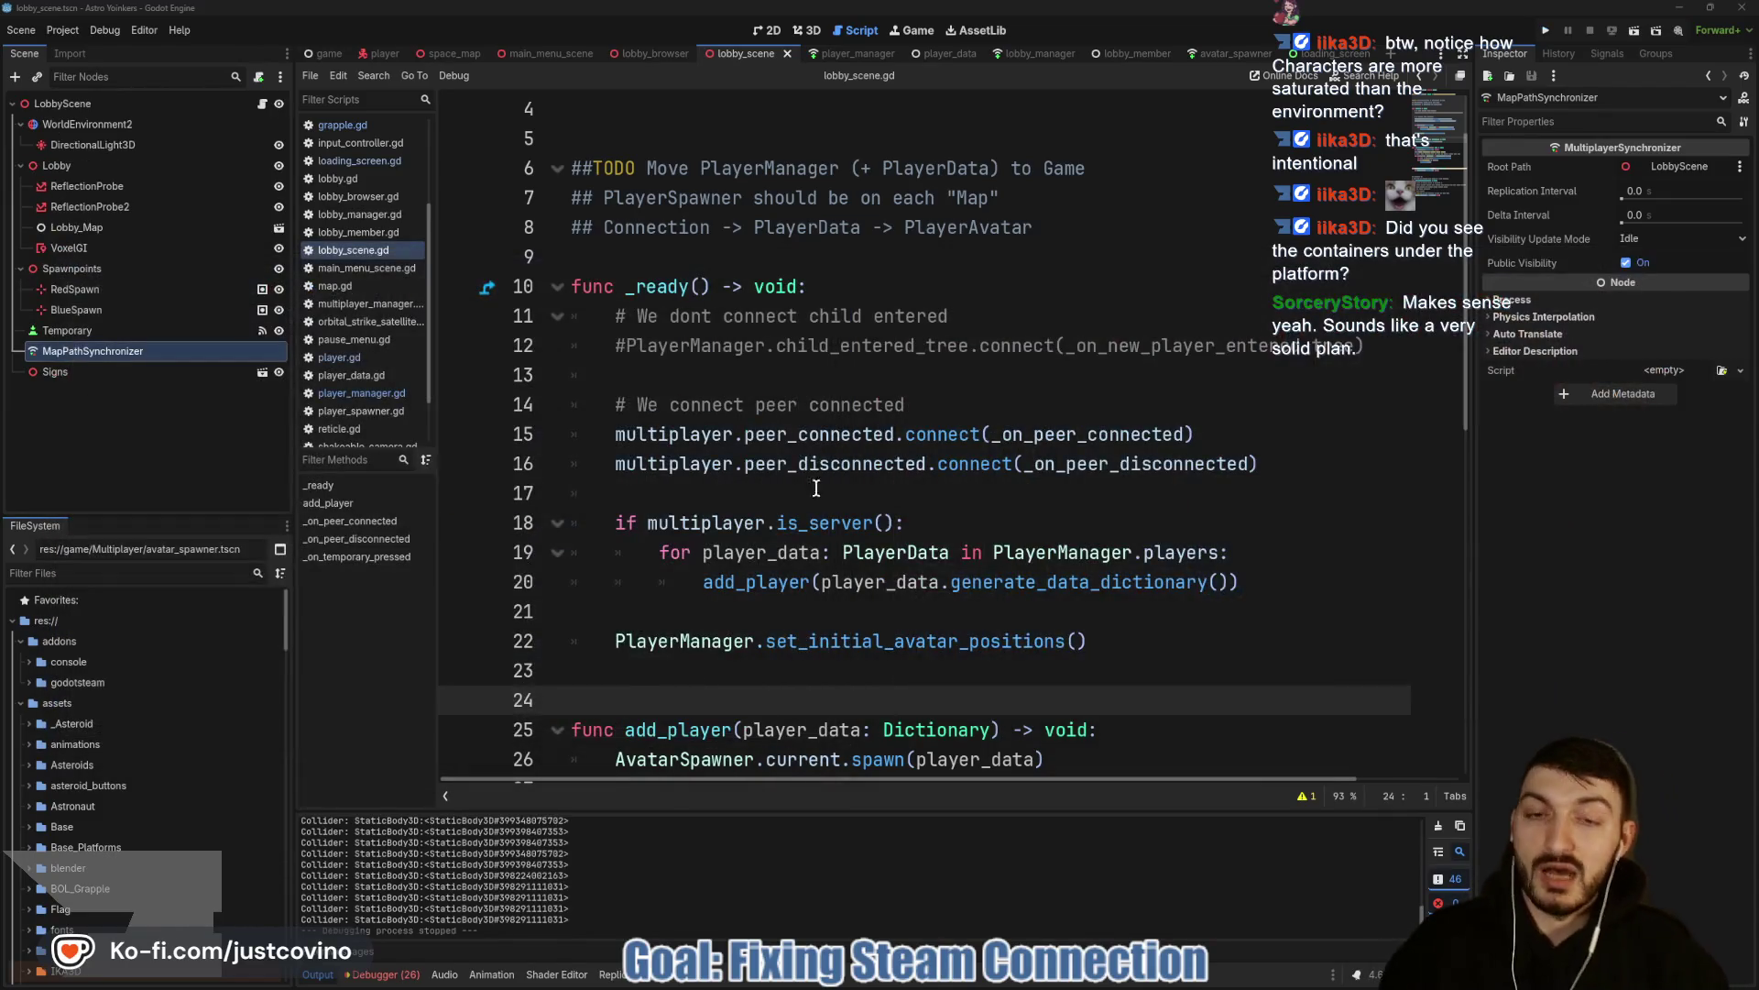
left_click(830, 473)
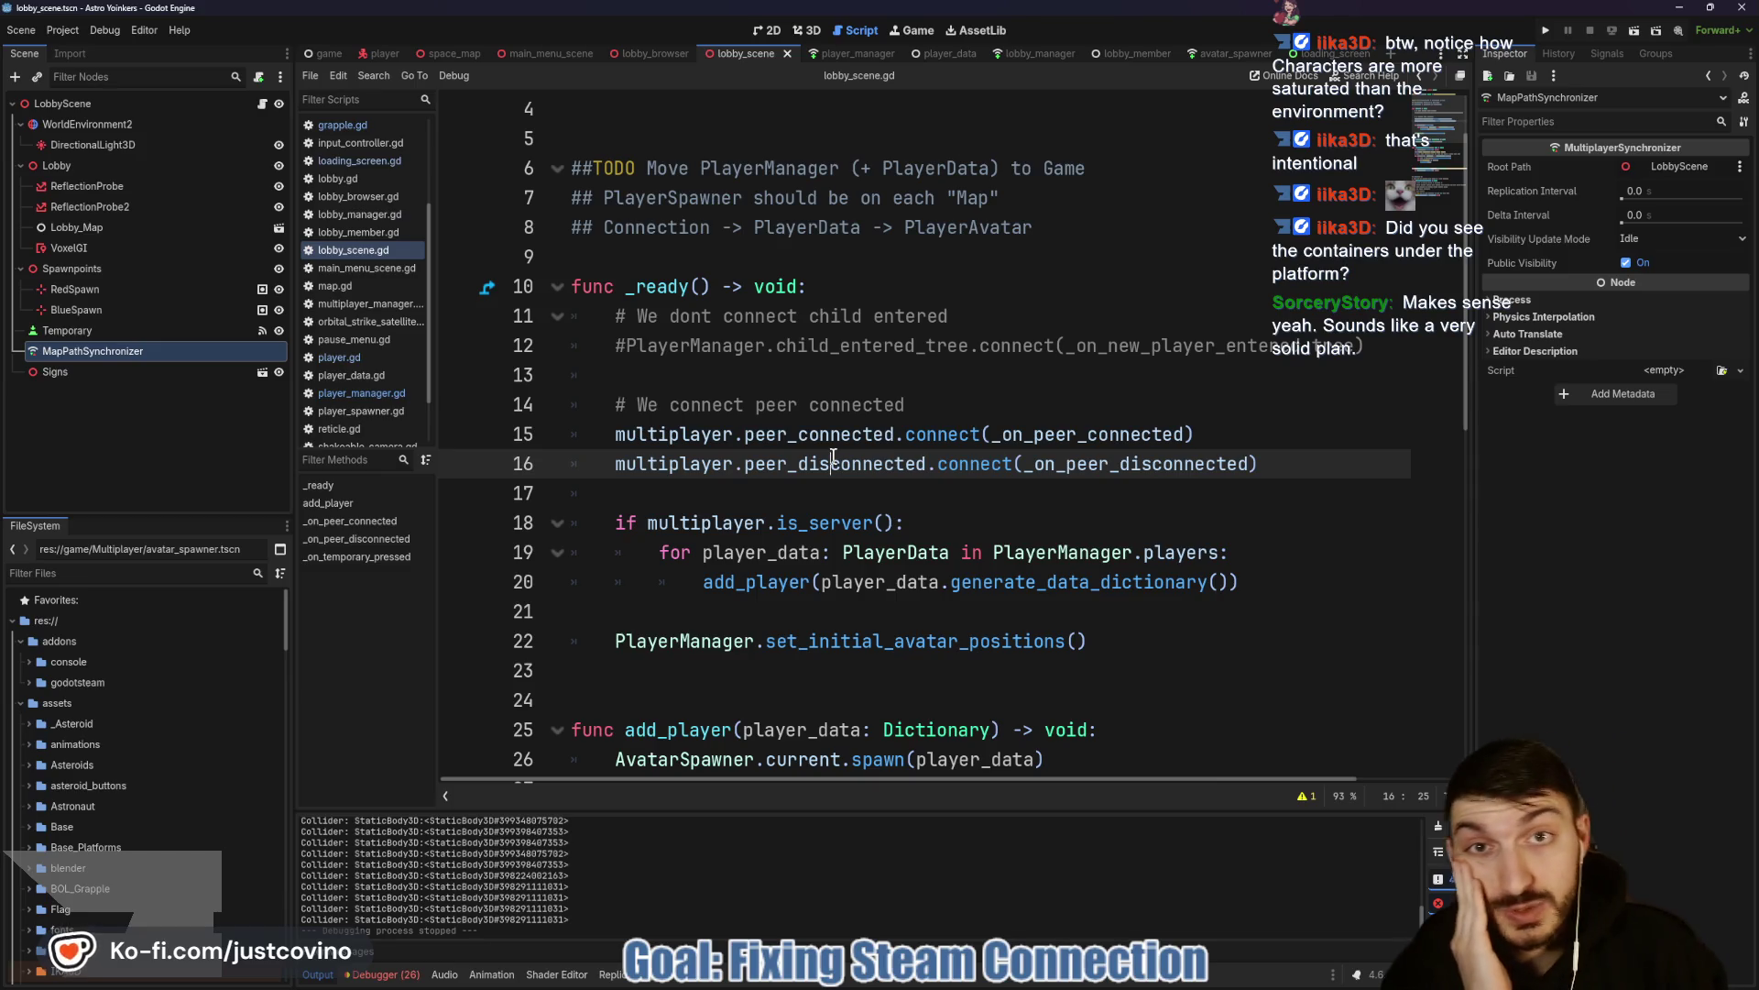
left_click(809, 369)
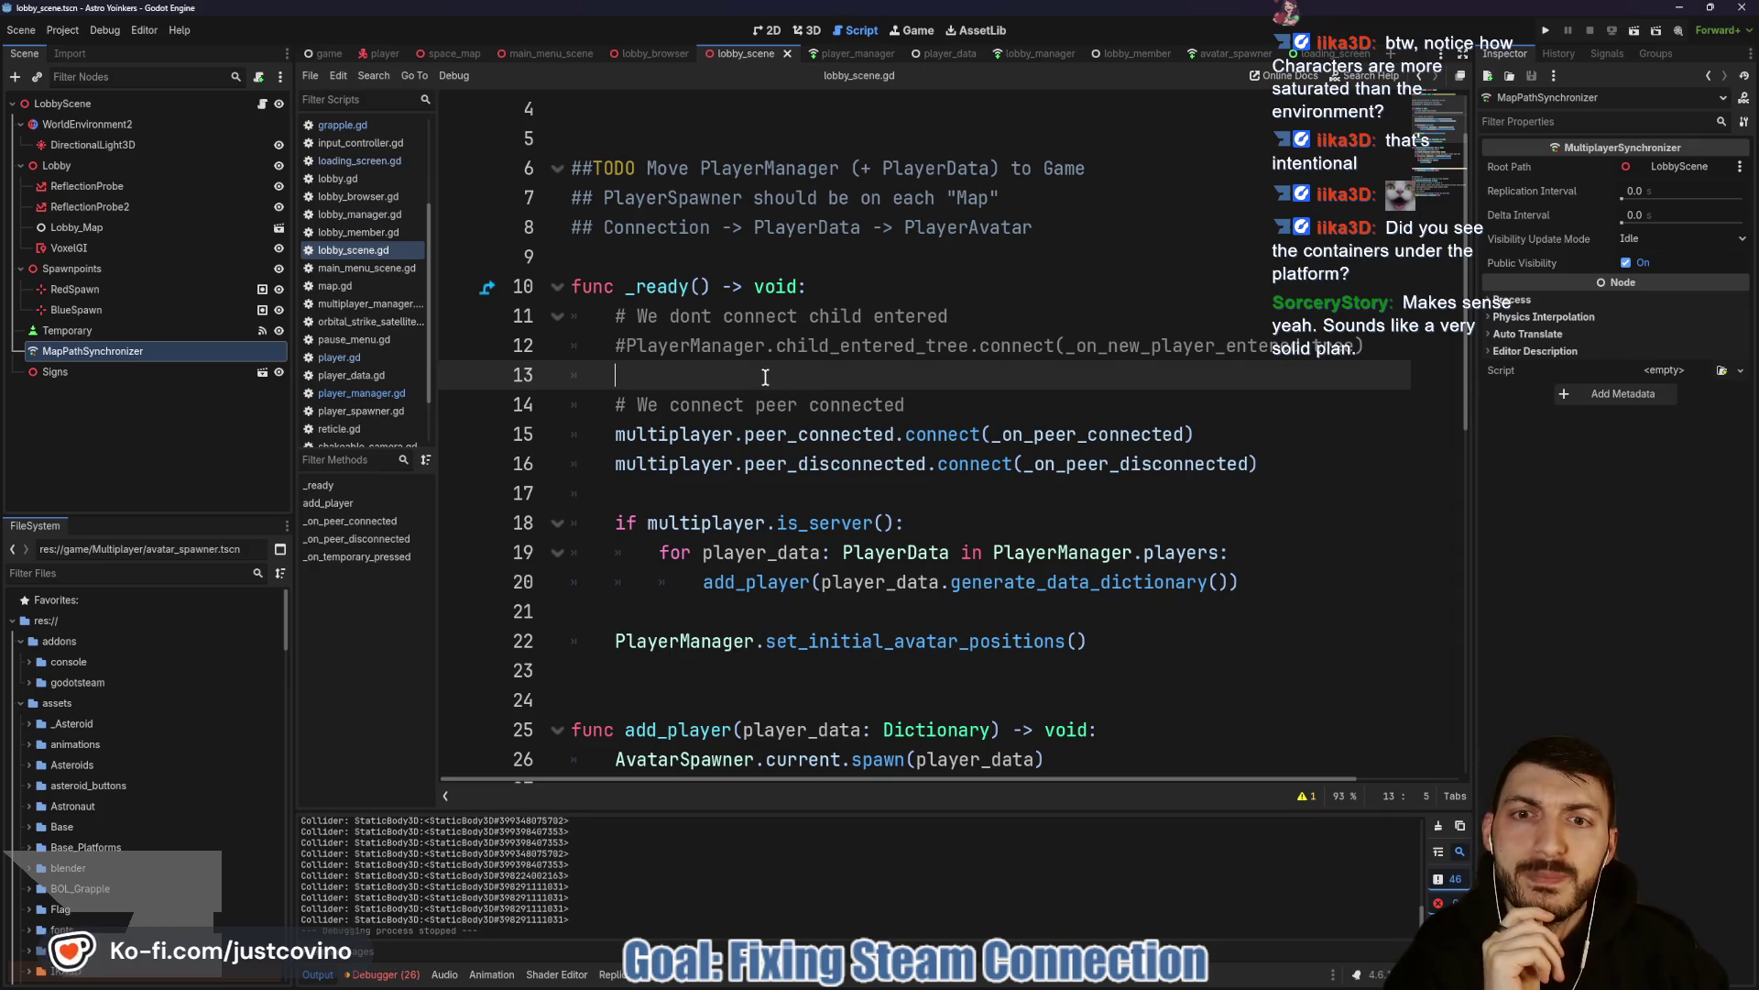
scroll(765, 378, "up", 1)
scroll(1043, 438, "down", 3)
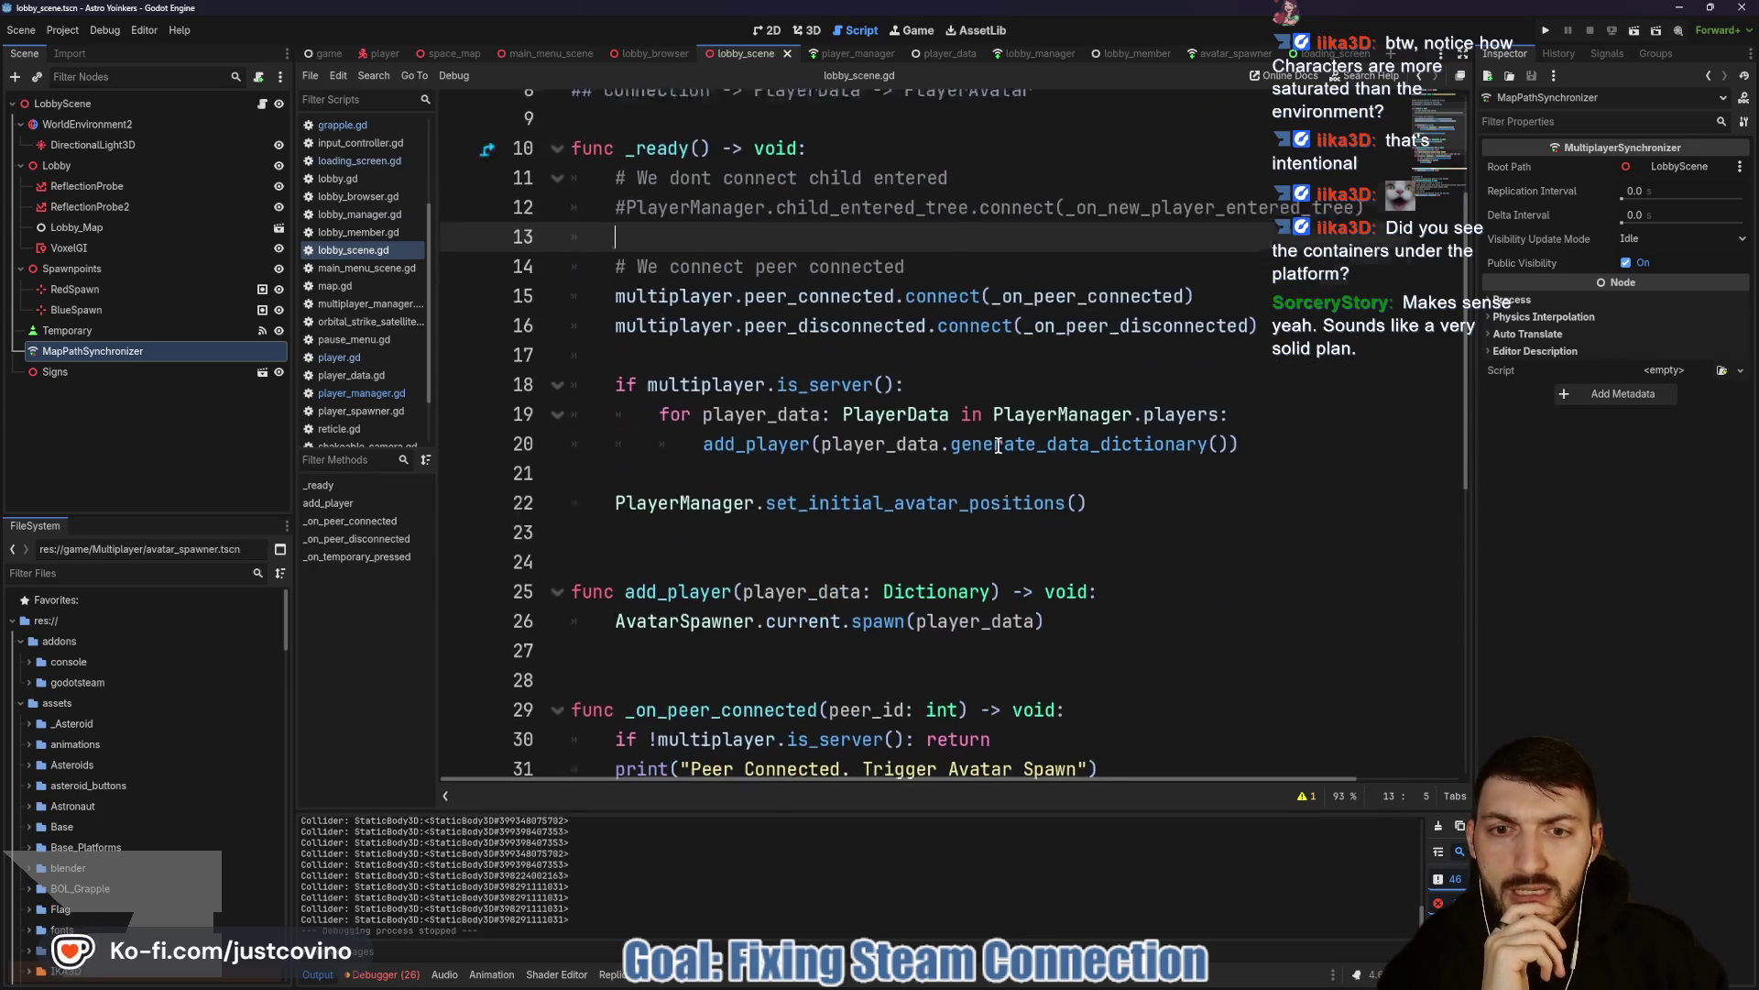
double_click(1052, 264)
scroll(1040, 367, "down", 4)
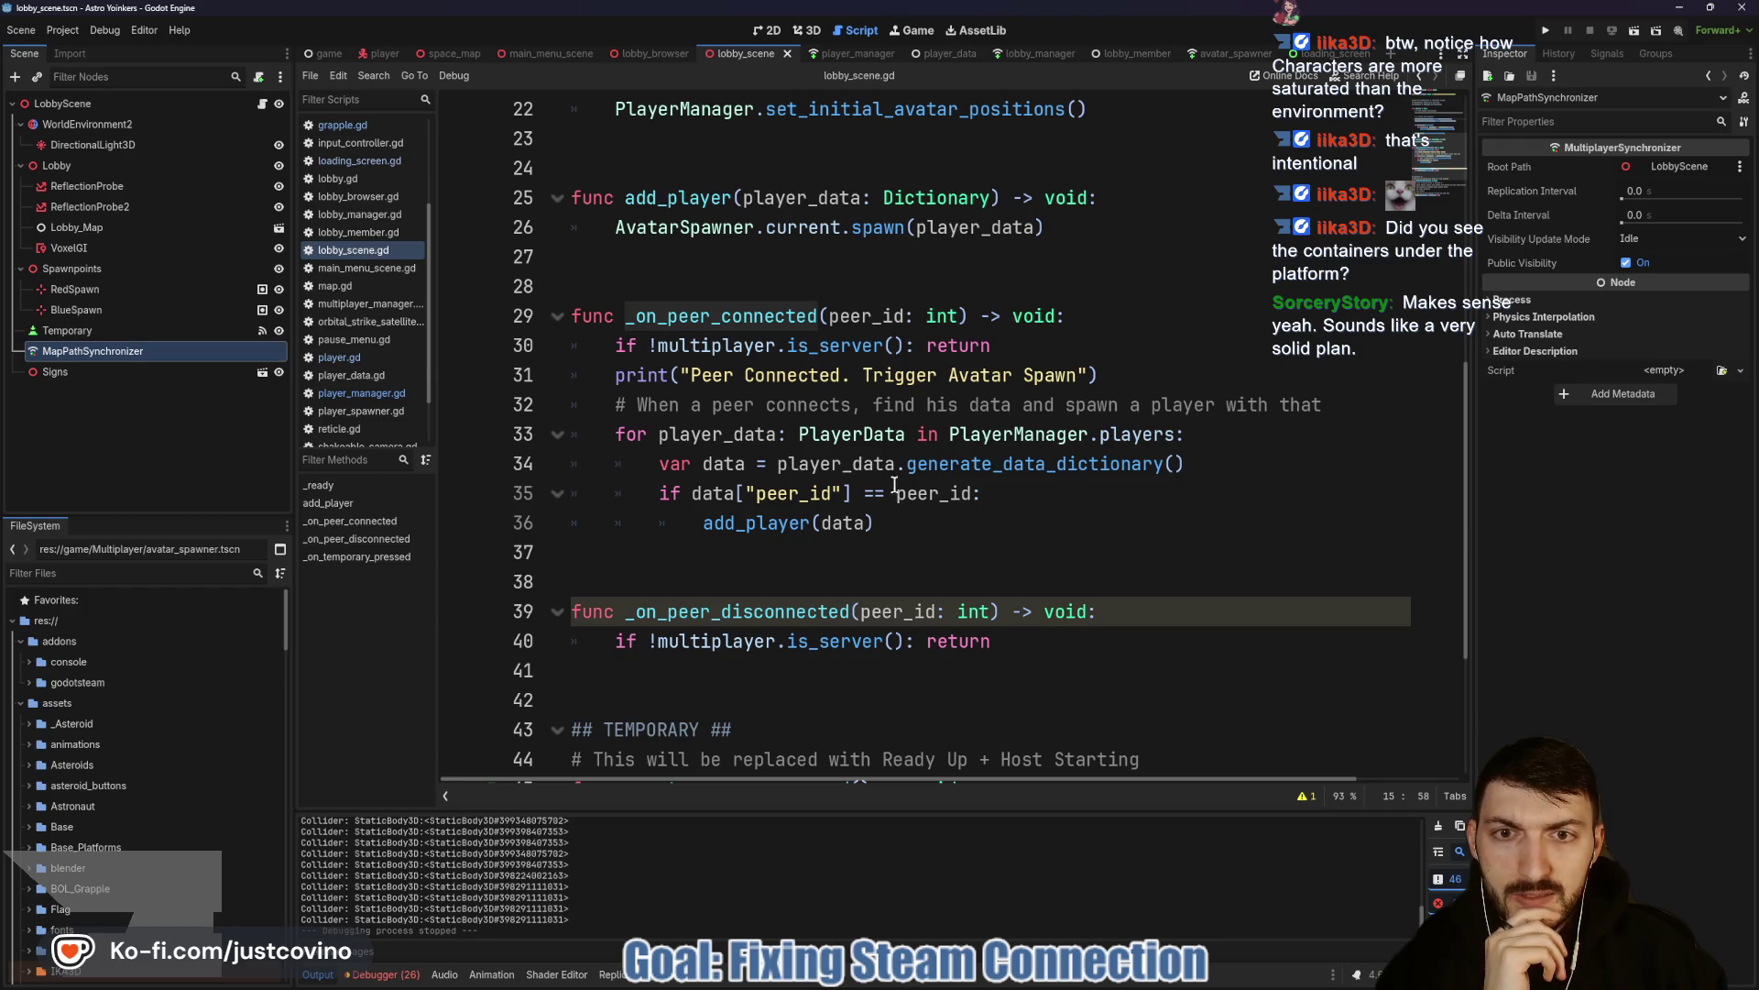
left_click(1110, 375)
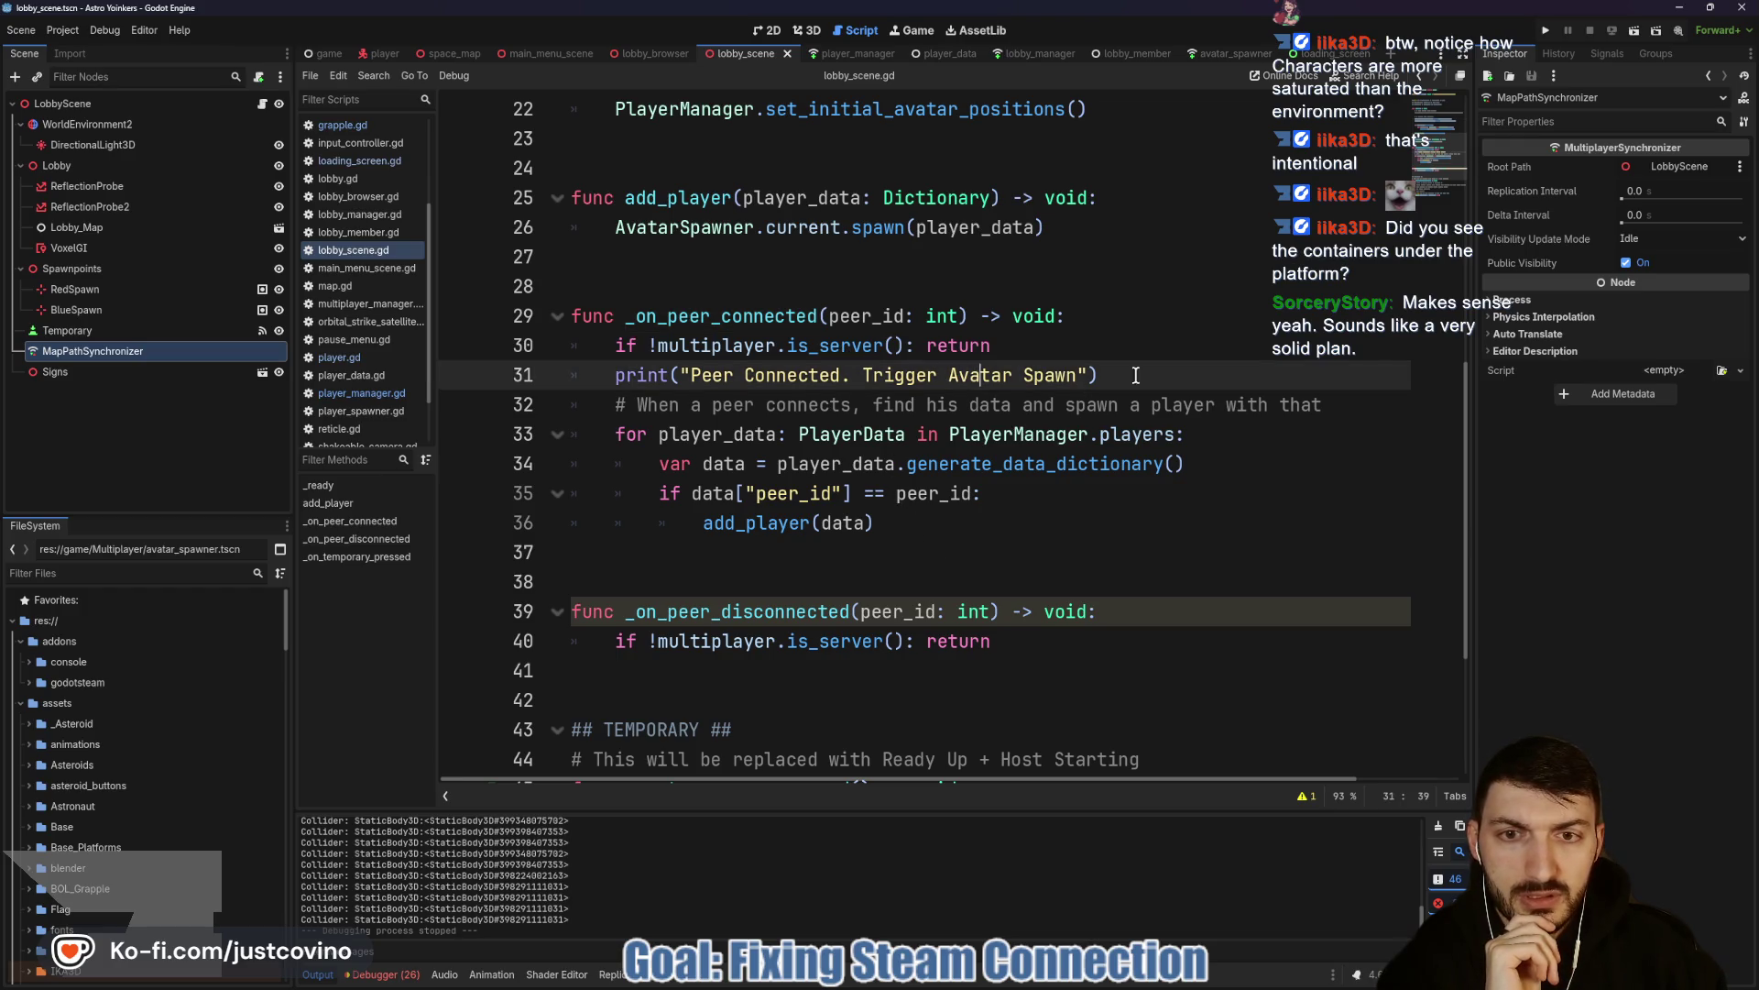
key("shift+Home")
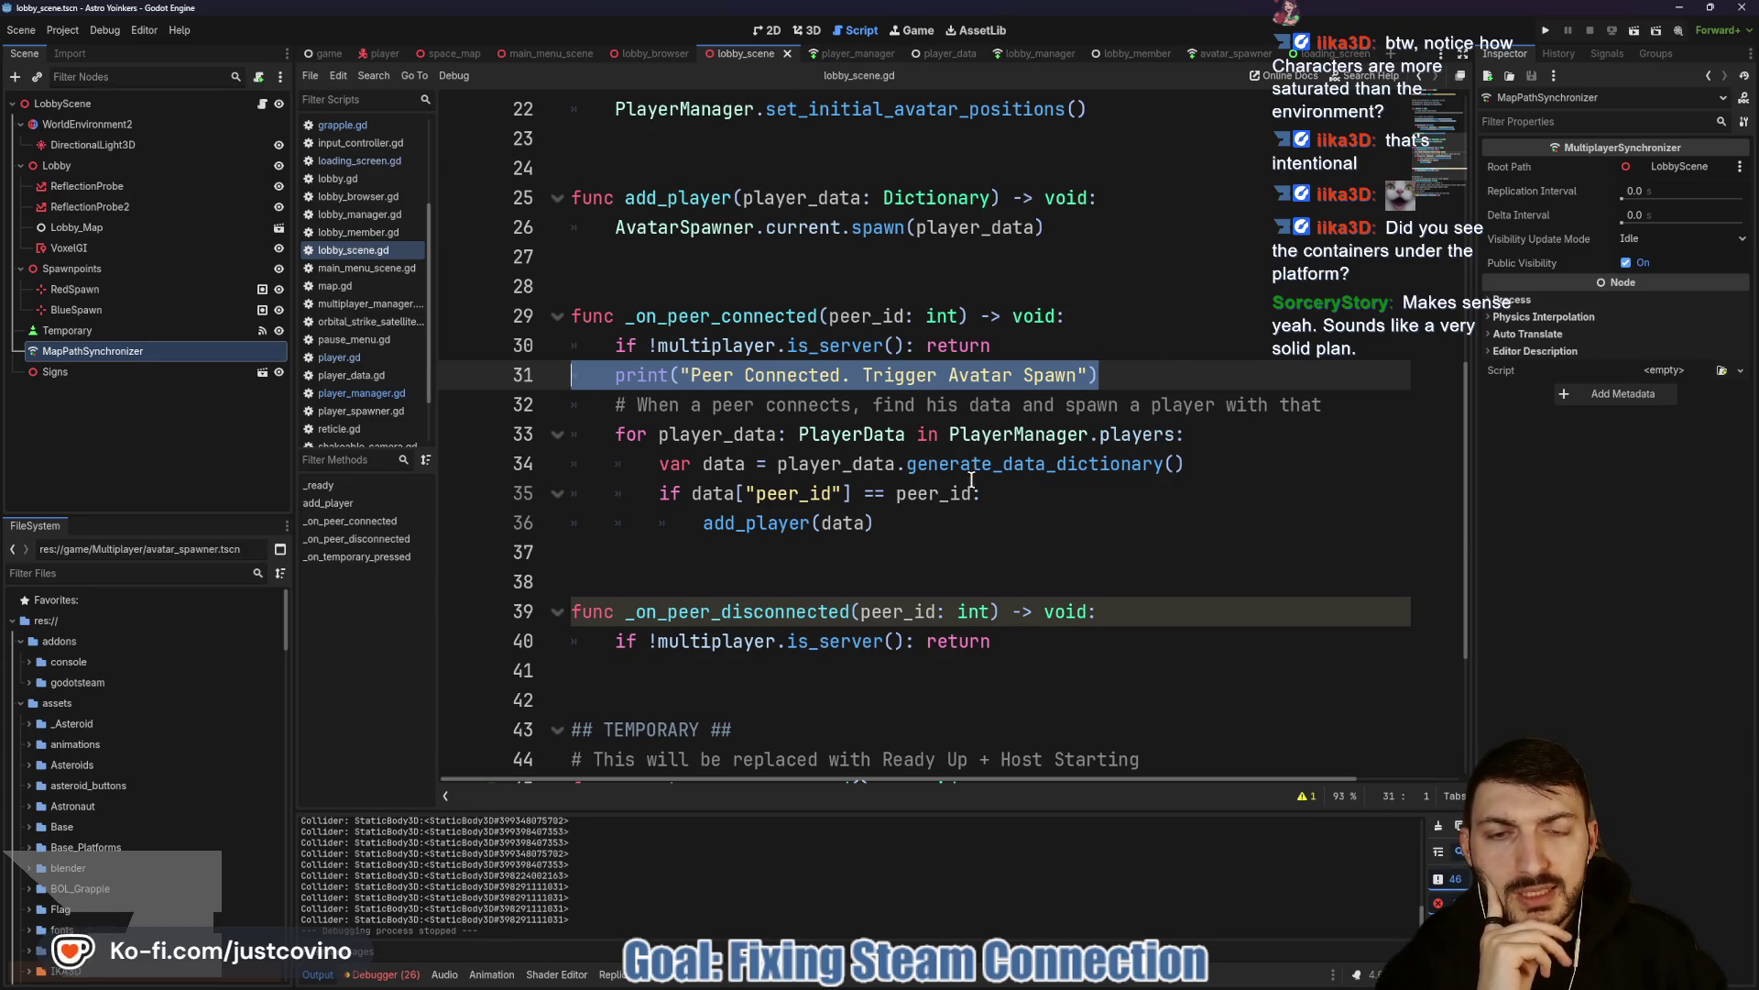
scroll(1077, 471, "up", 7)
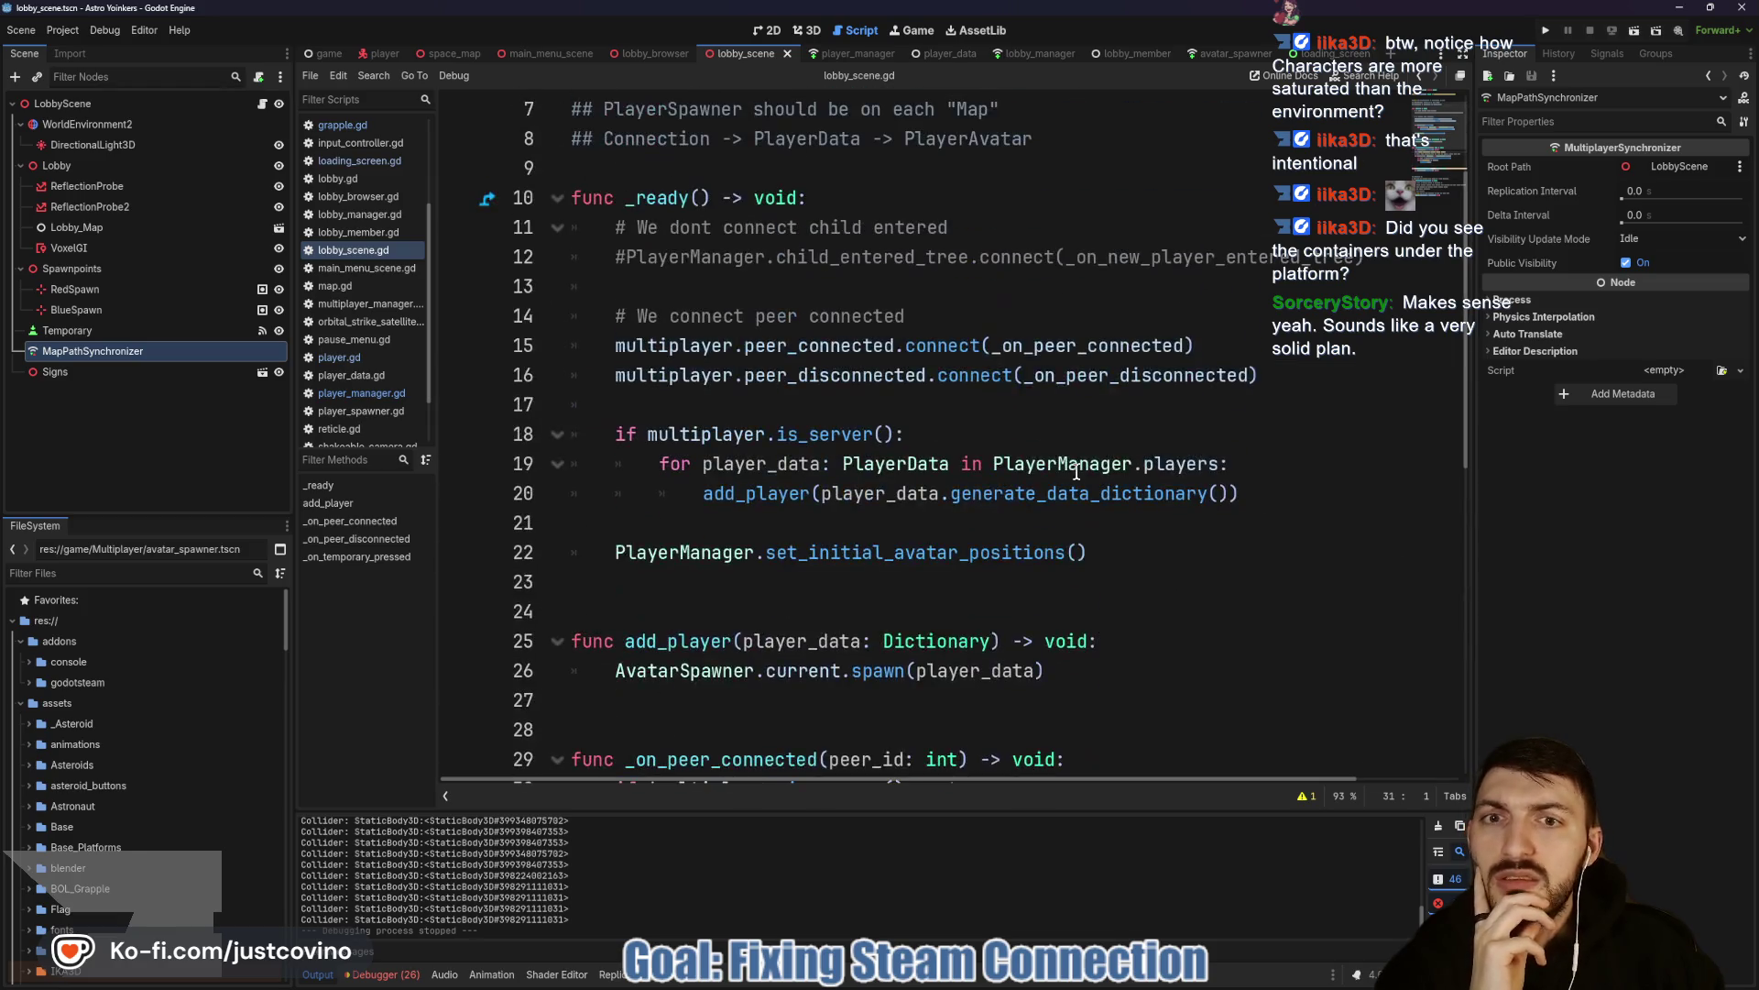
scroll(1077, 471, "down", 7)
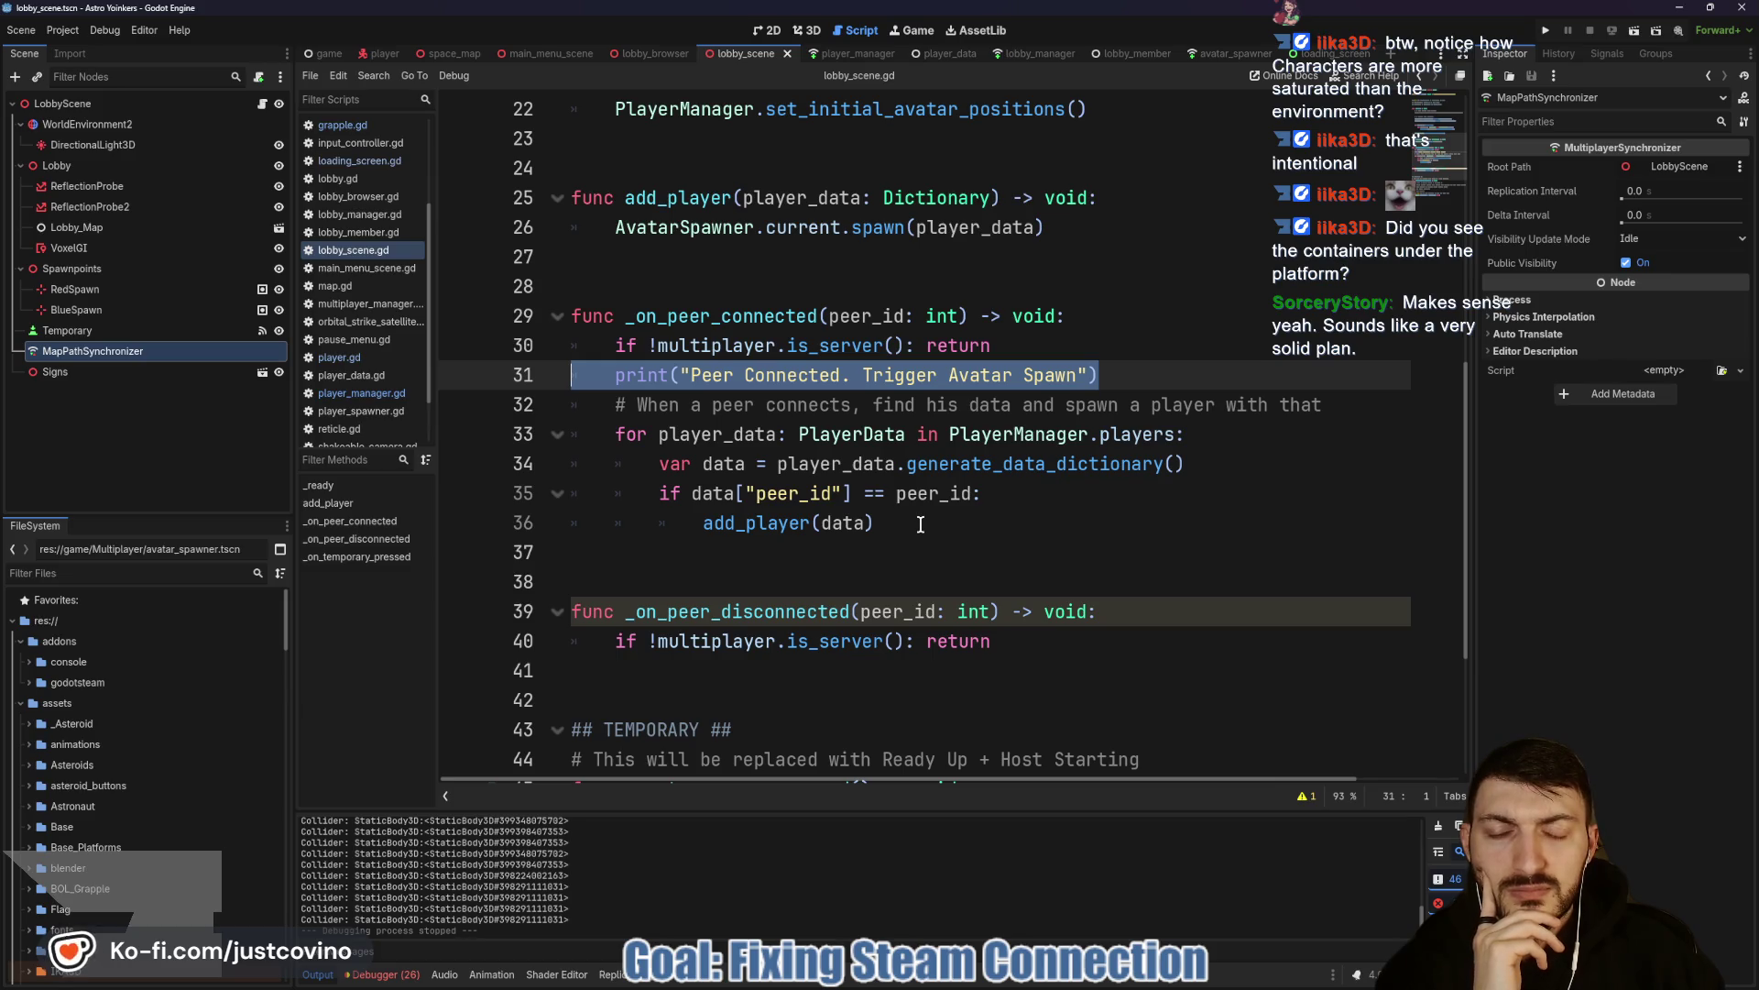
double_click(728, 522)
scroll(1099, 504, "down", 3)
scroll(1100, 504, "up", 5)
scroll(892, 495, "up", 1)
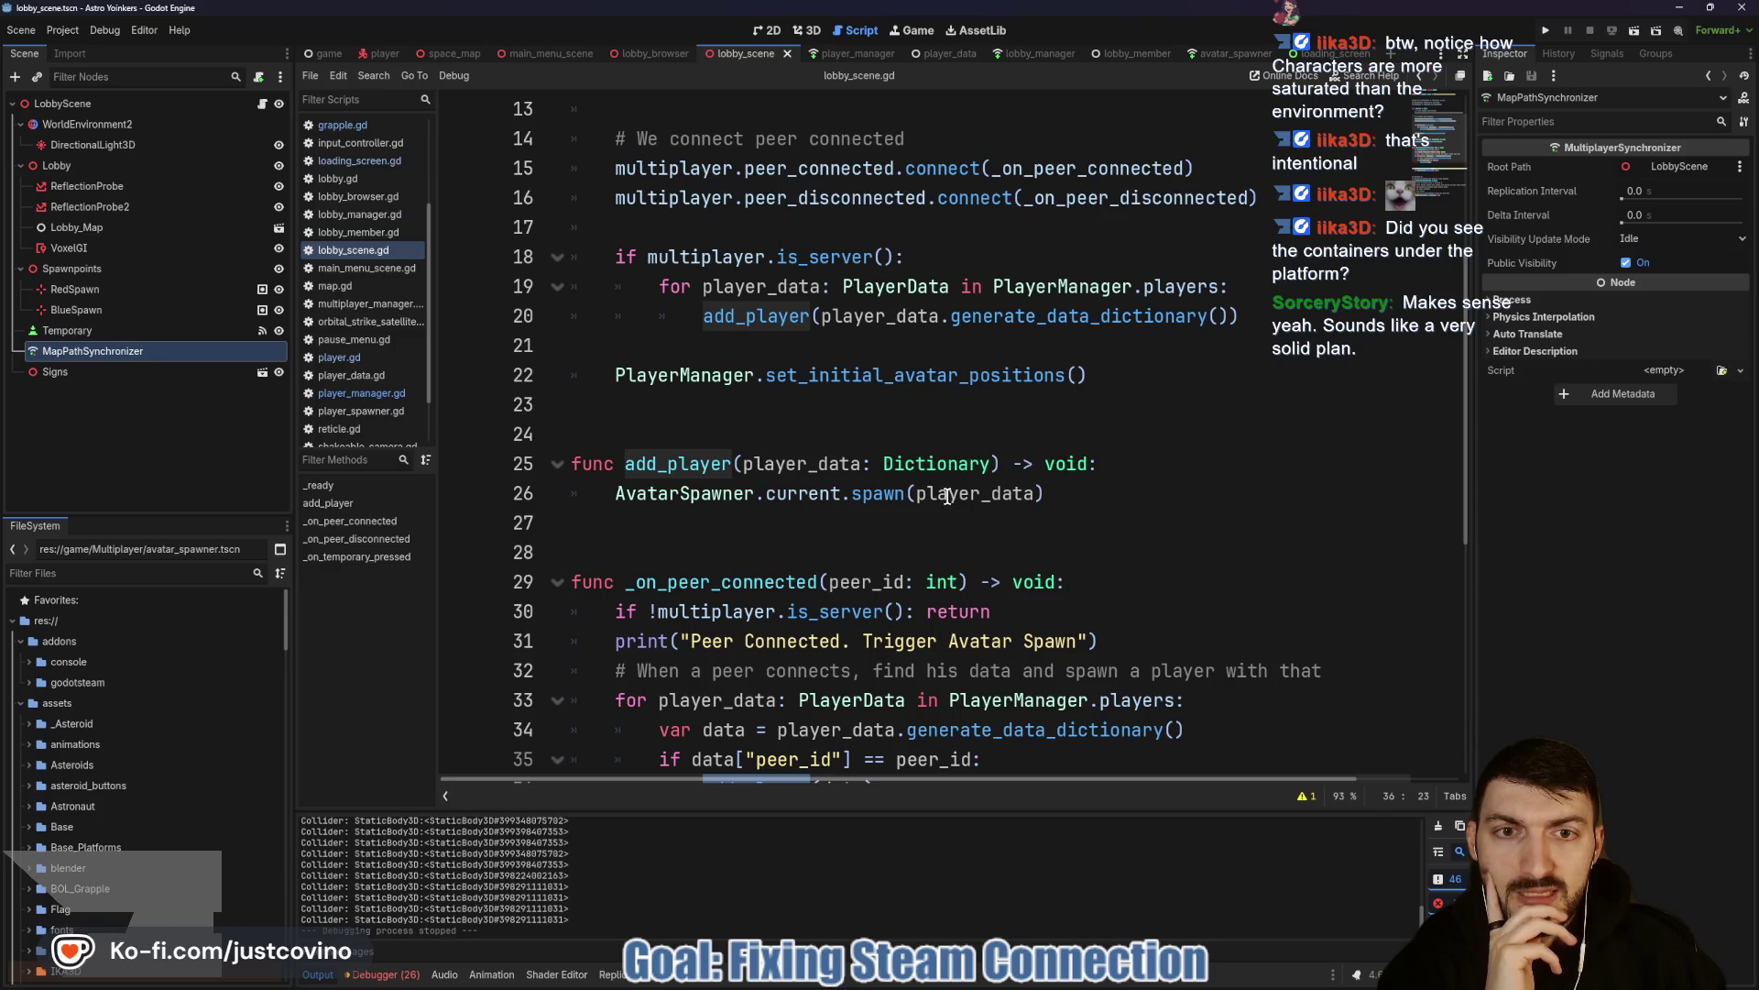
scroll(948, 495, "up", 1)
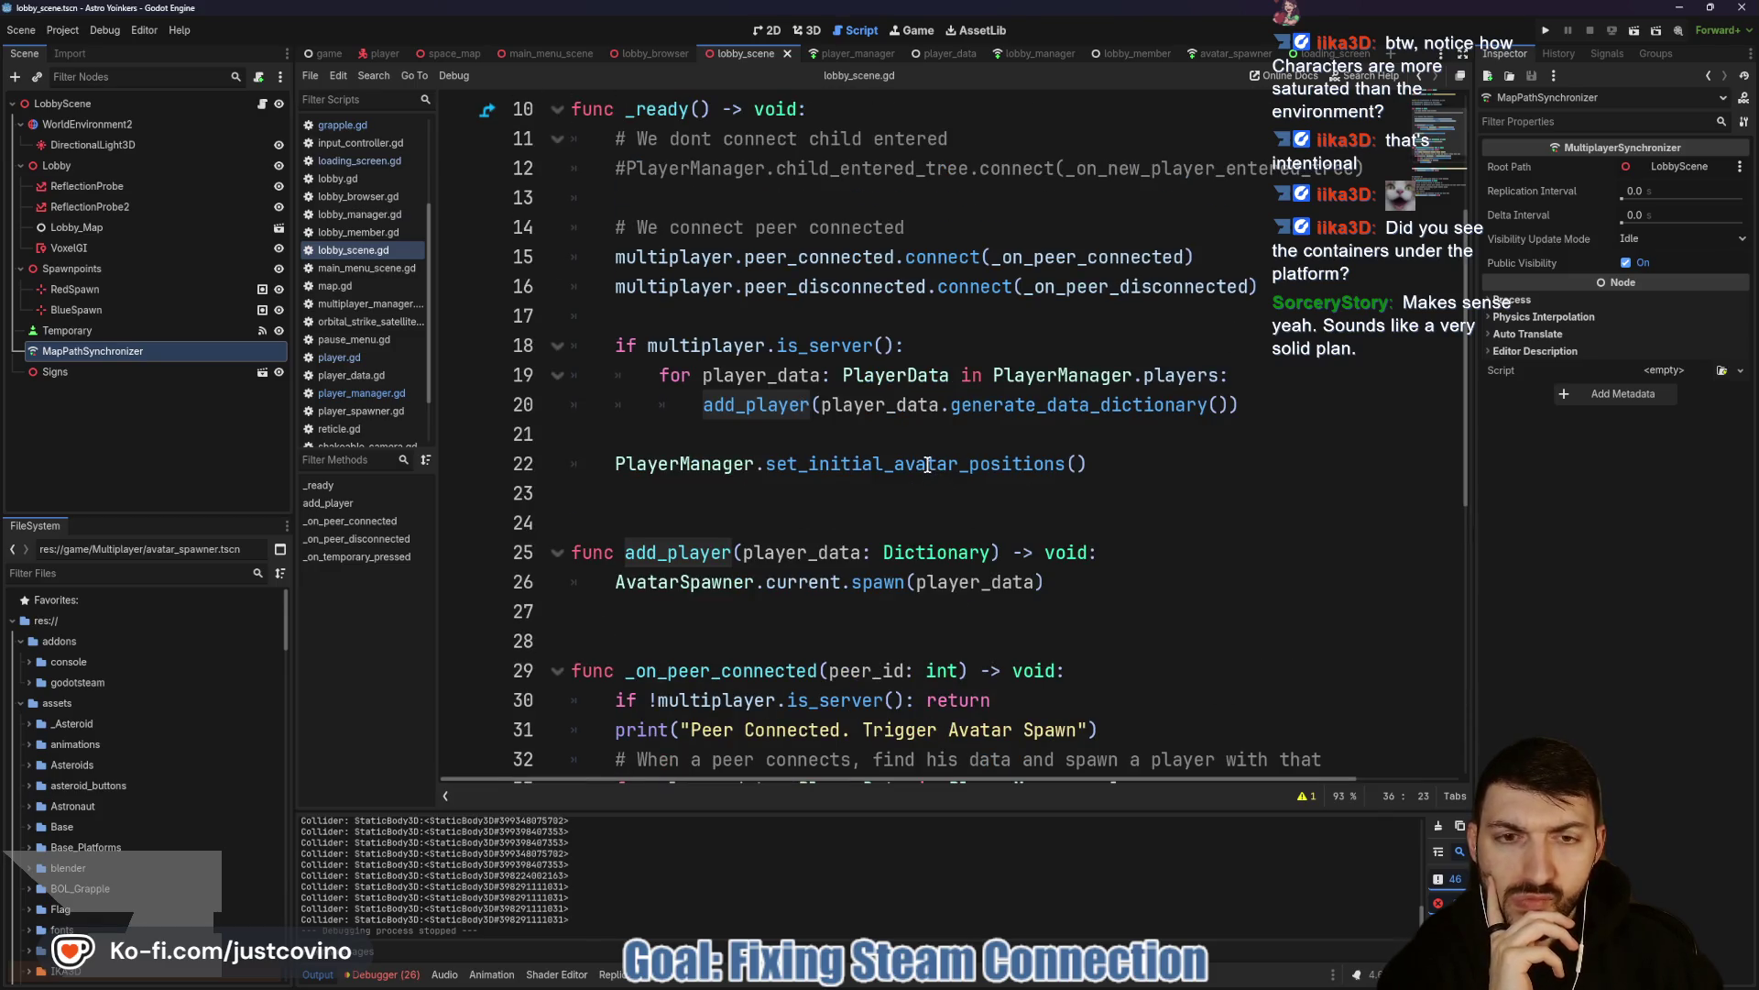
scroll(929, 466, "down", 2)
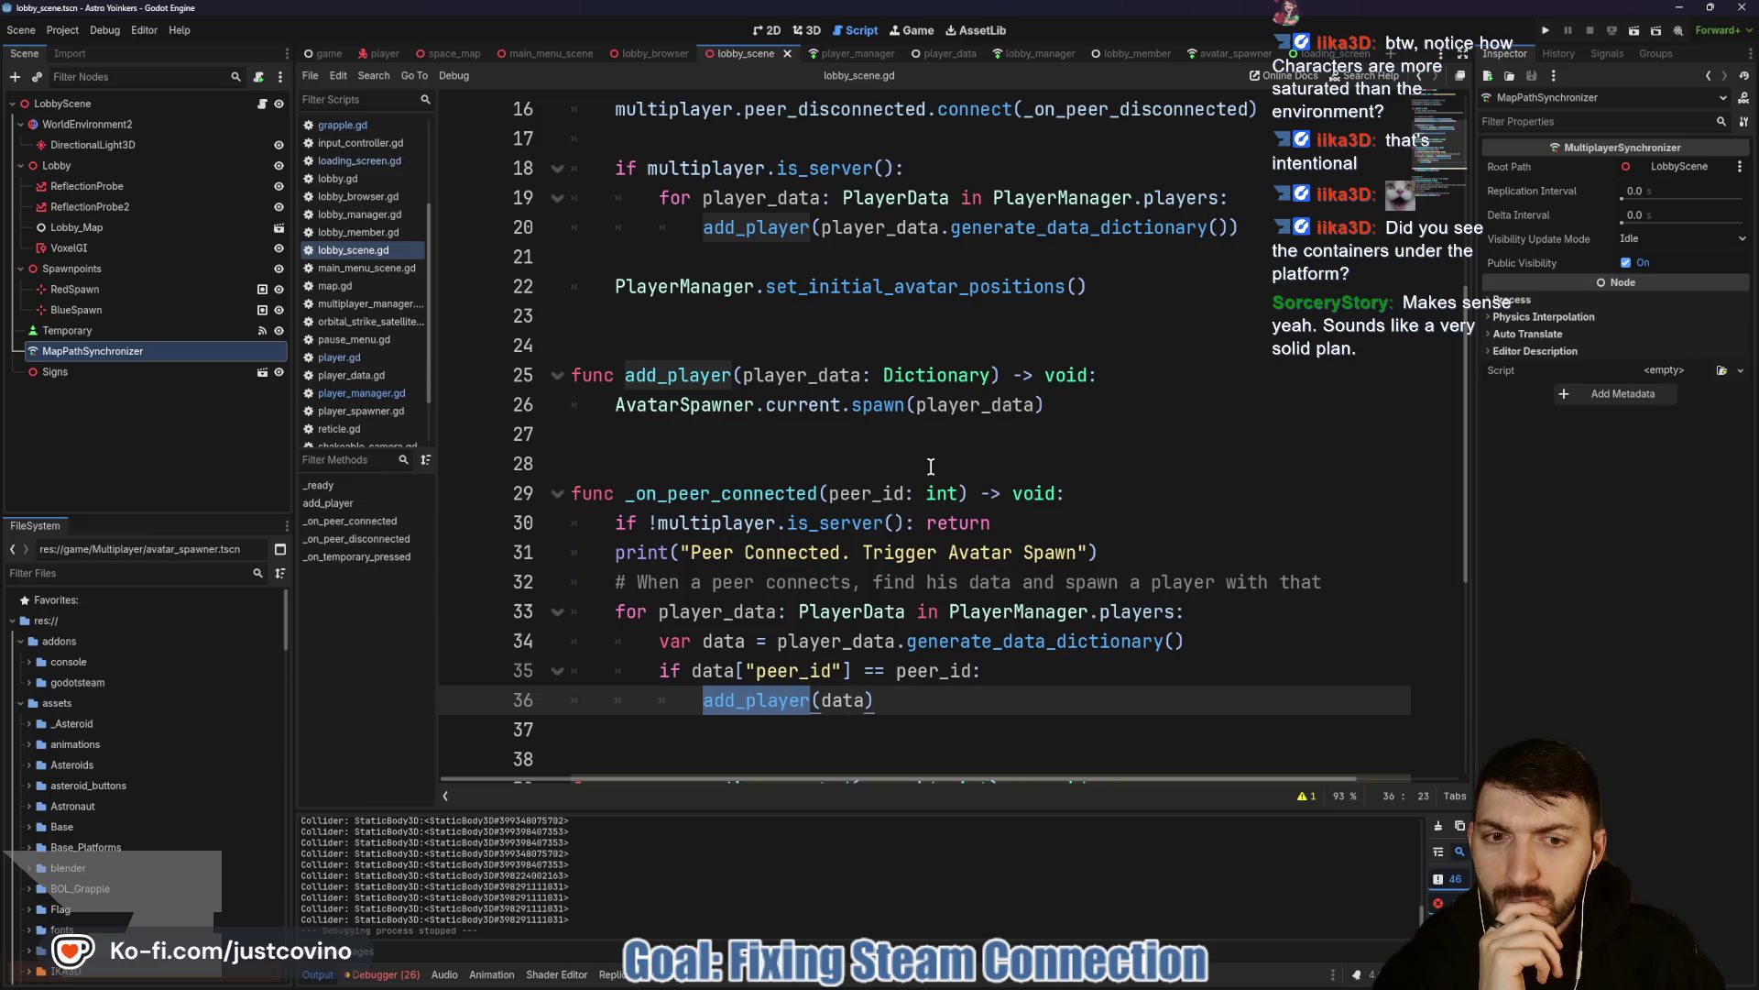
scroll(930, 467, "down", 1)
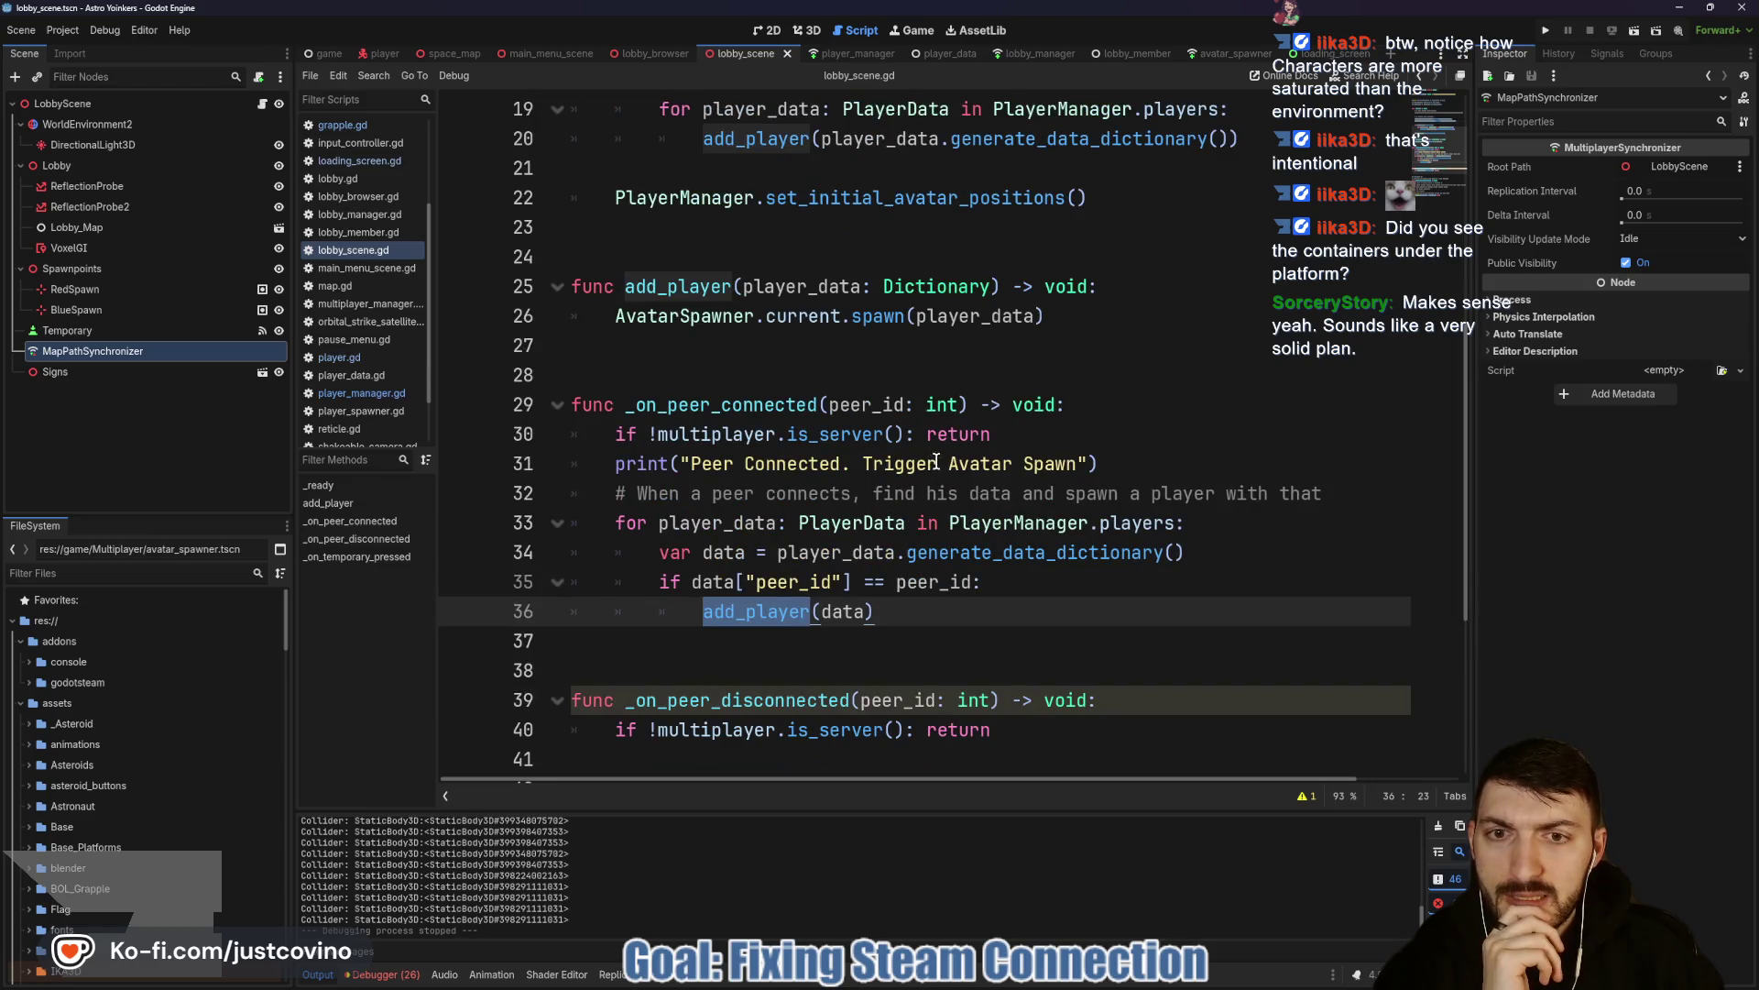
left_click(848, 53)
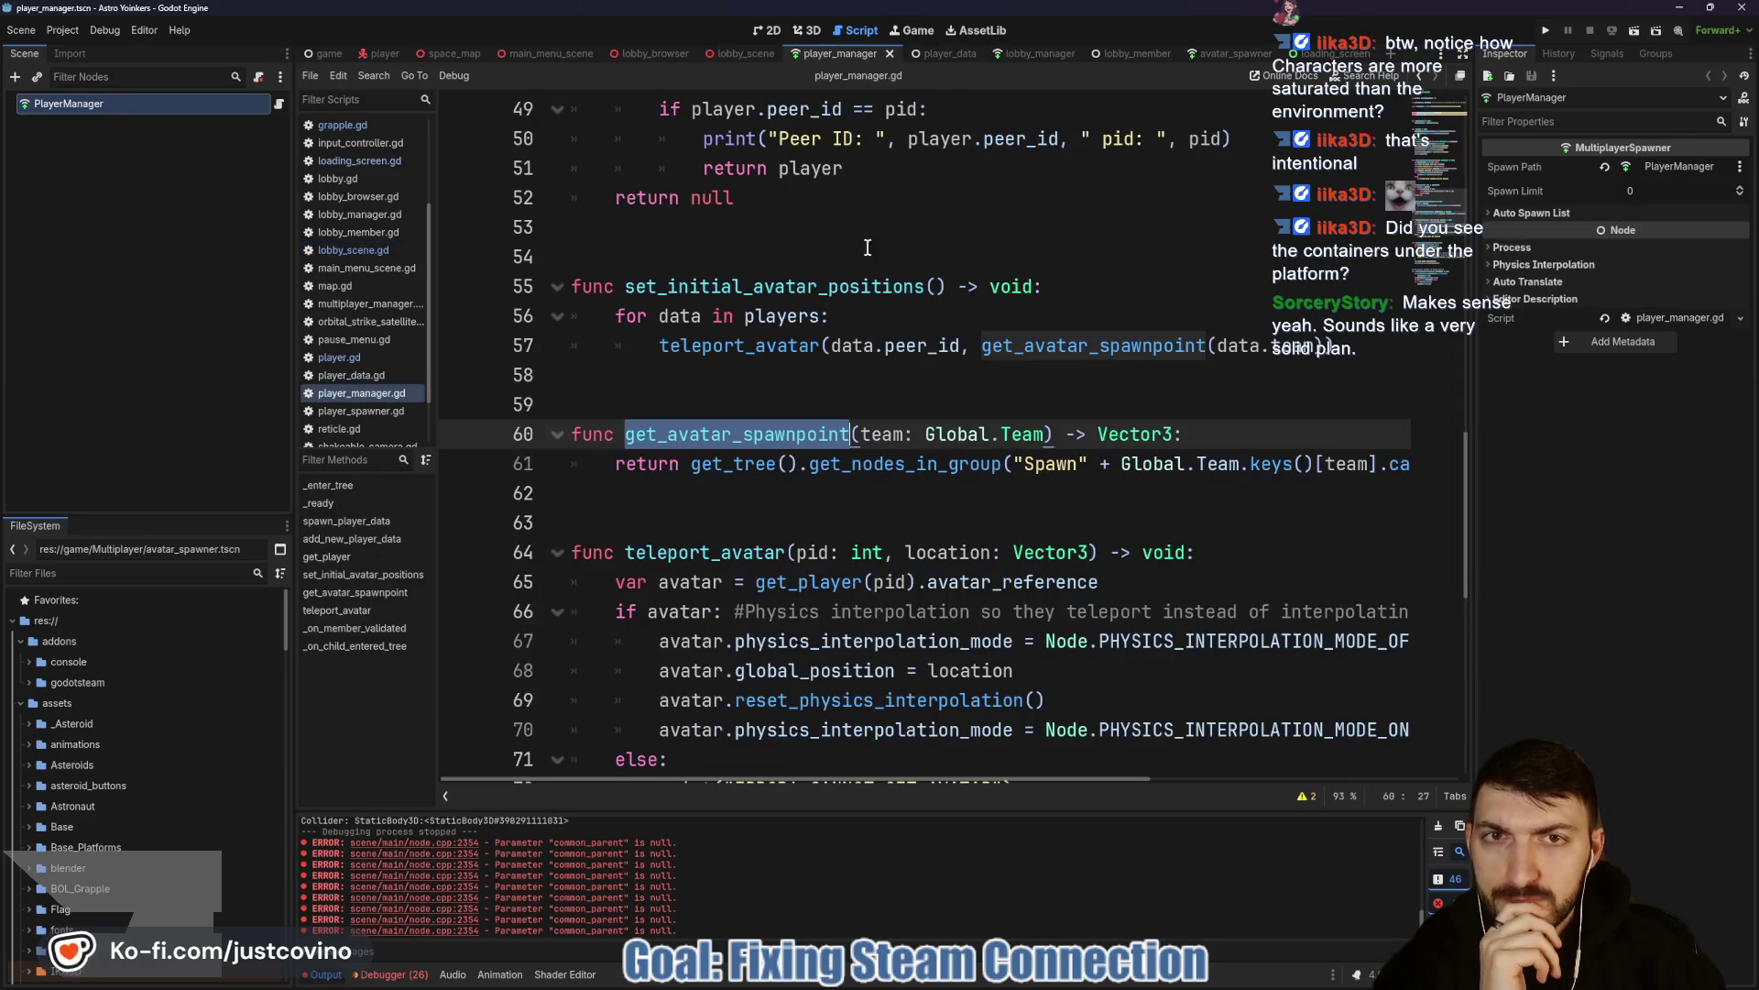
Clear and collapse the output panel, then scroll through player_manager.gd's spawning and validation code.
left_click(1437, 829)
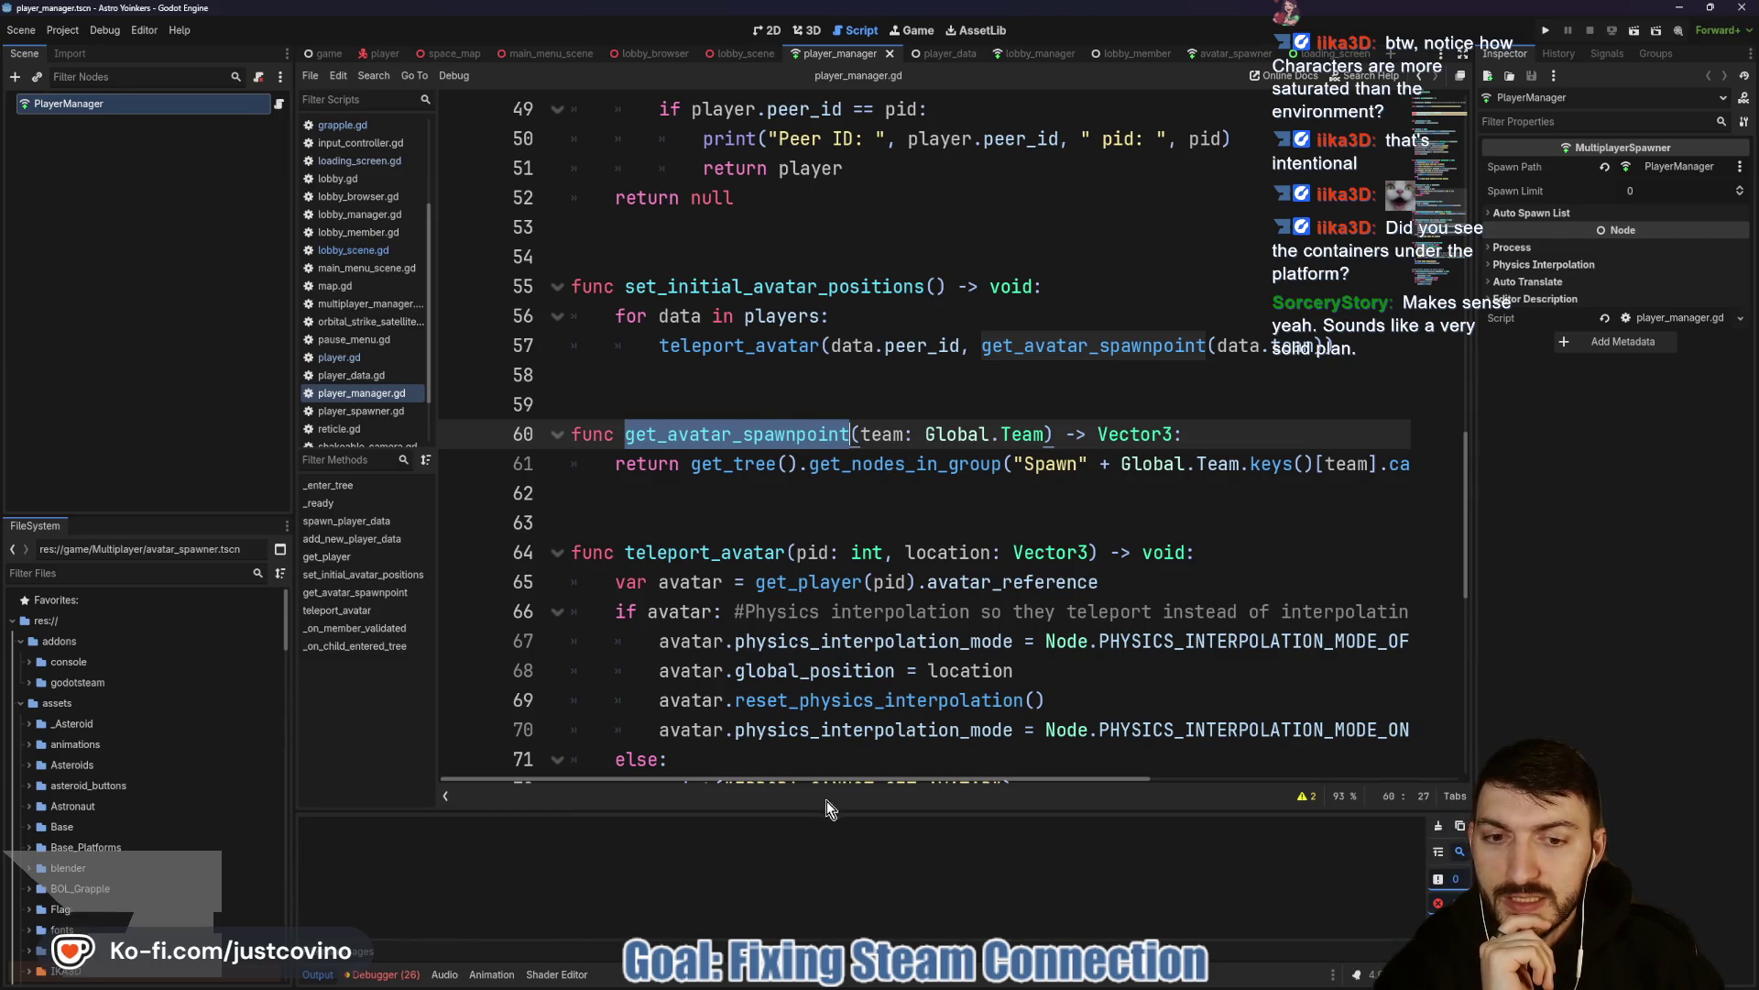
left_click(322, 979)
scroll(856, 644, "up", 1)
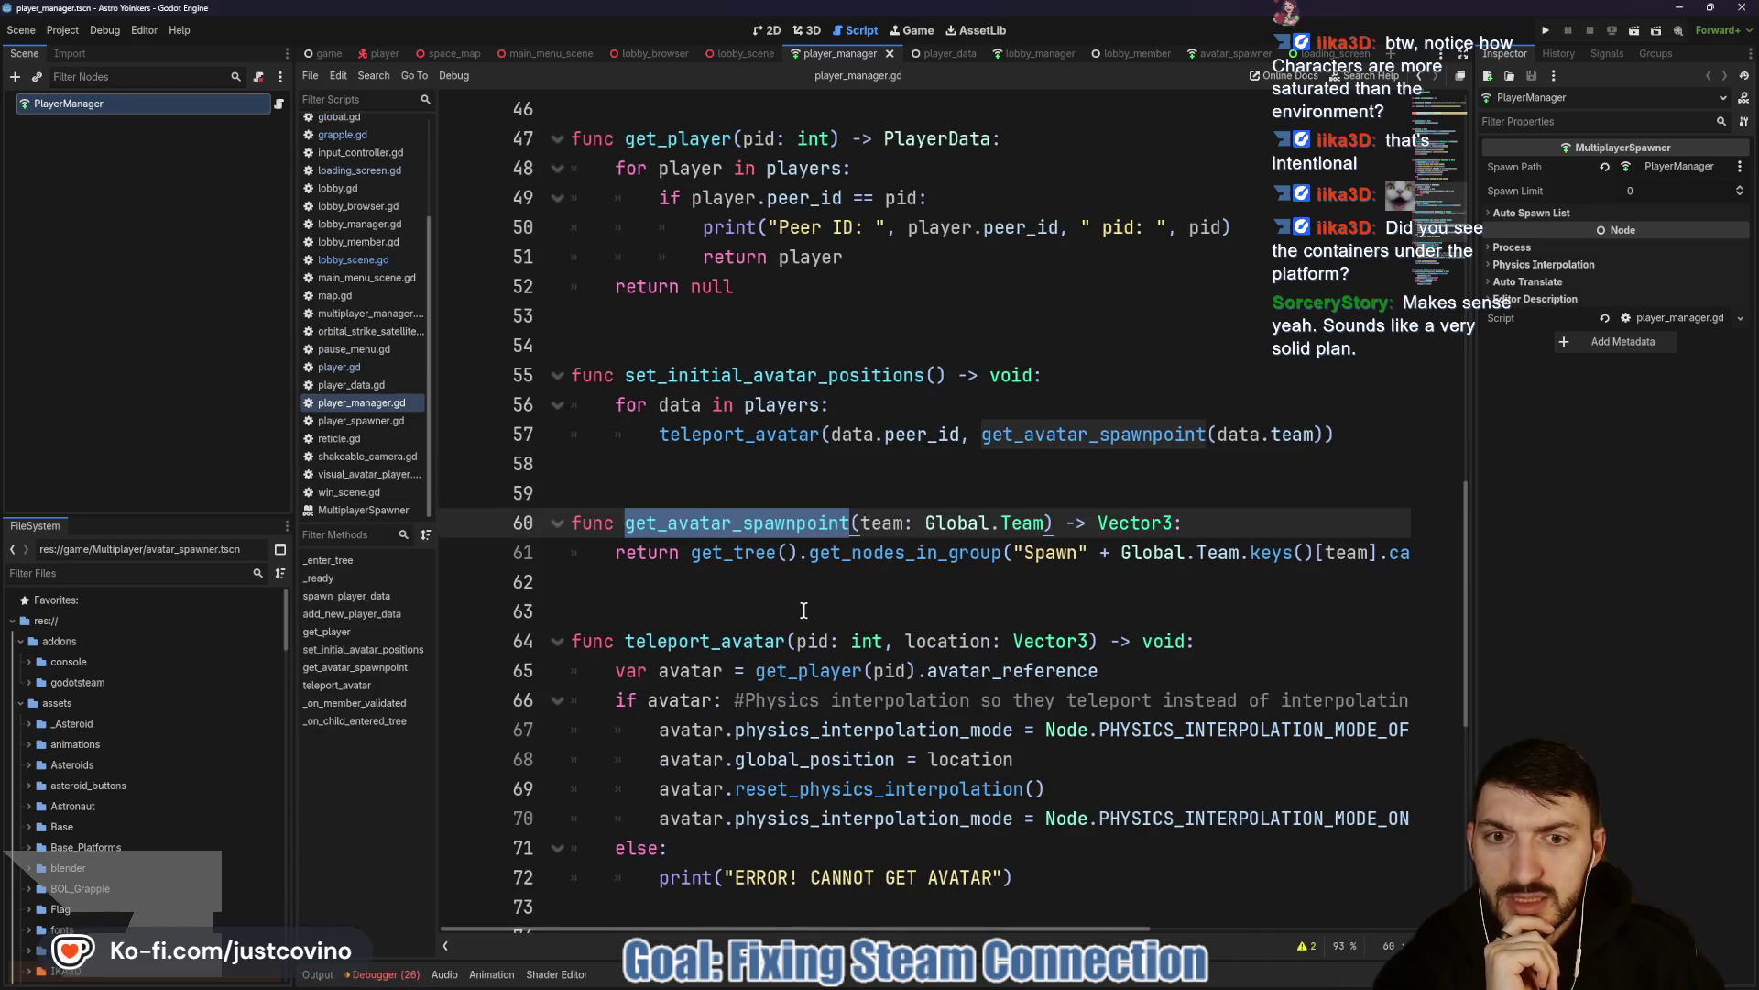
scroll(773, 604, "up", 2)
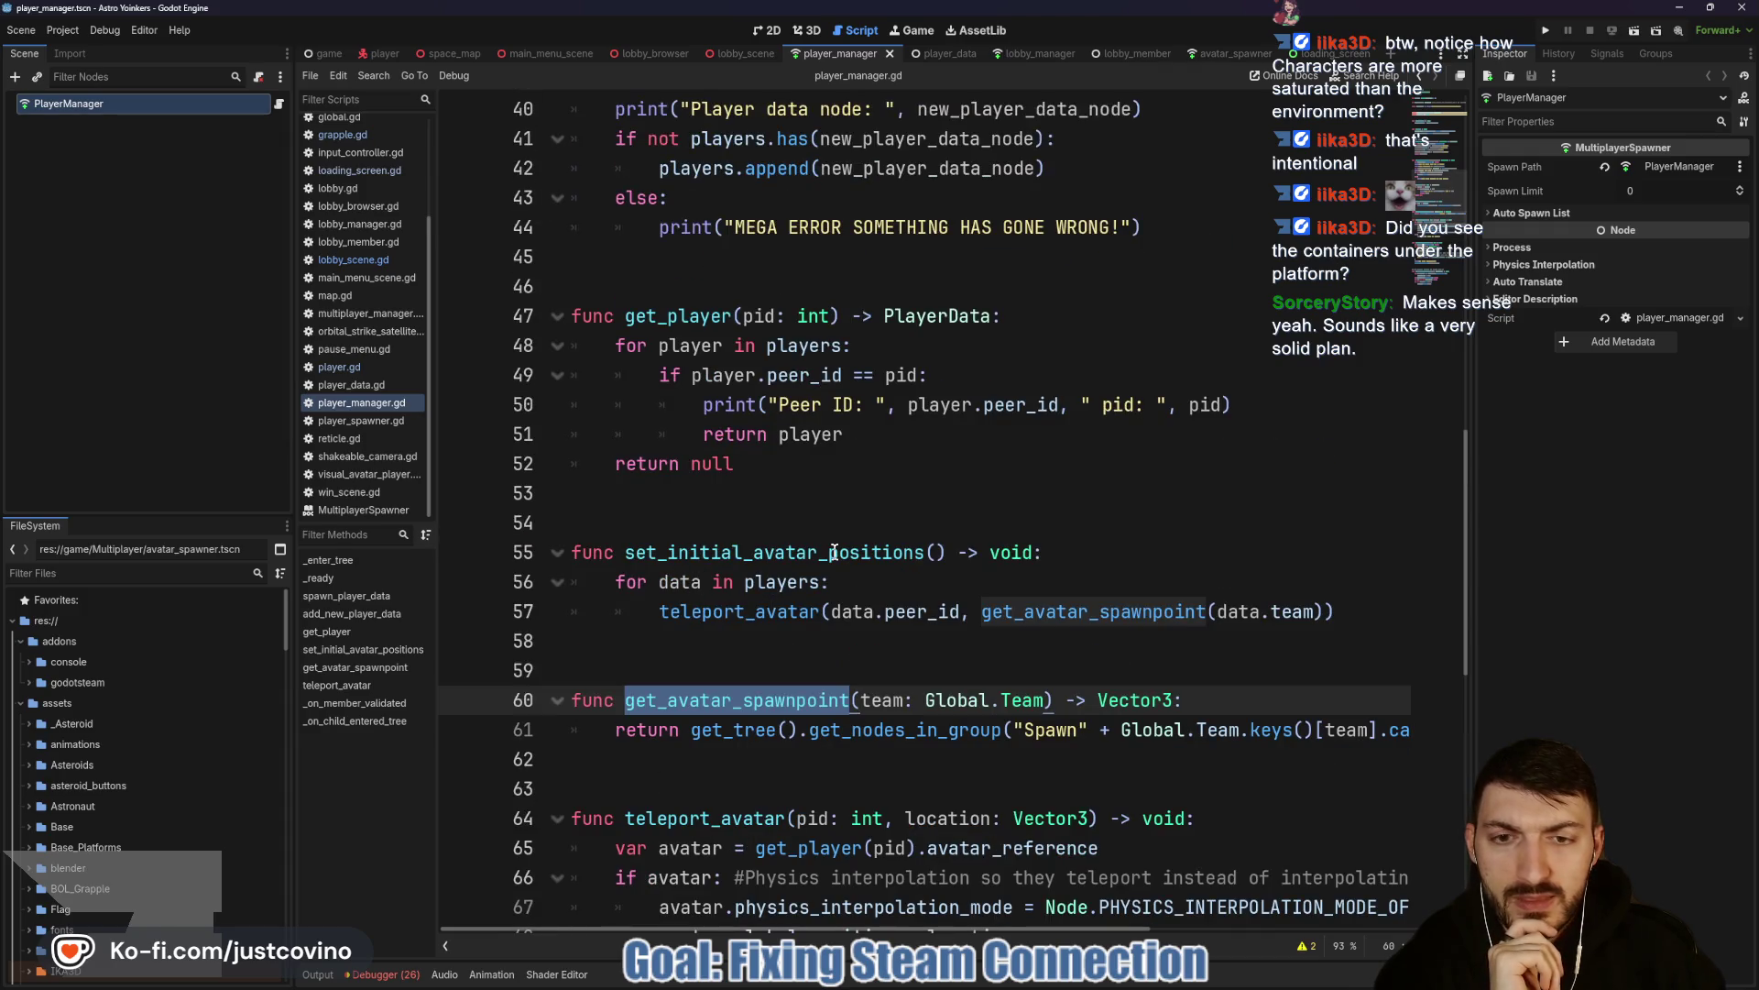
scroll(746, 623, "up", 3)
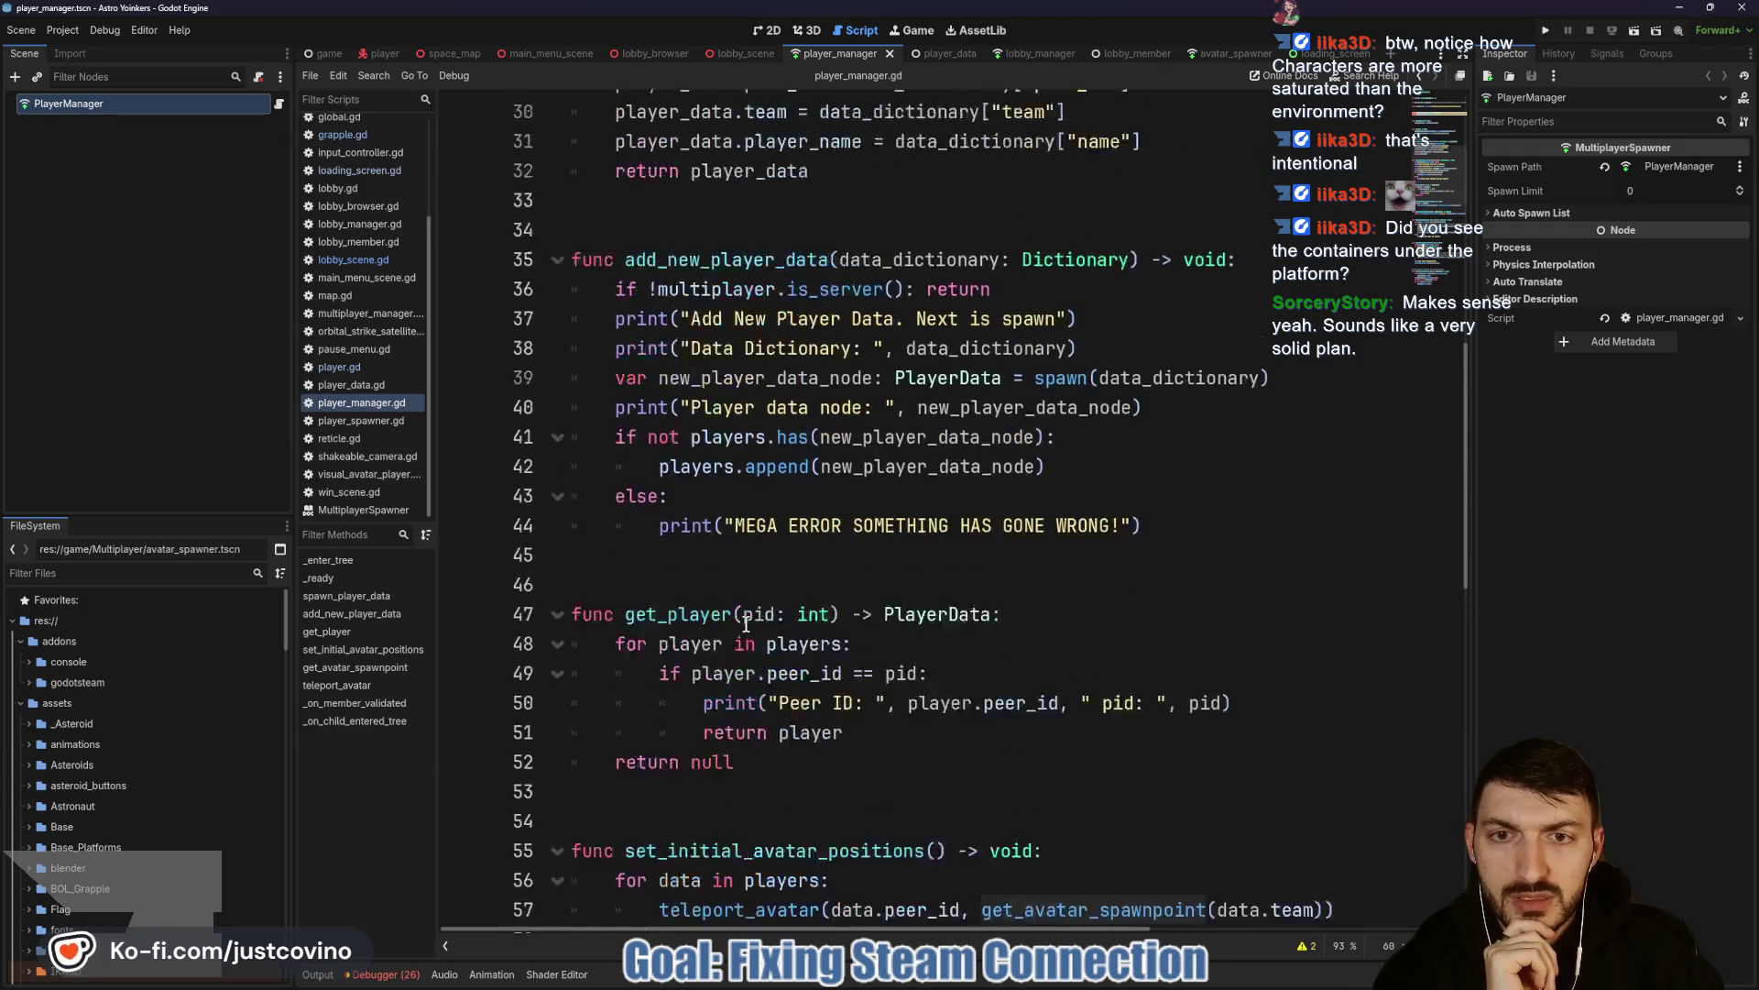
scroll(745, 623, "down", 13)
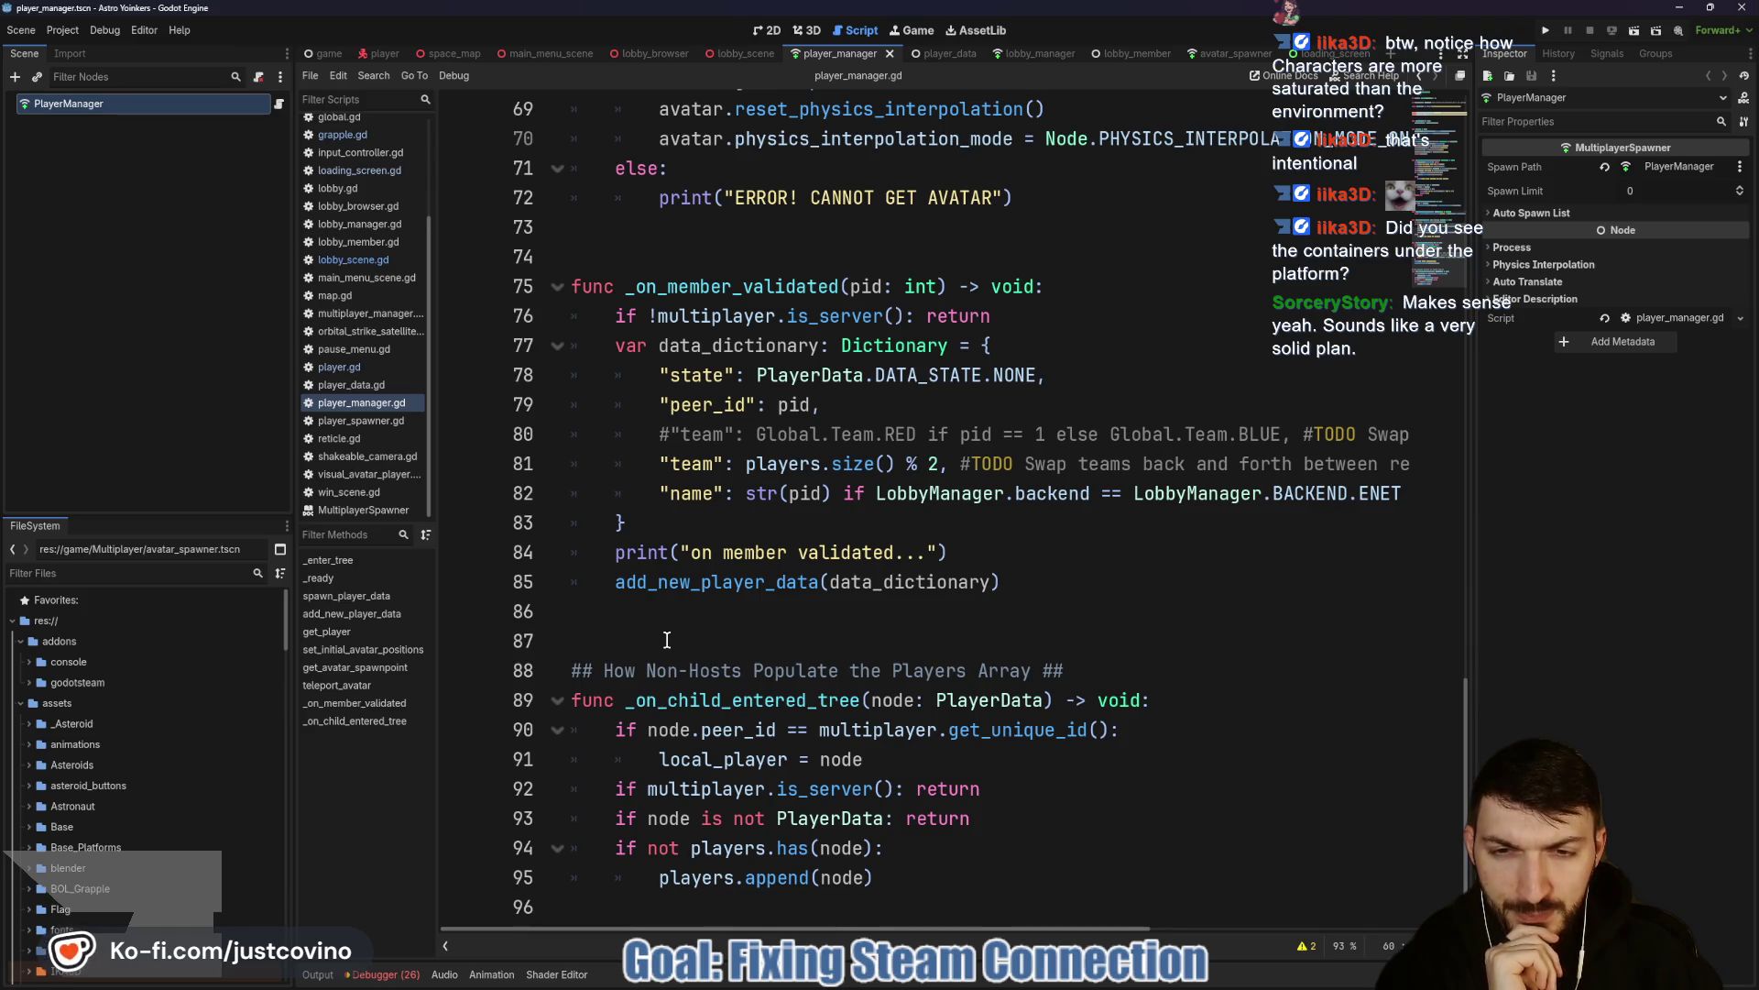
scroll(667, 639, "up", 14)
scroll(673, 638, "up", 6)
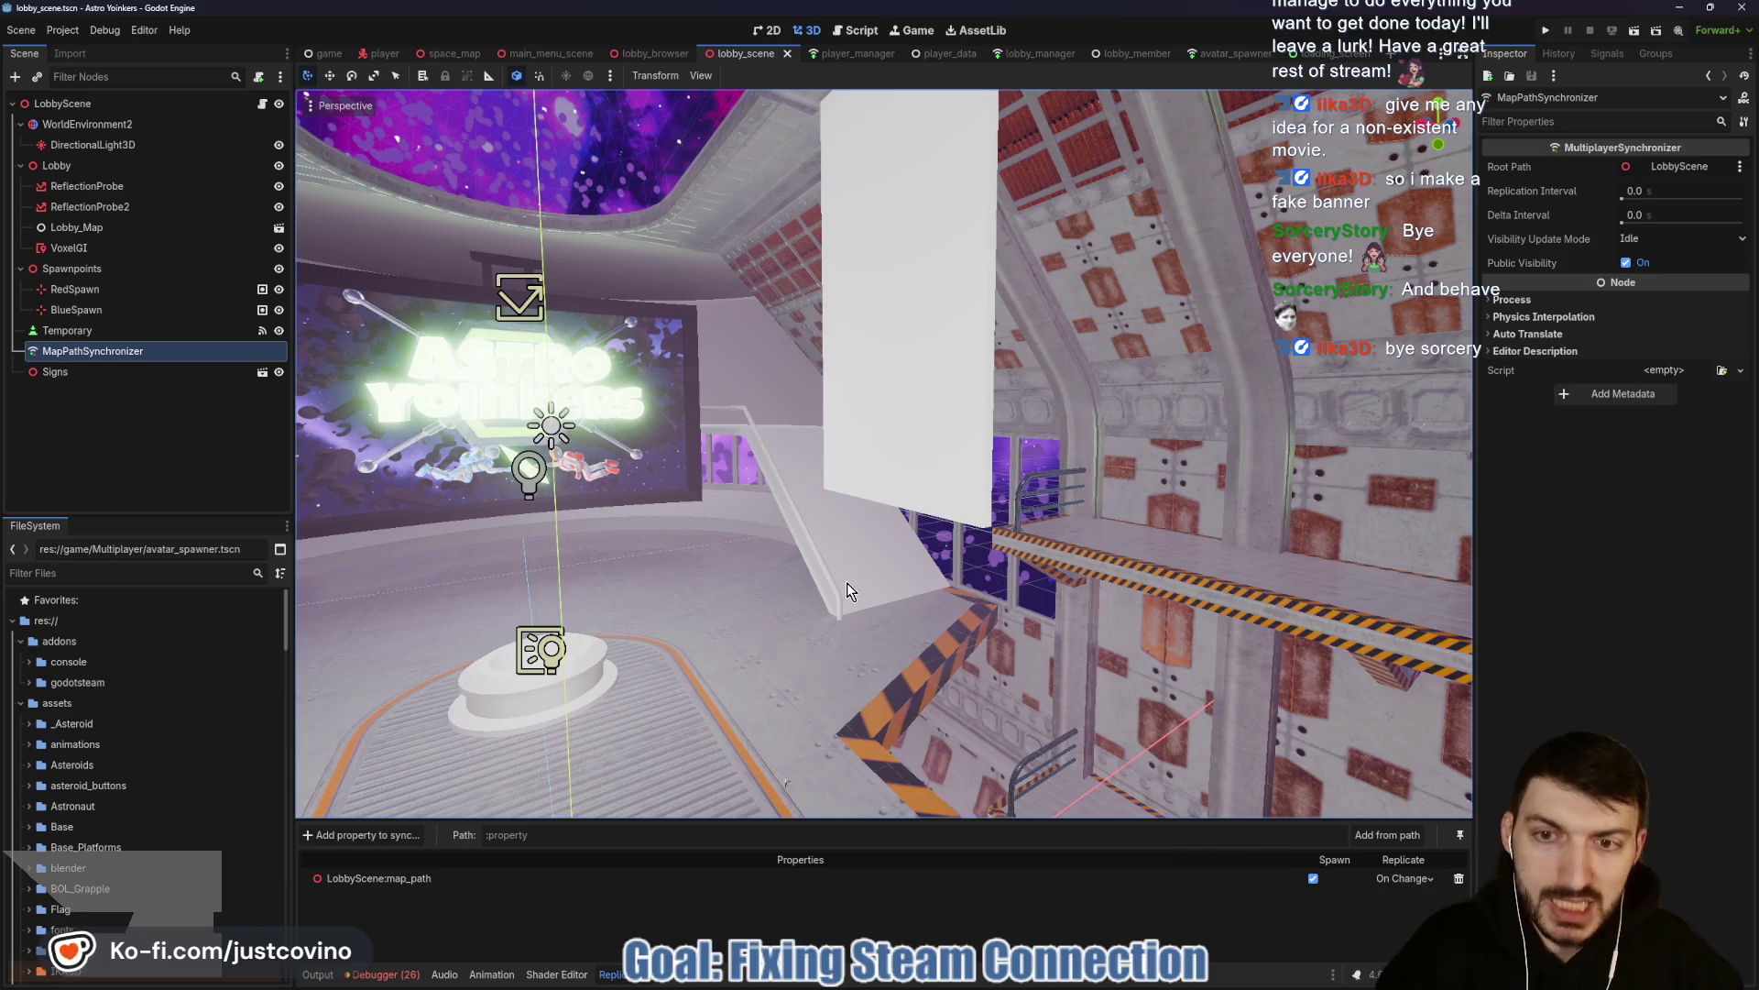
Fly the 3D camera from the spawn pad past the hazard-striped ledge to the white banners.
right_click(858, 581)
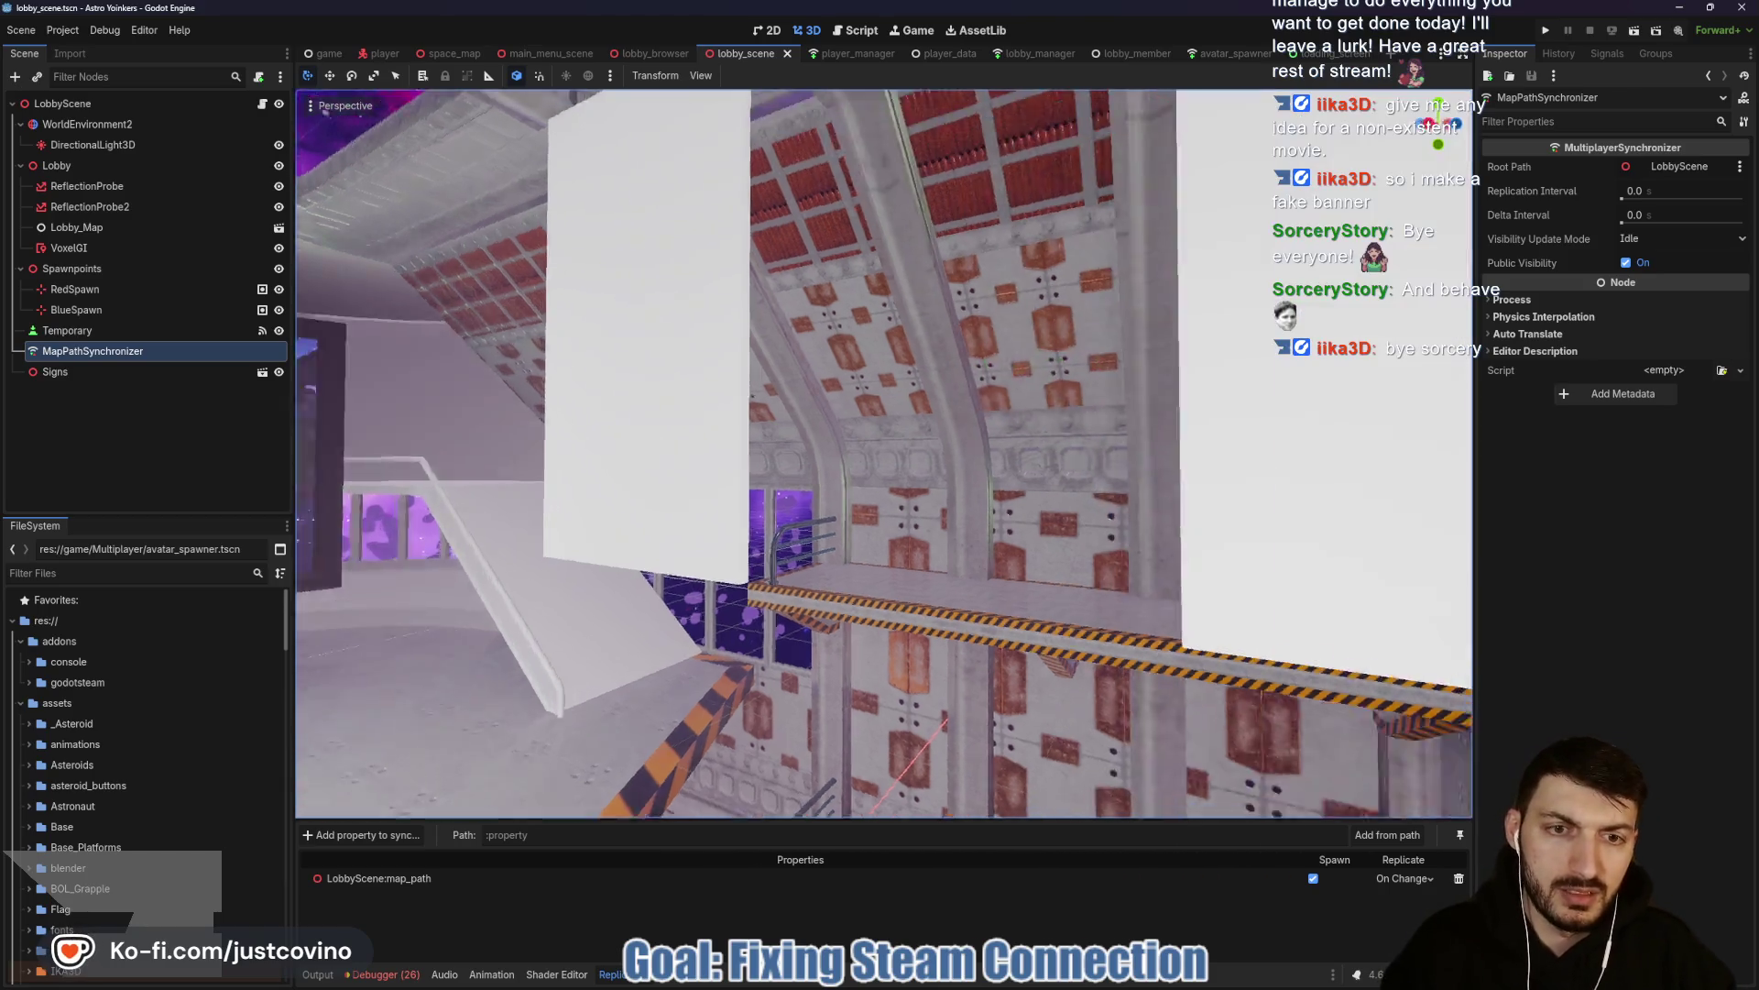
scroll(858, 581, "up", 2)
key("s")
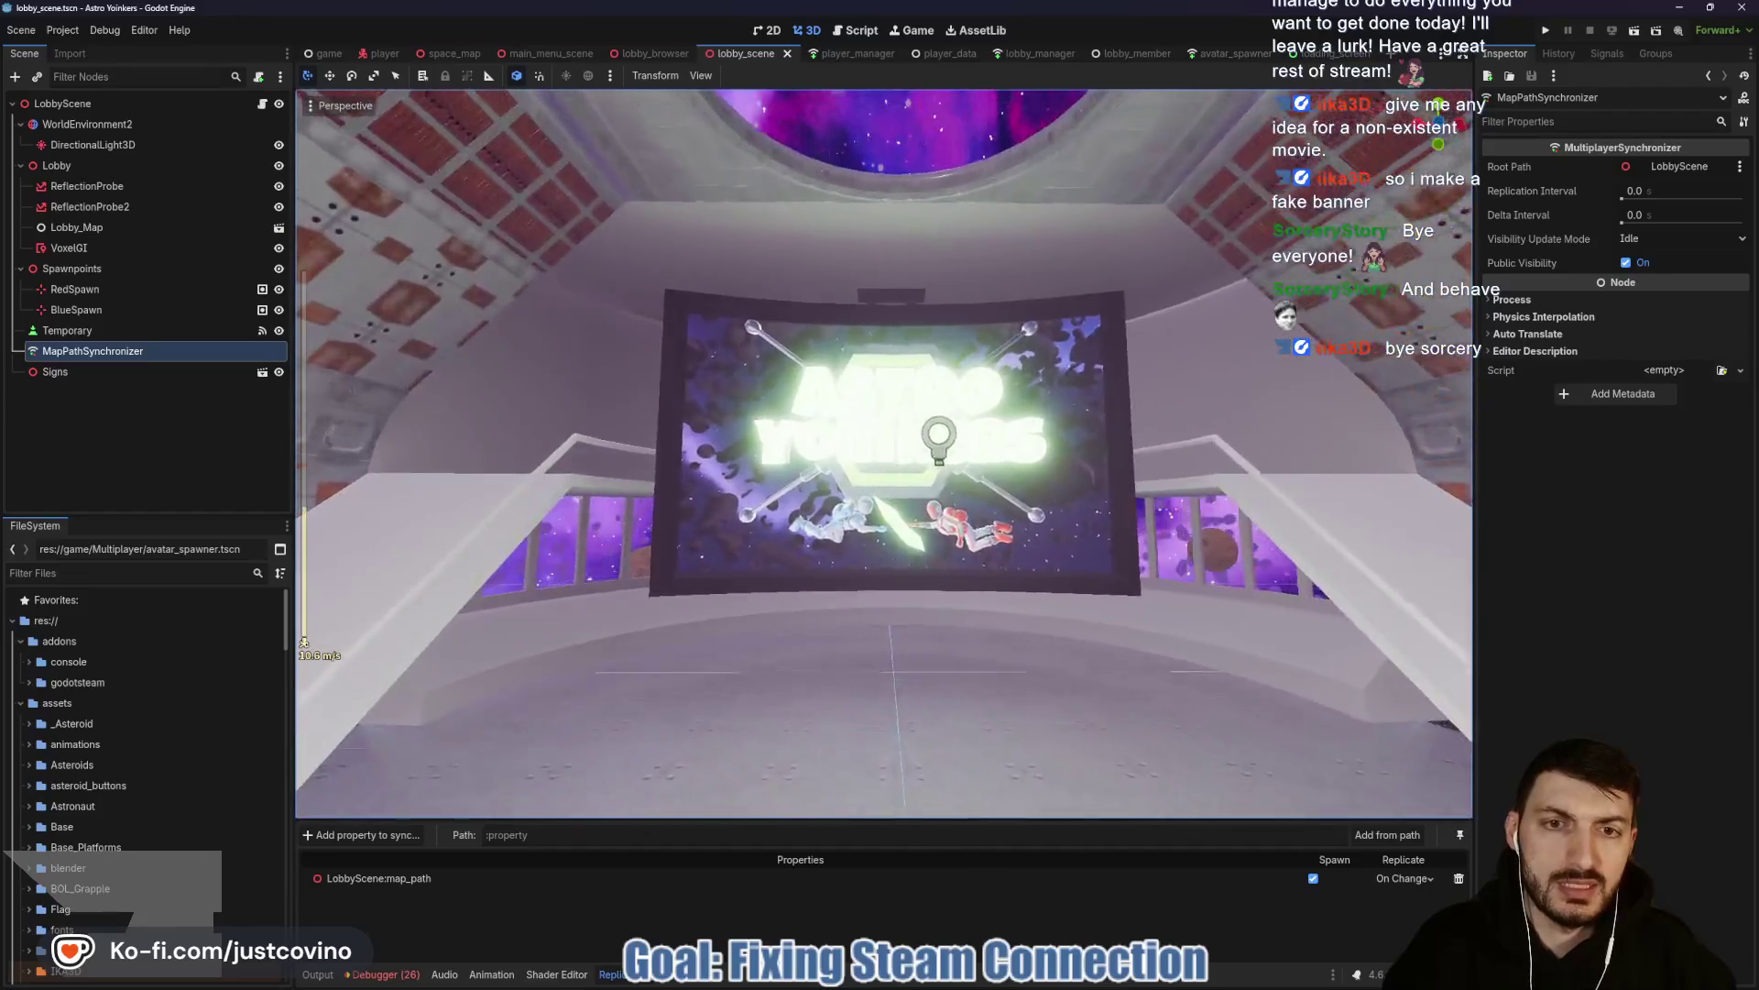
key("w")
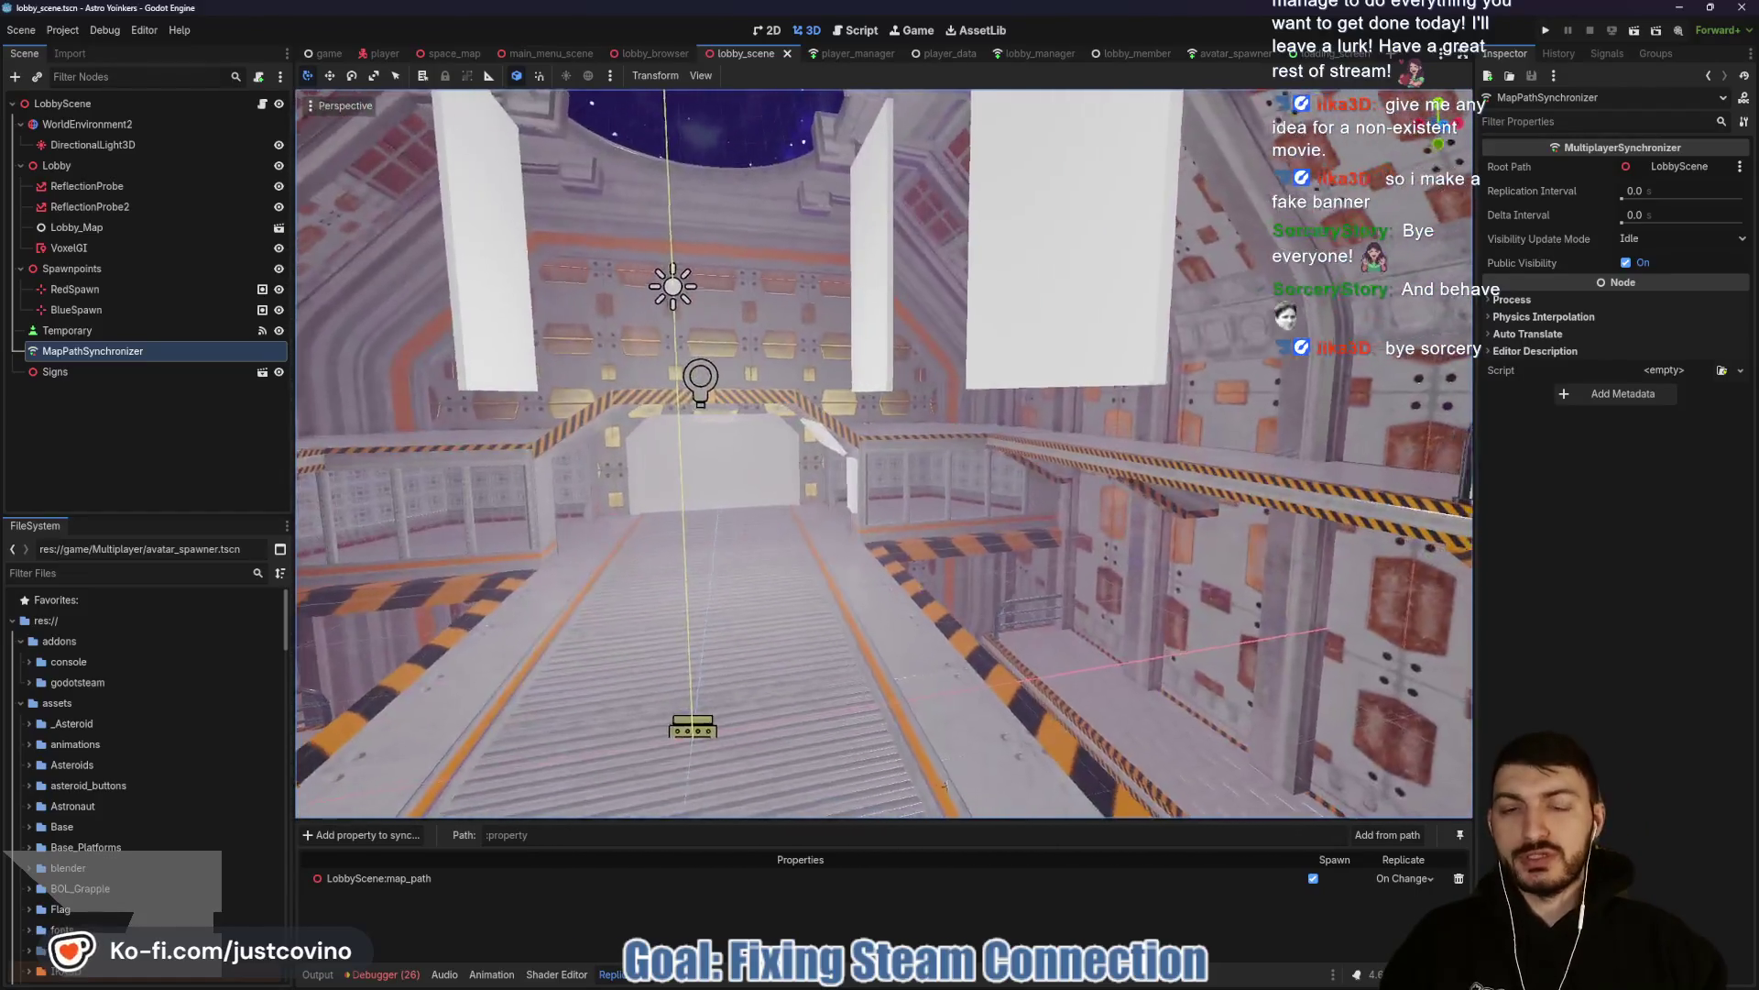
key("w")
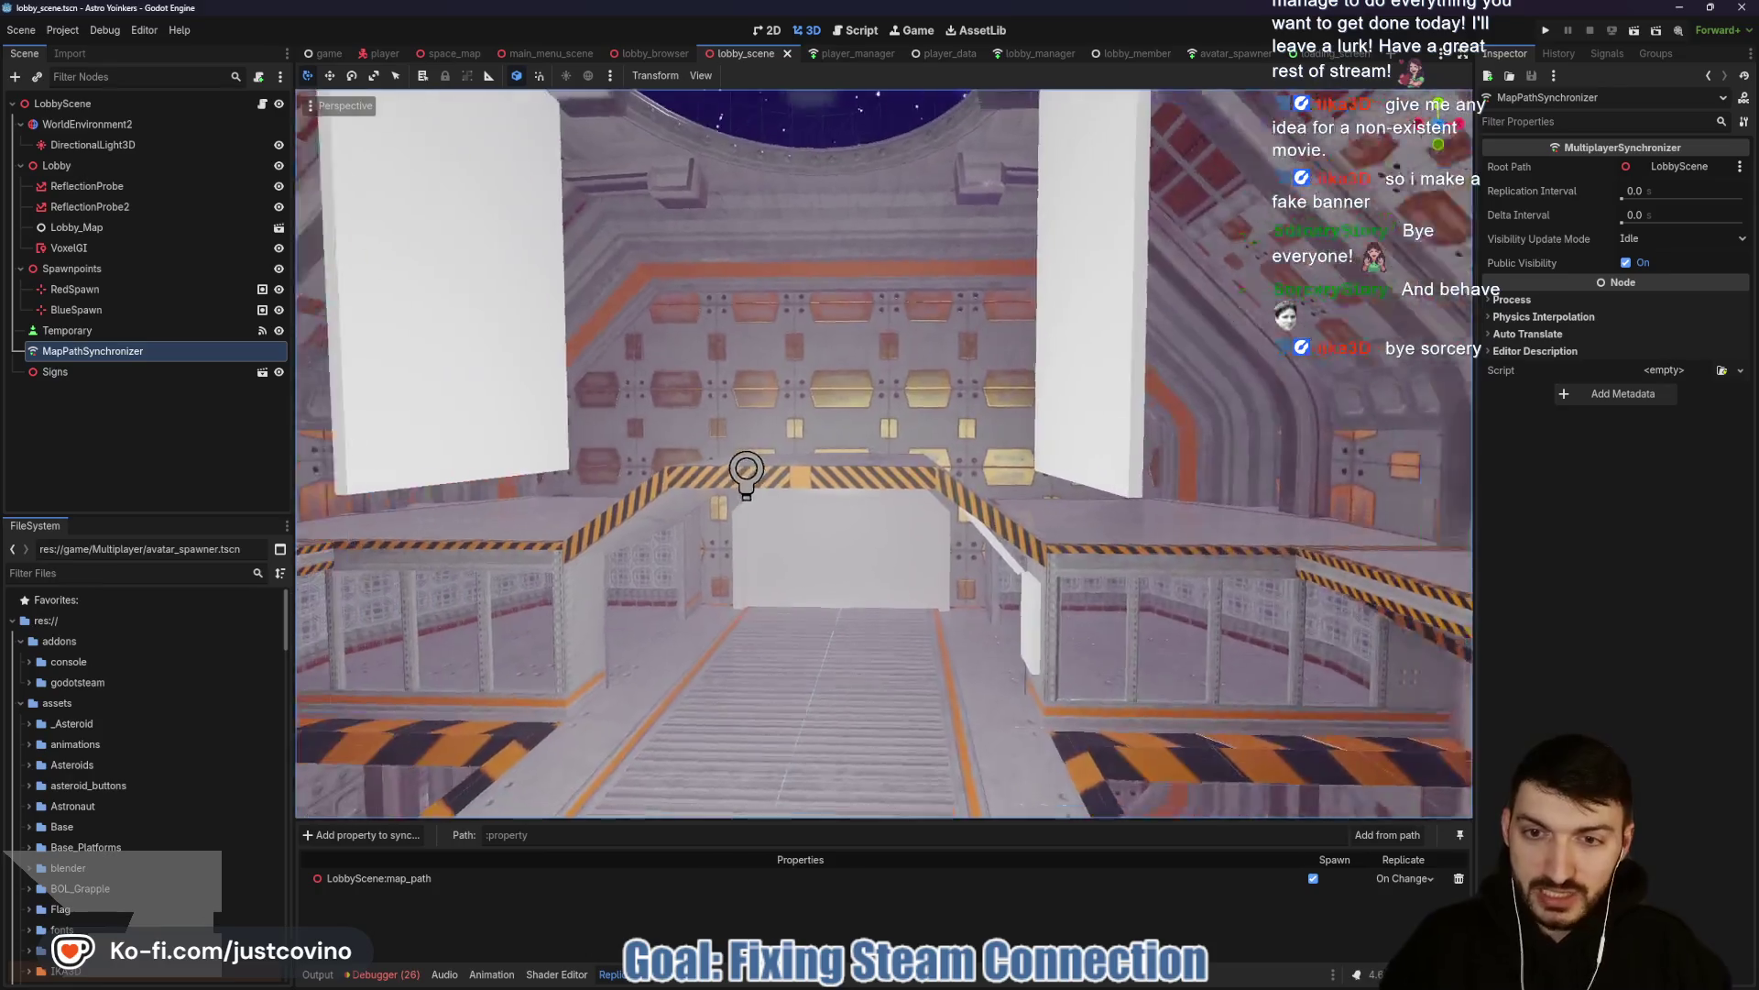
key("w")
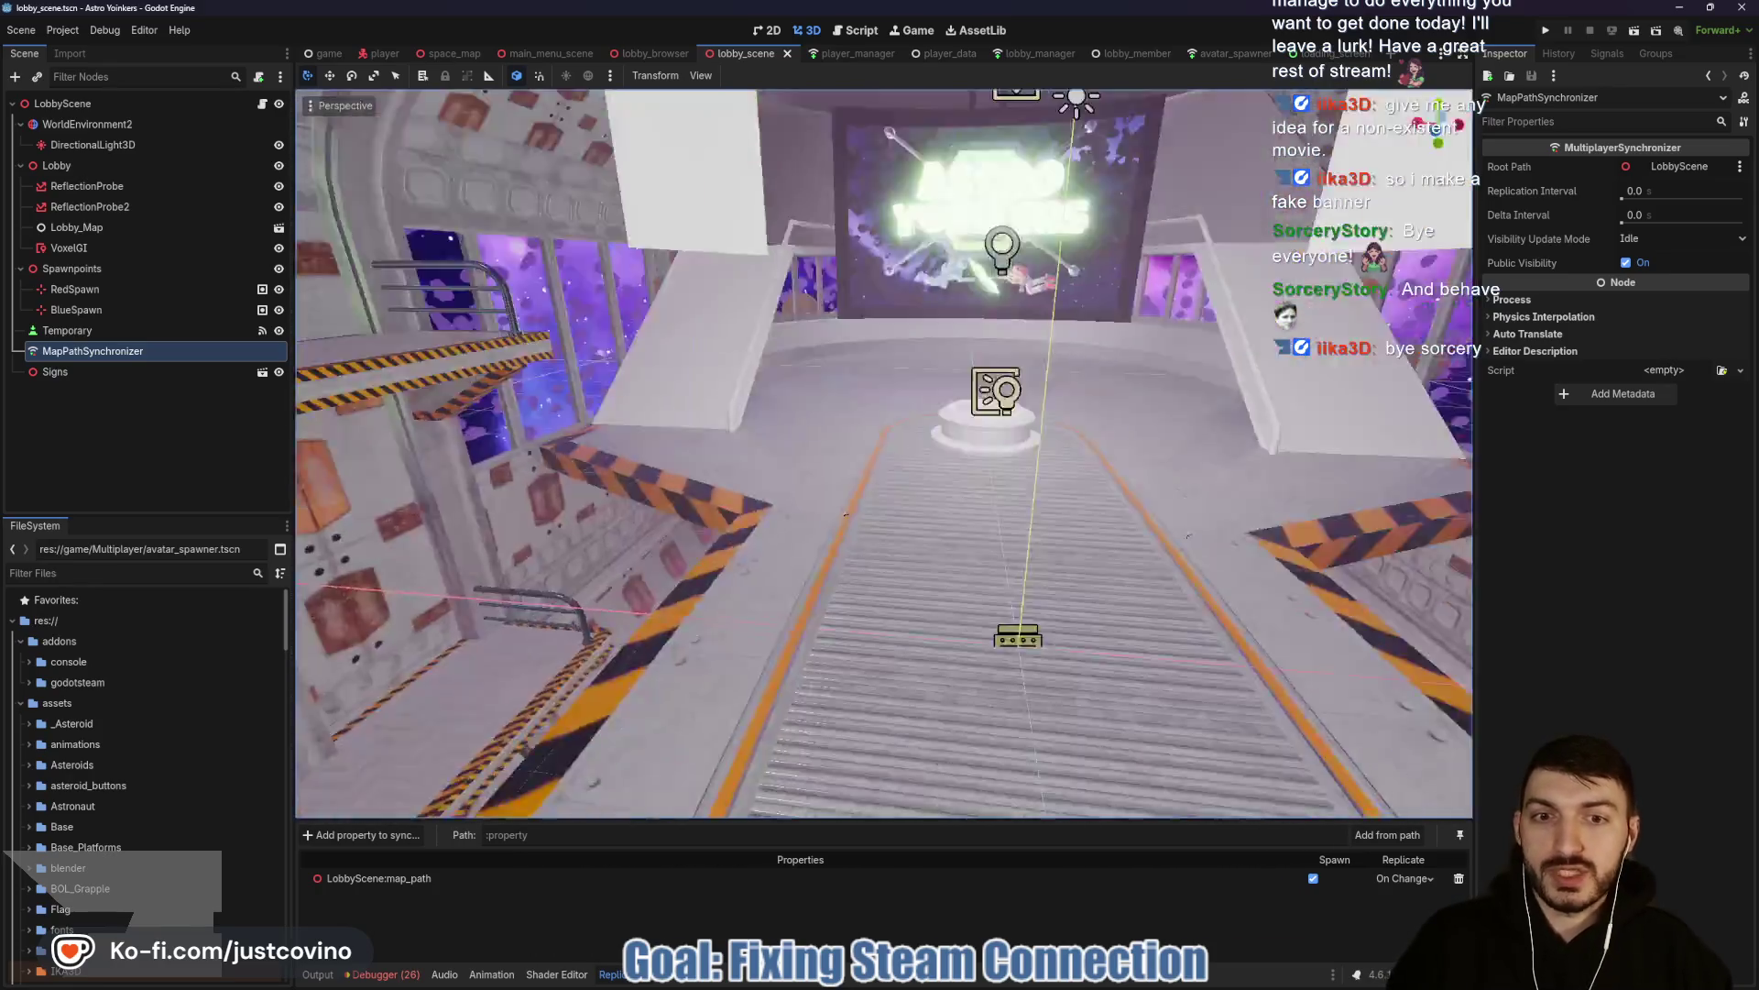
key("w")
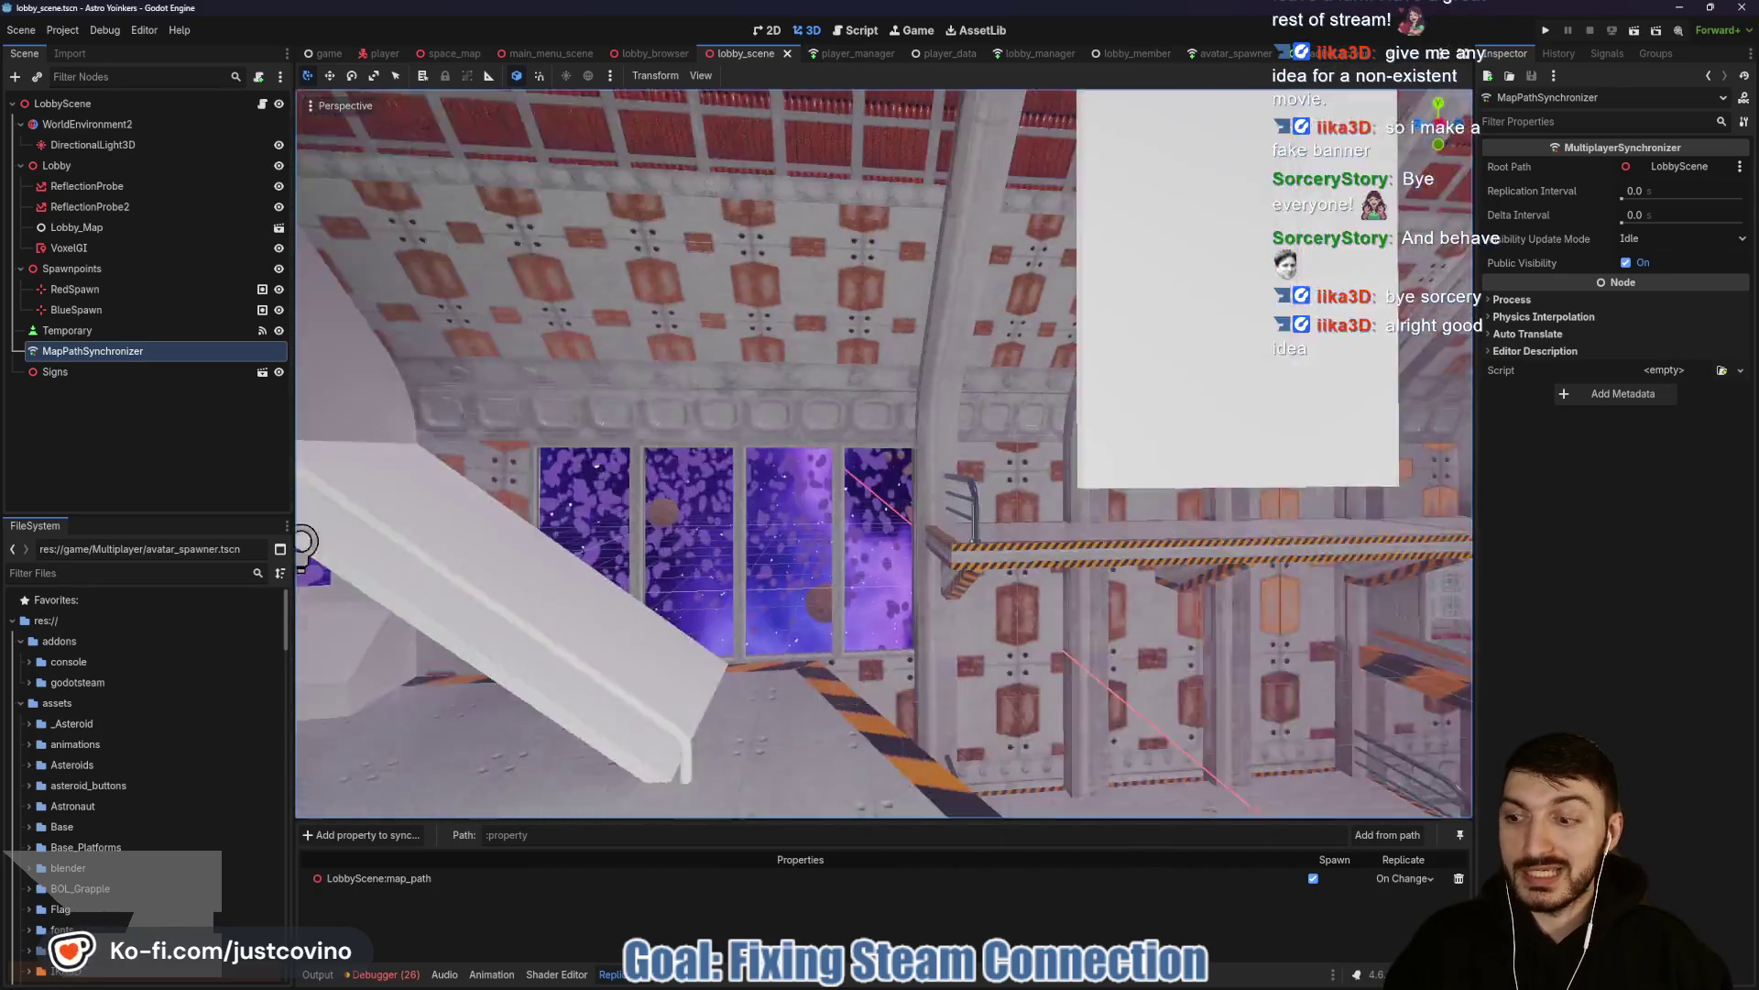
key("w")
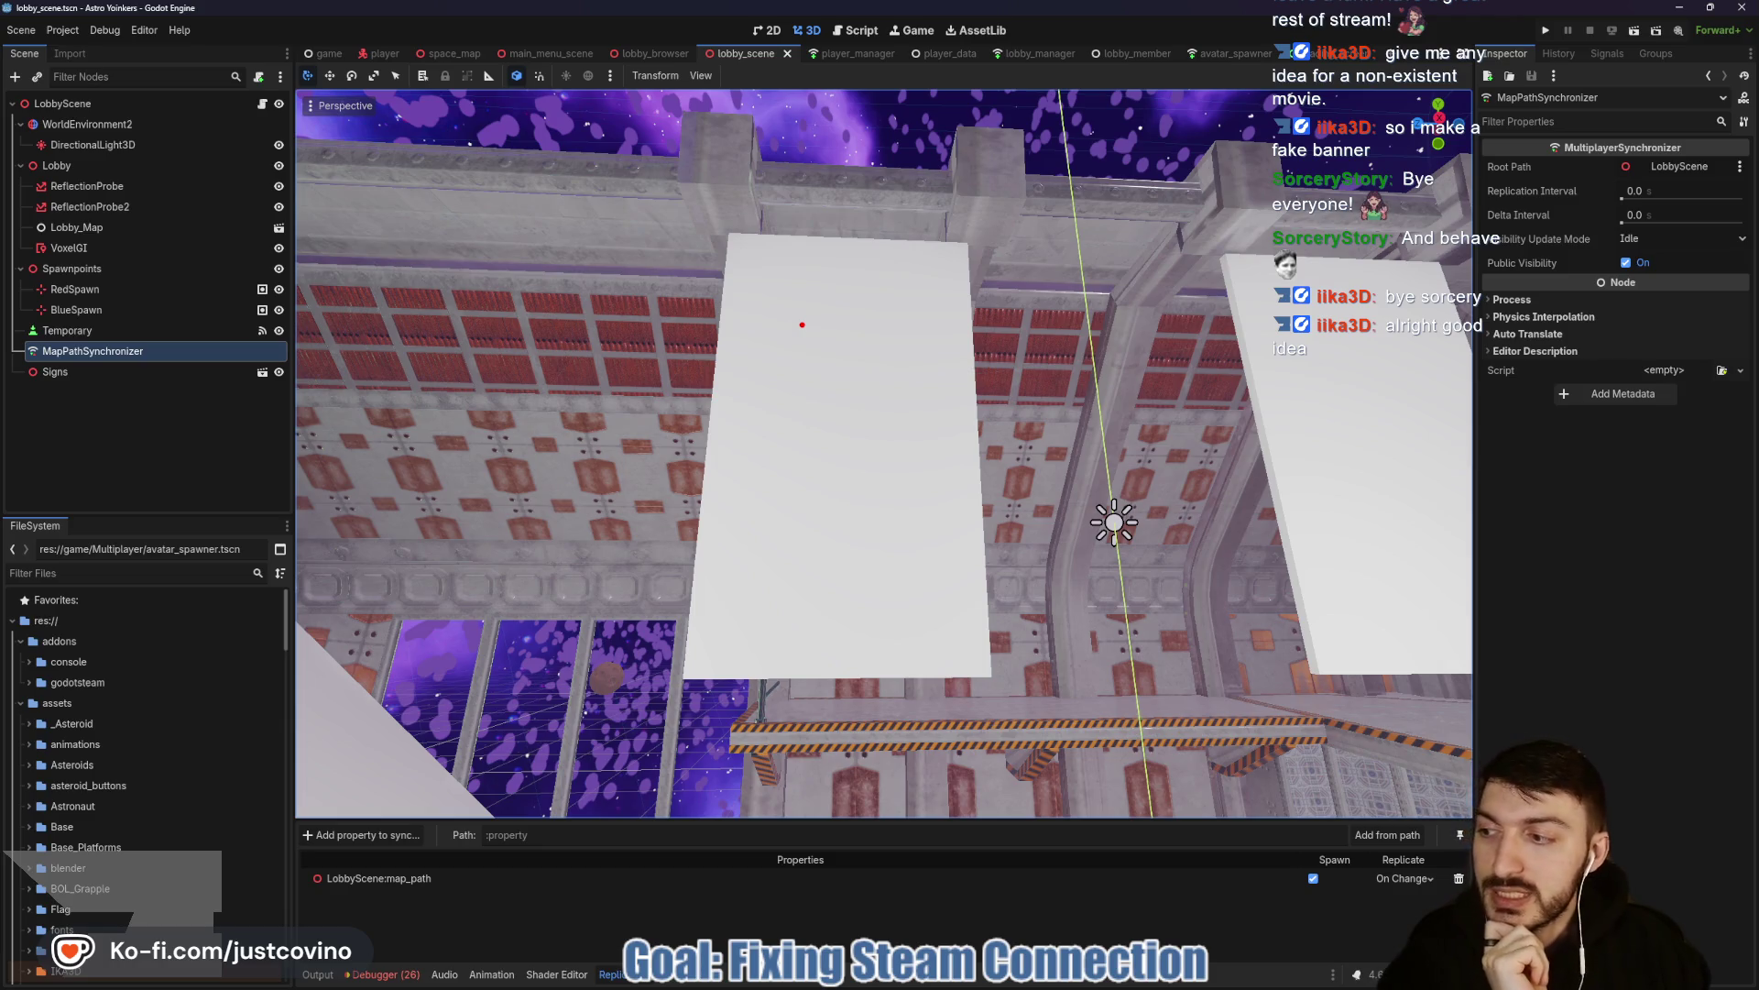
left_click_drag(798, 284, 870, 315)
left_click_drag(766, 351, 748, 389)
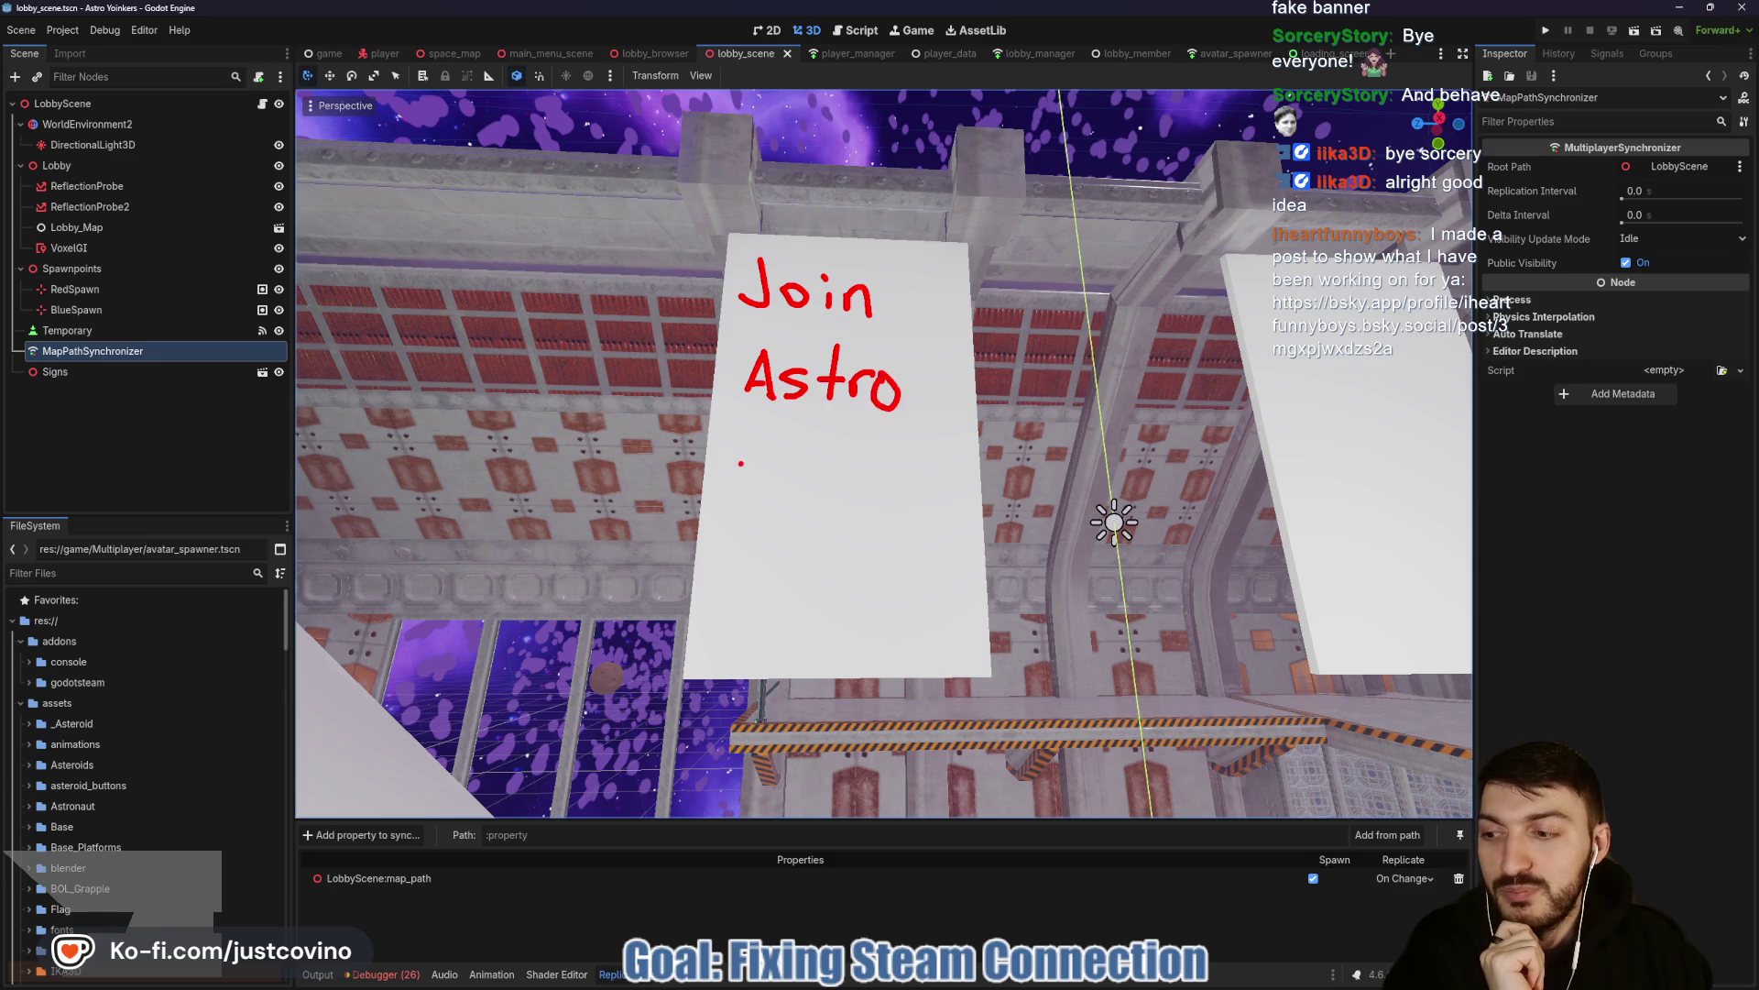
mouse_move(958, 527)
left_mouse_down()
mouse_move(883, 521)
mouse_move(959, 526)
left_mouse_up()
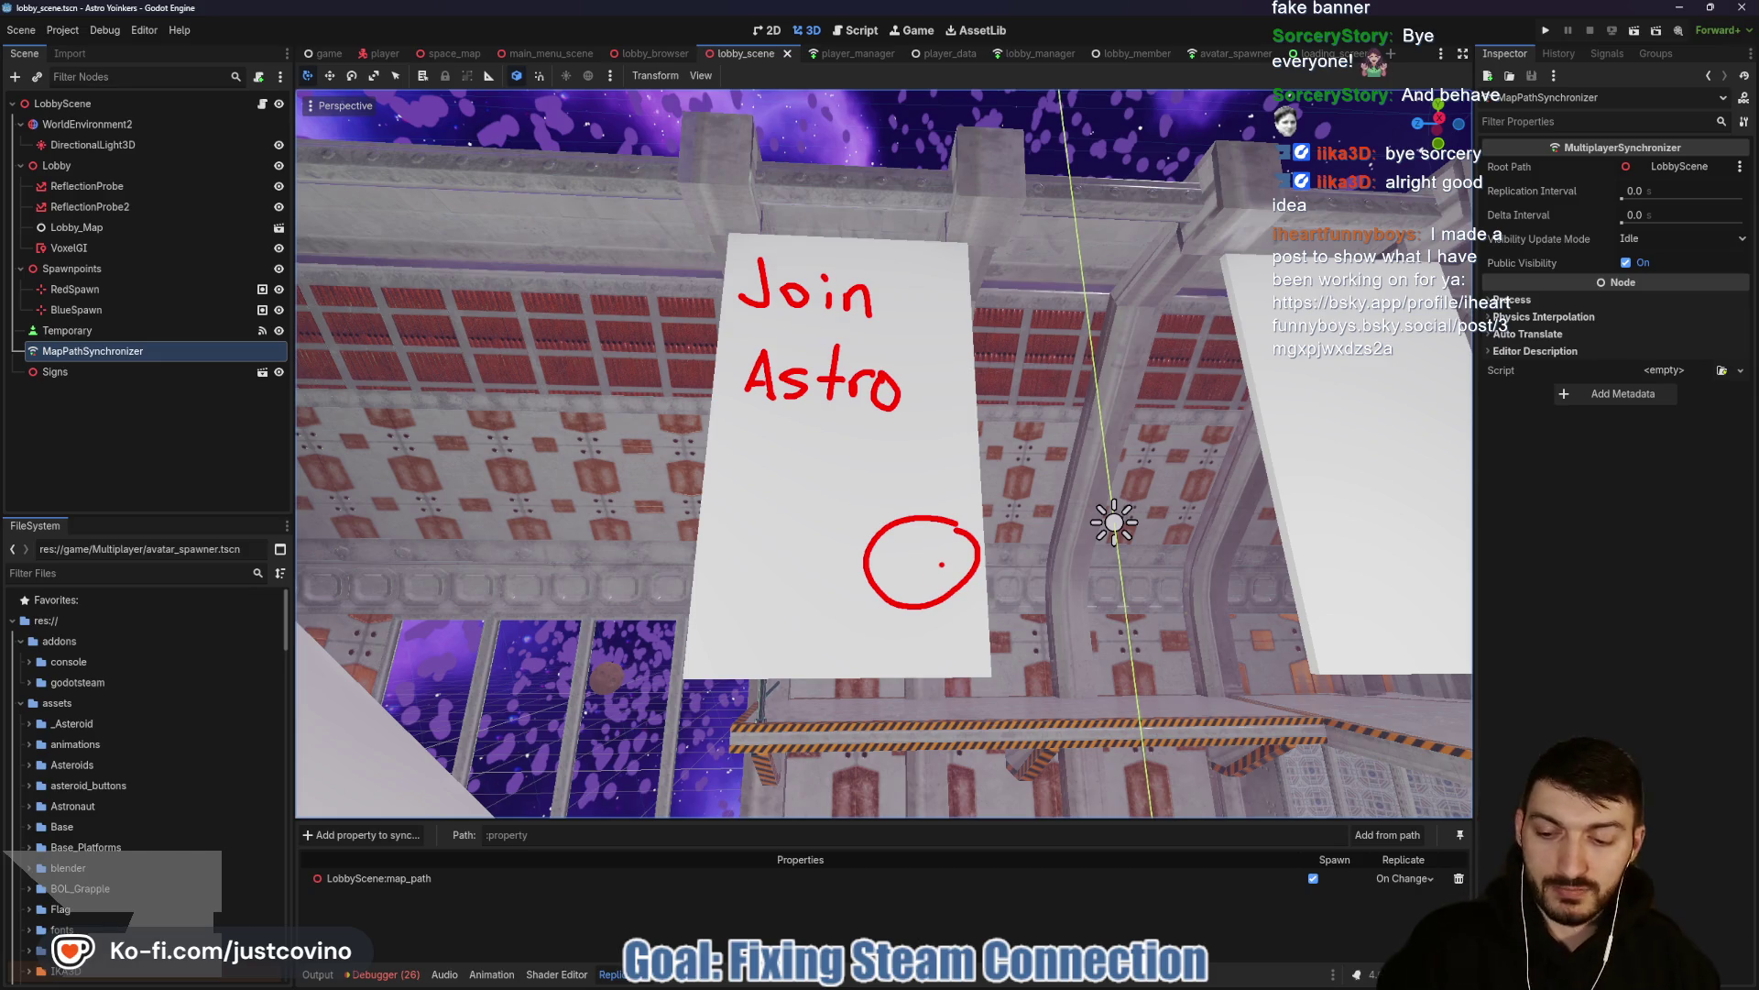
key("Escape")
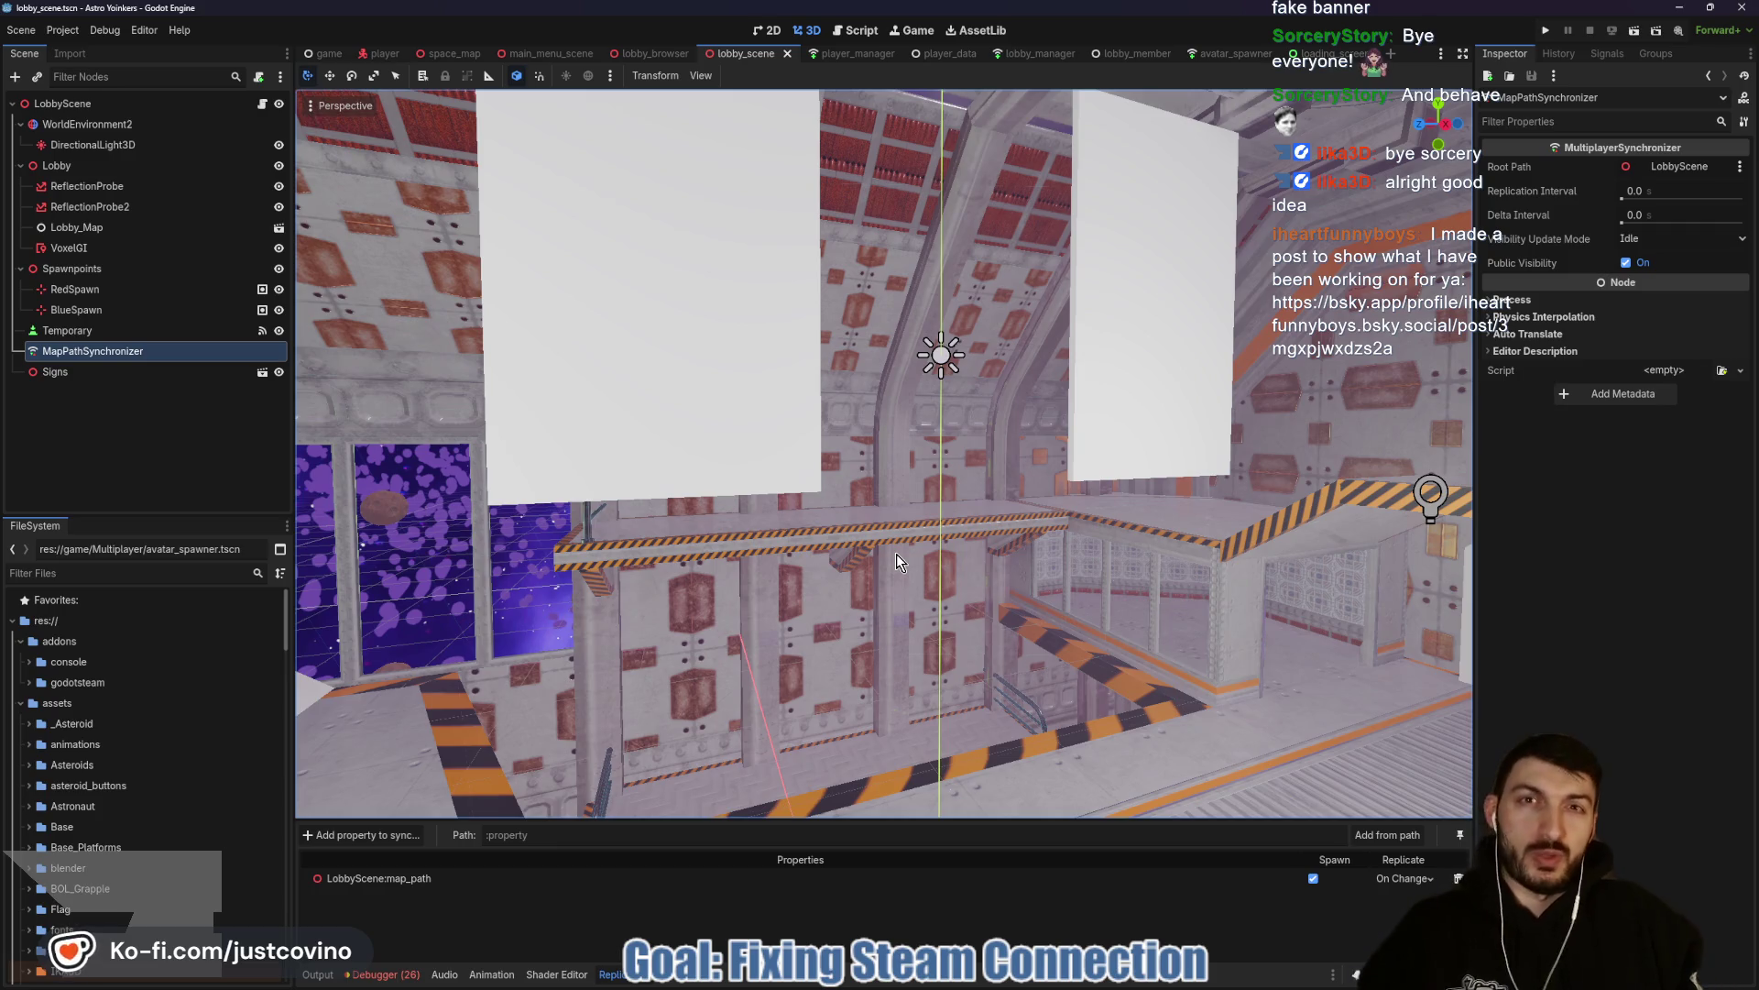
mouse_move(863, 543)
left_mouse_down()
mouse_move(962, 476)
mouse_move(843, 513)
mouse_move(824, 494)
mouse_move(860, 452)
left_mouse_up()
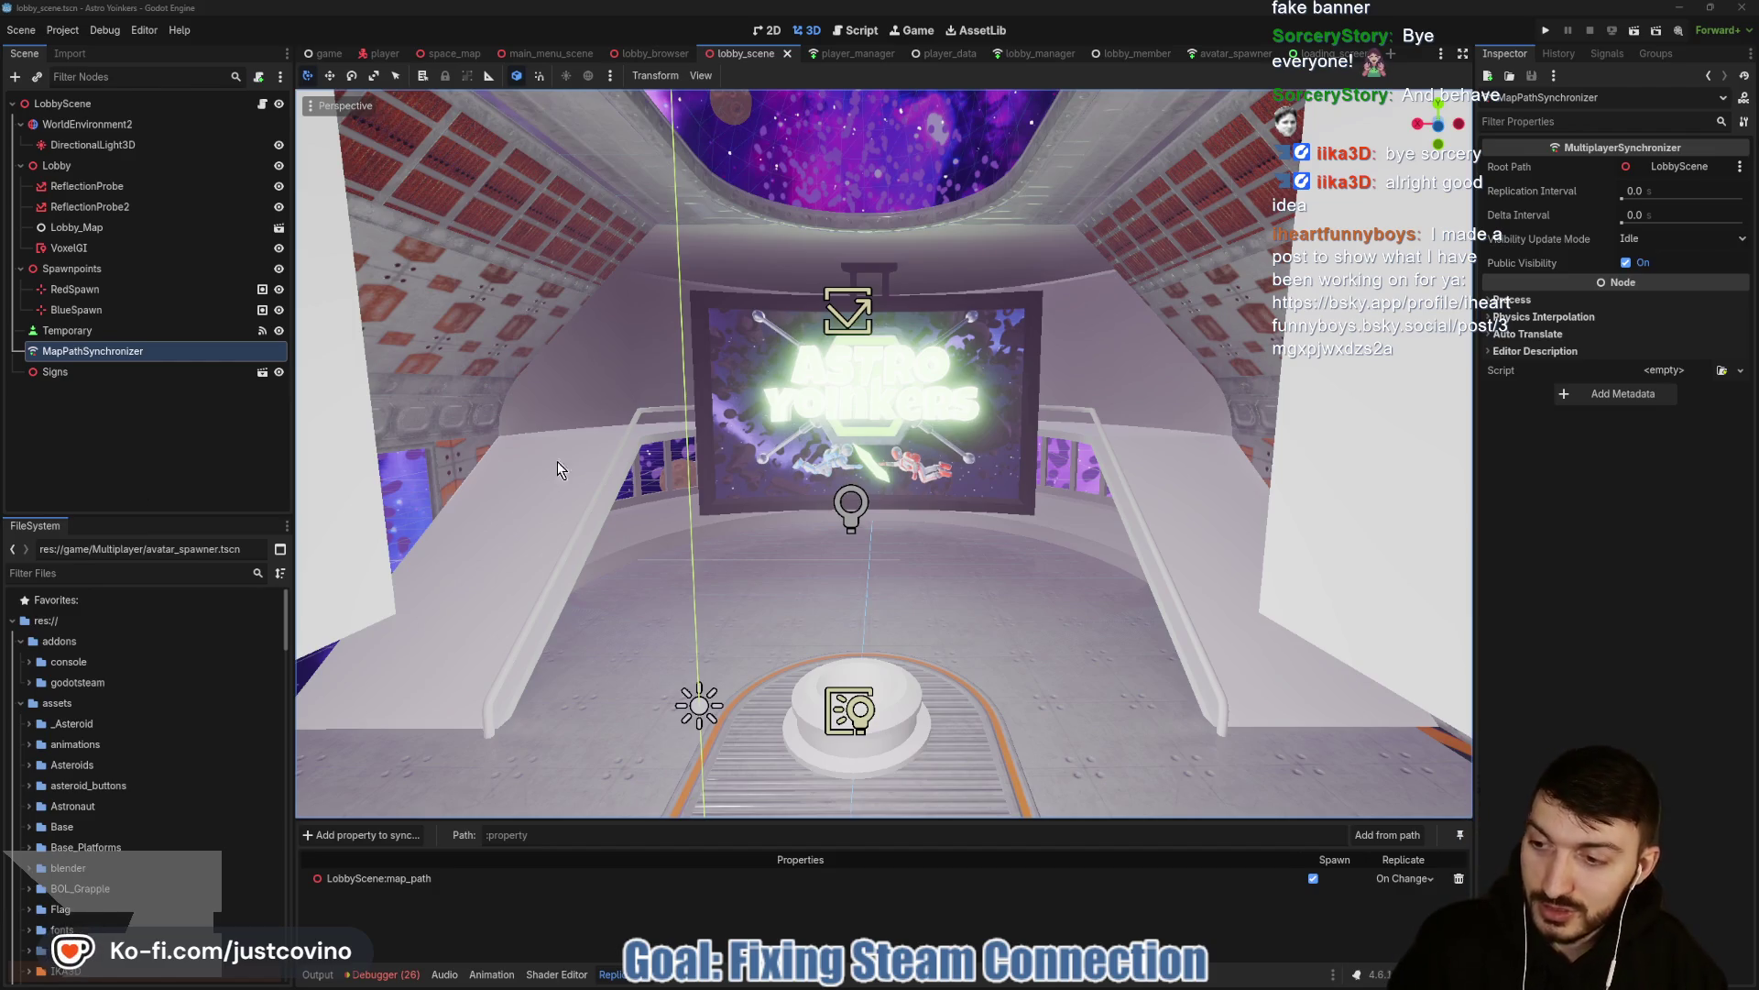
Load the pasted bsky.app link to the Hexery terrain-blocks post in a new tab and like it.
left_click(958, 985)
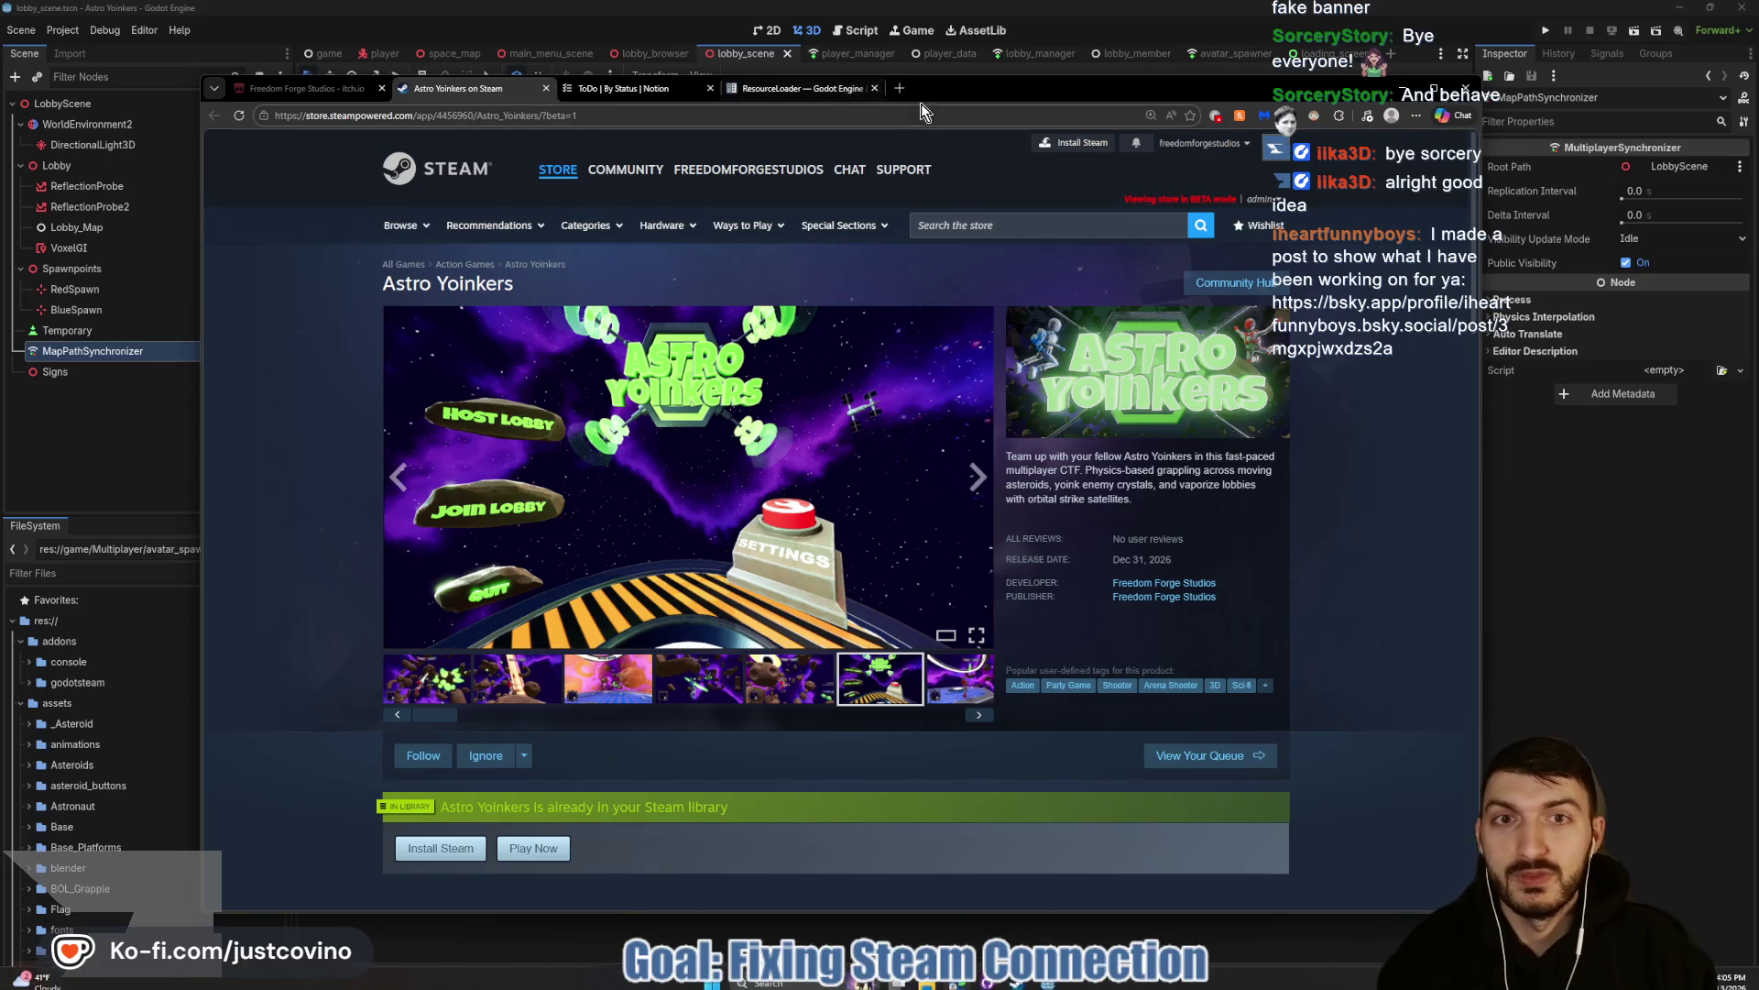
left_click(899, 88)
key("ctrl+v")
key("Return")
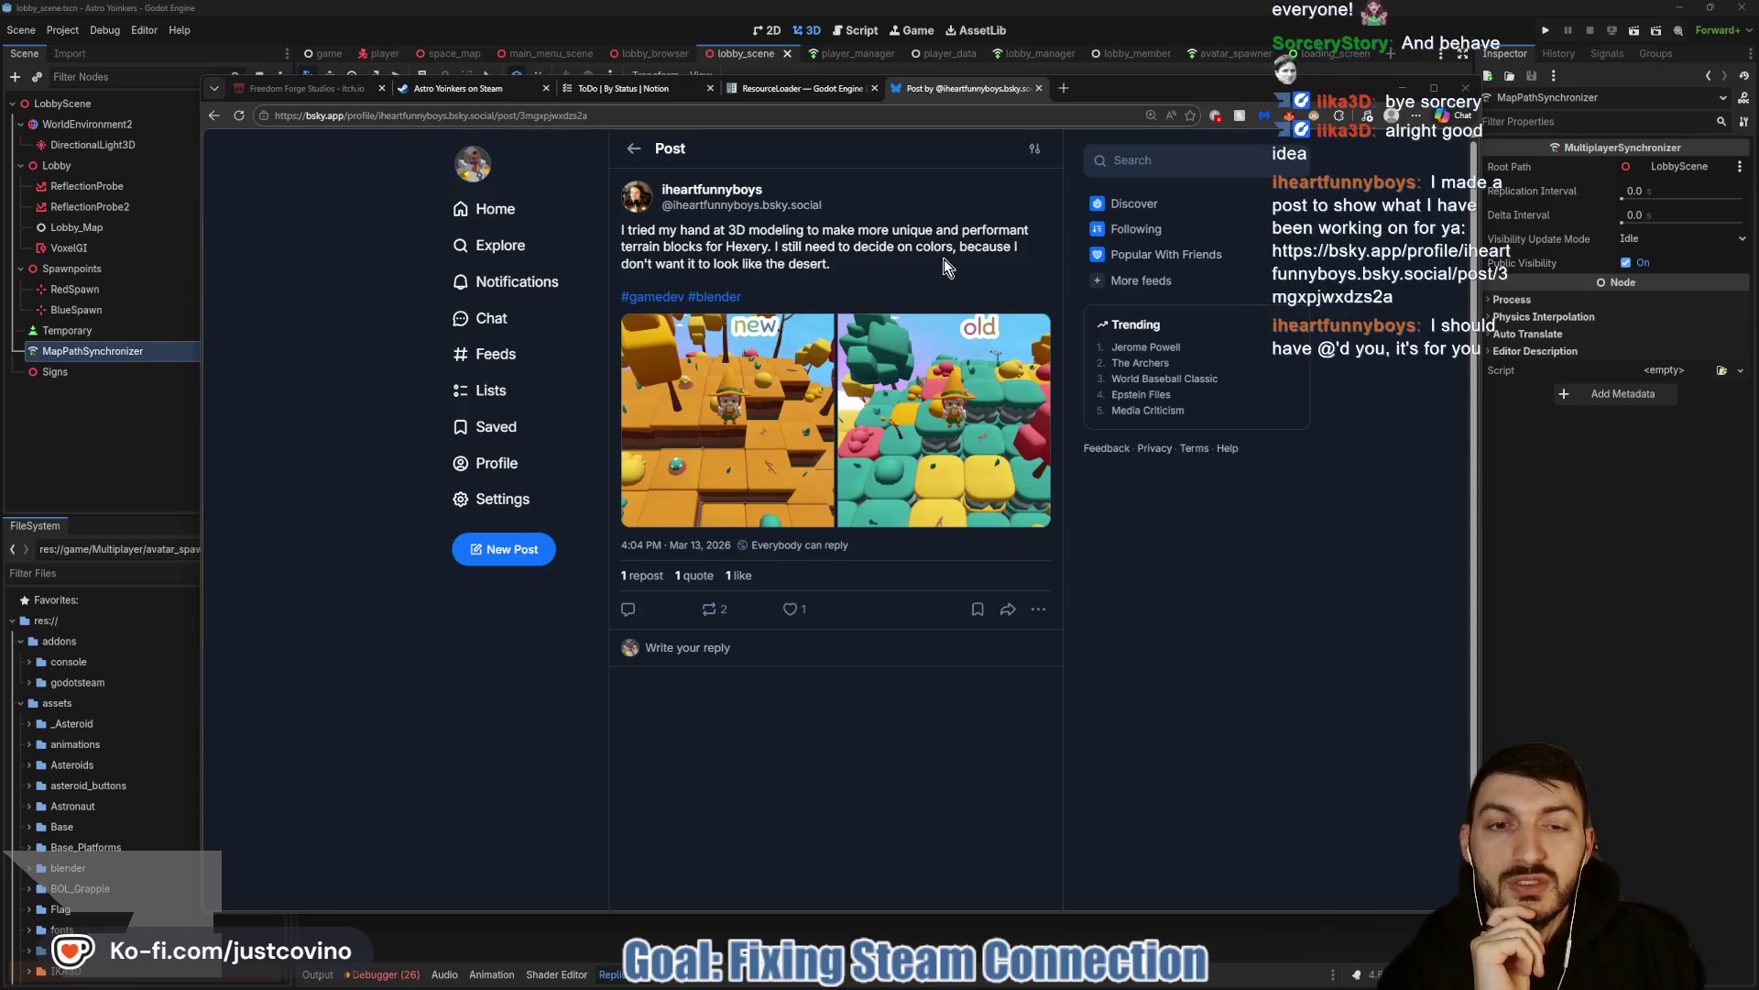
left_click(792, 610)
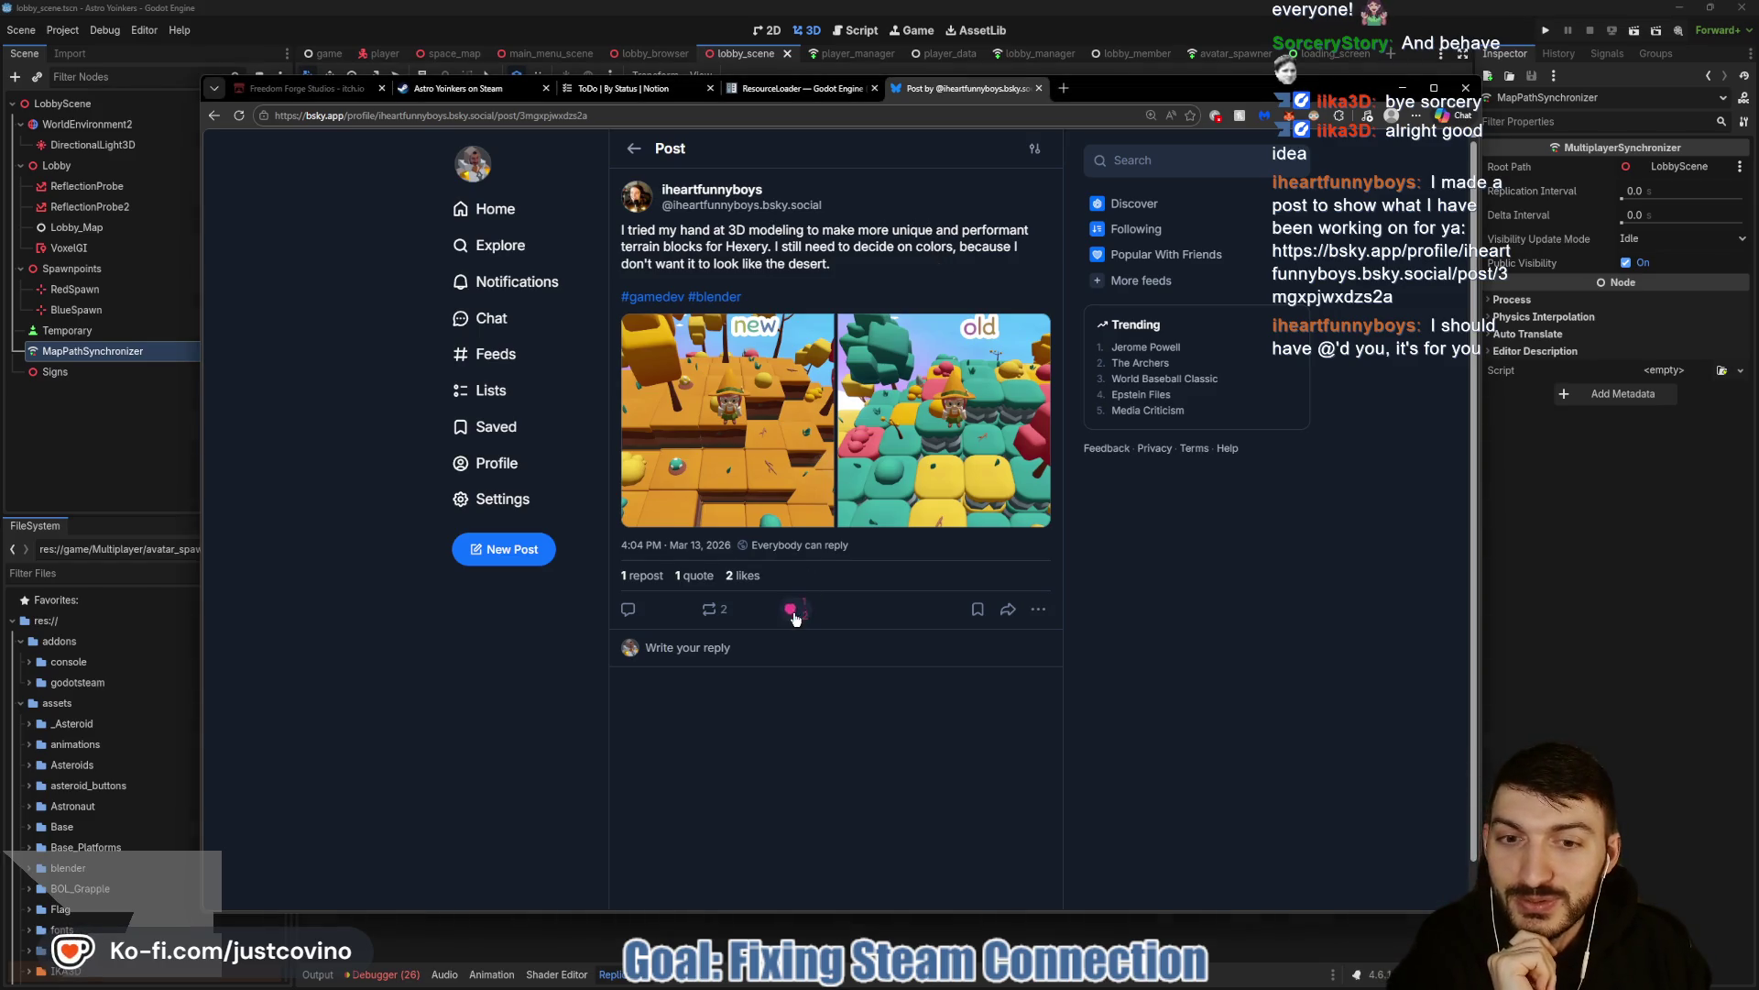
Reply that the post was made SPECIFICALLY for me but looks cool, then like the reply.
left_click(738, 653)
type("I w")
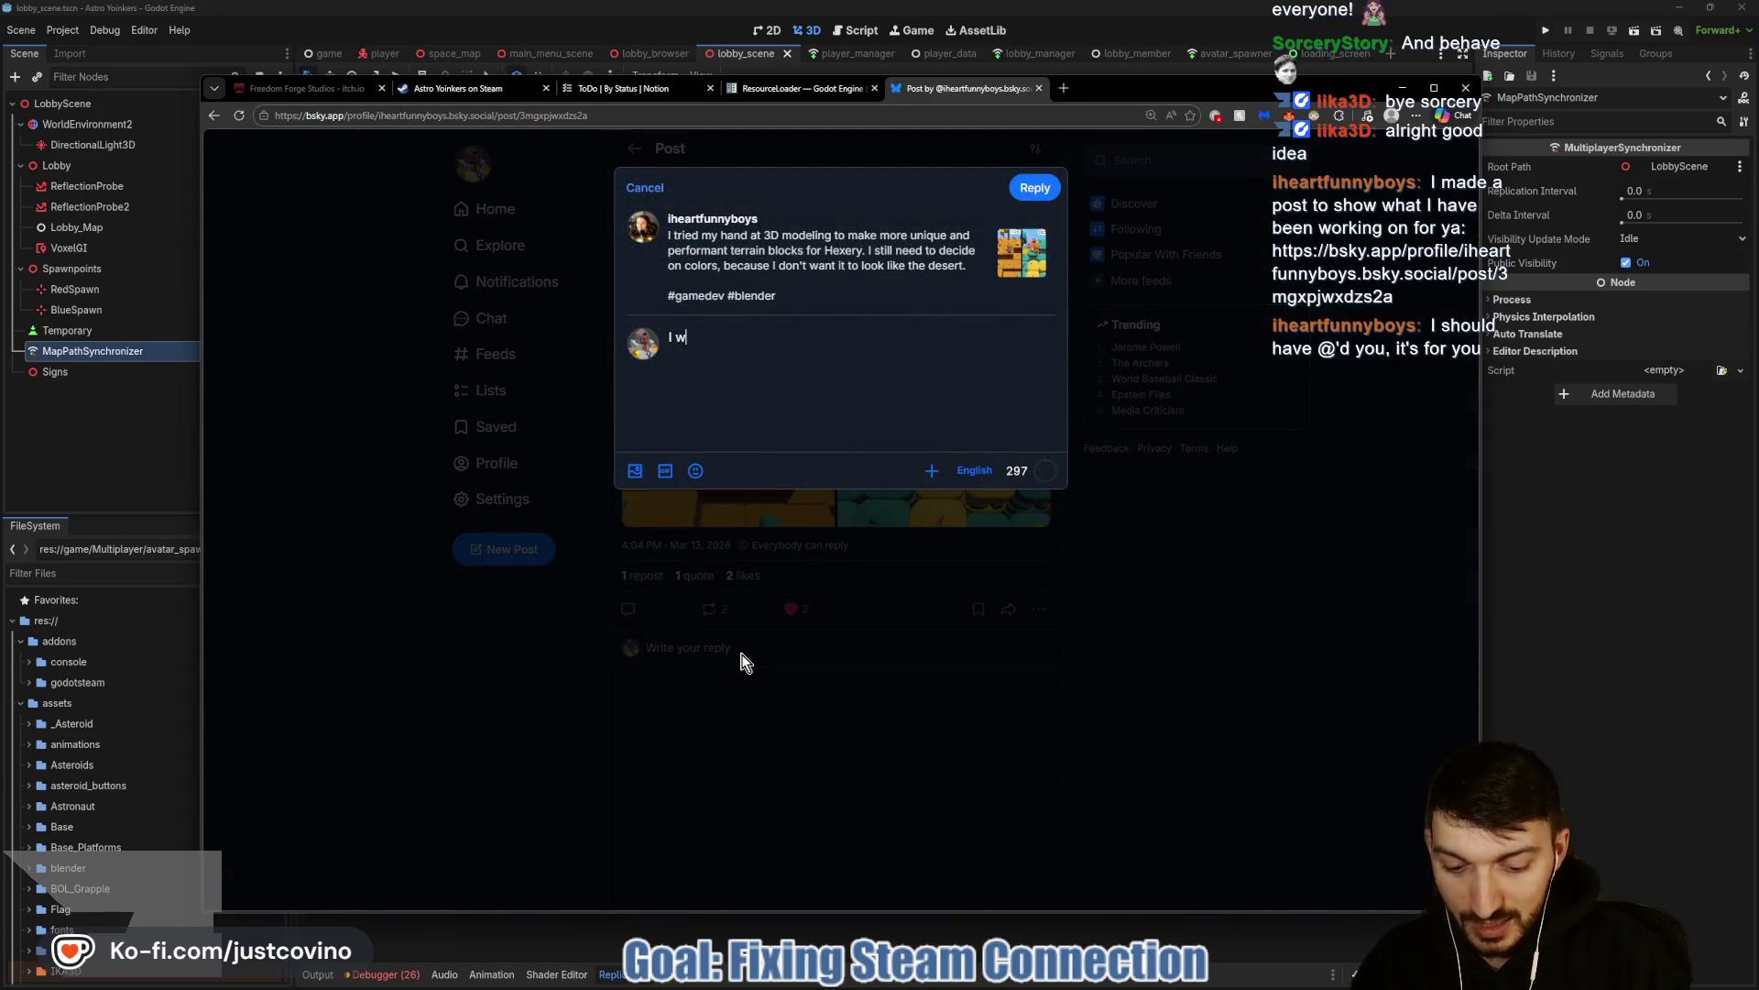
type("ould like to state for the record, that I eha")
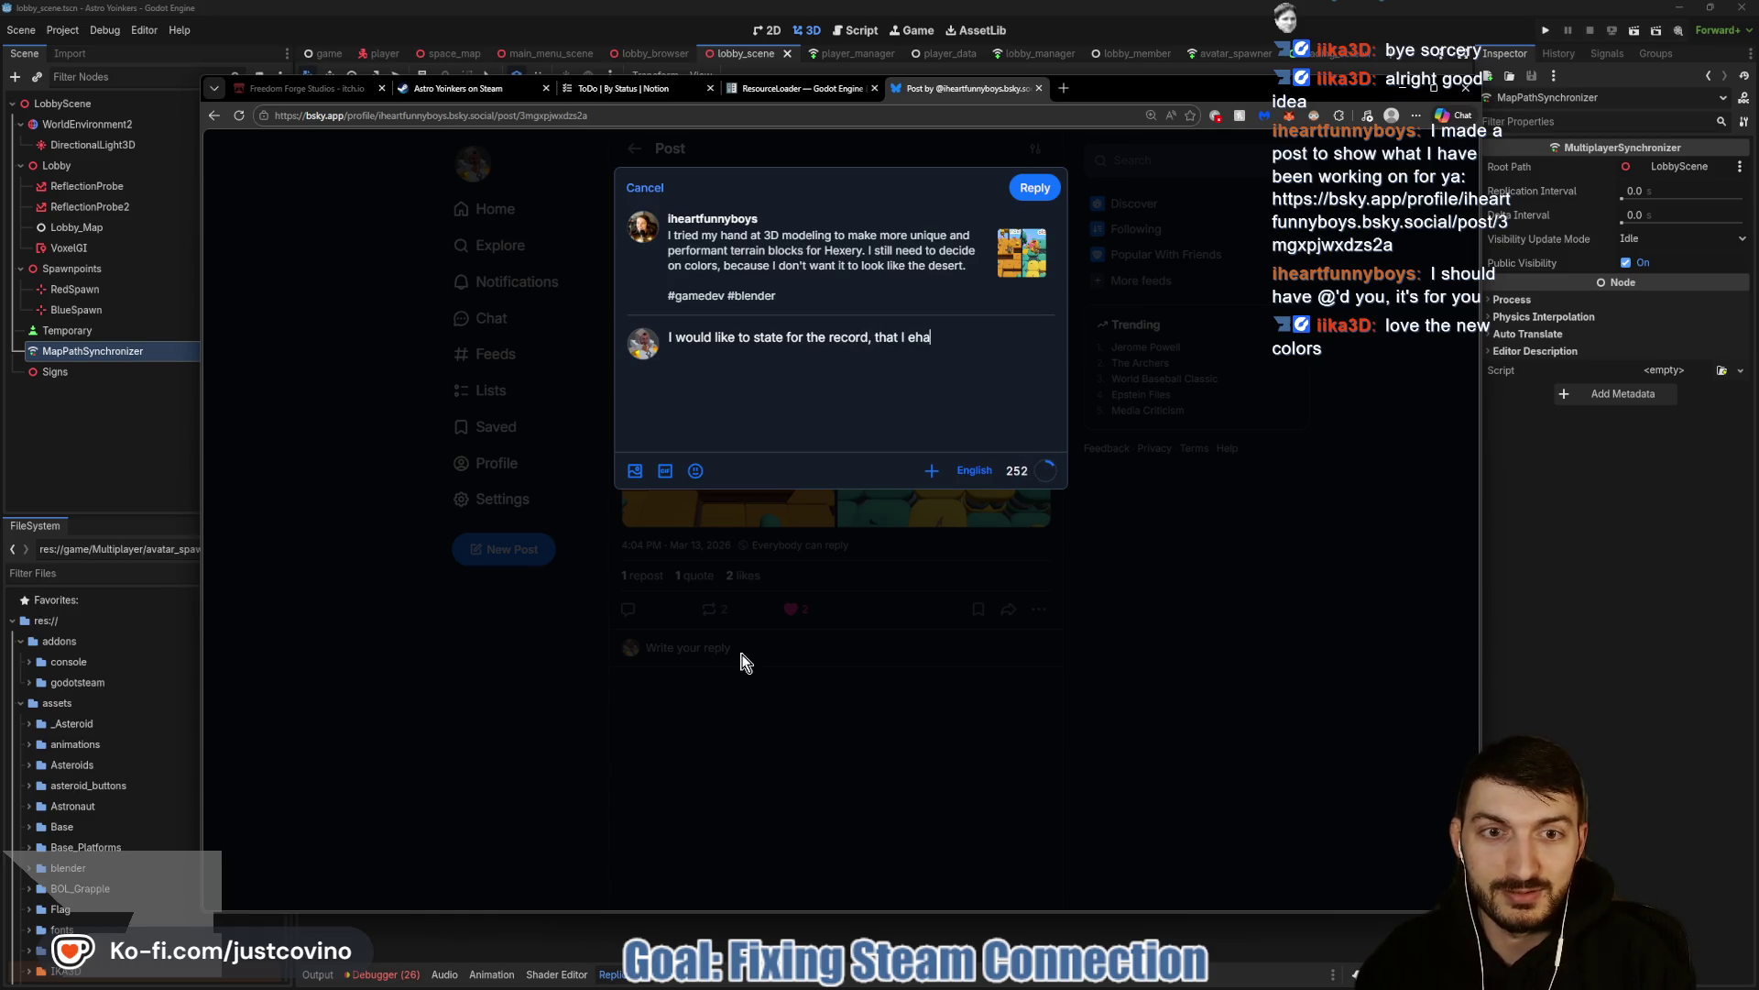
key("BackSpace")
key("BackSpace")
key("BackSpace")
type("heart made this post SPECIFICALLY fo")
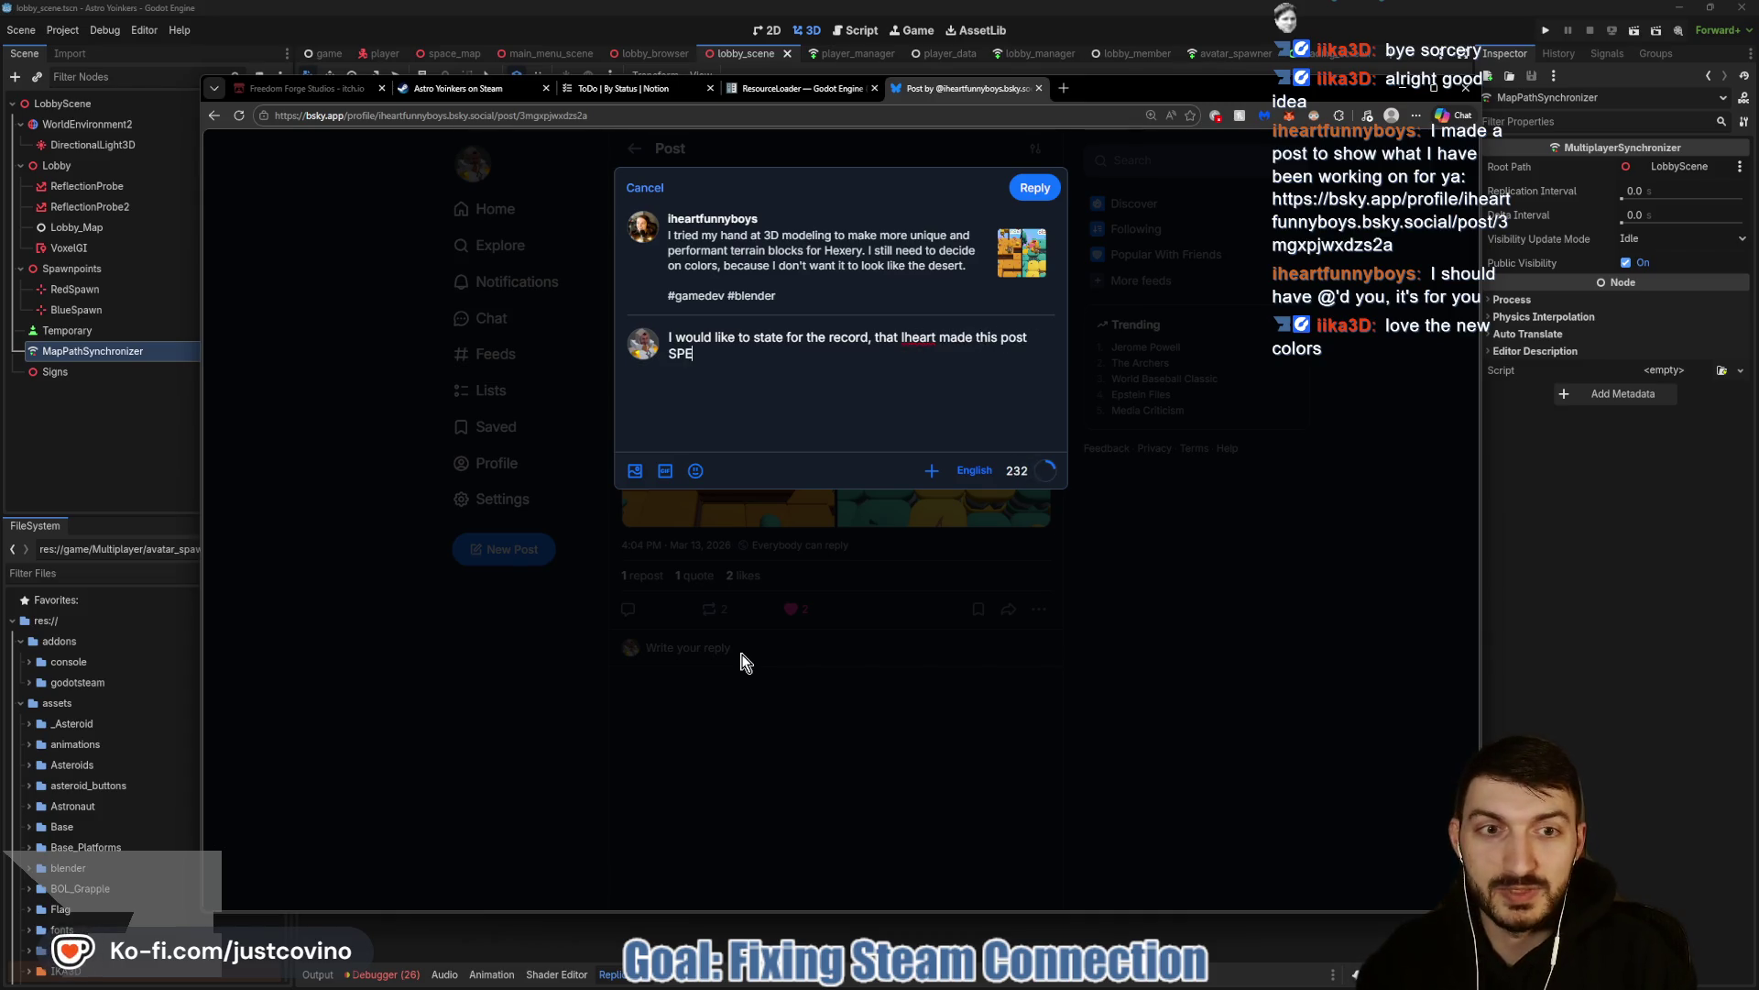
type("r me.")
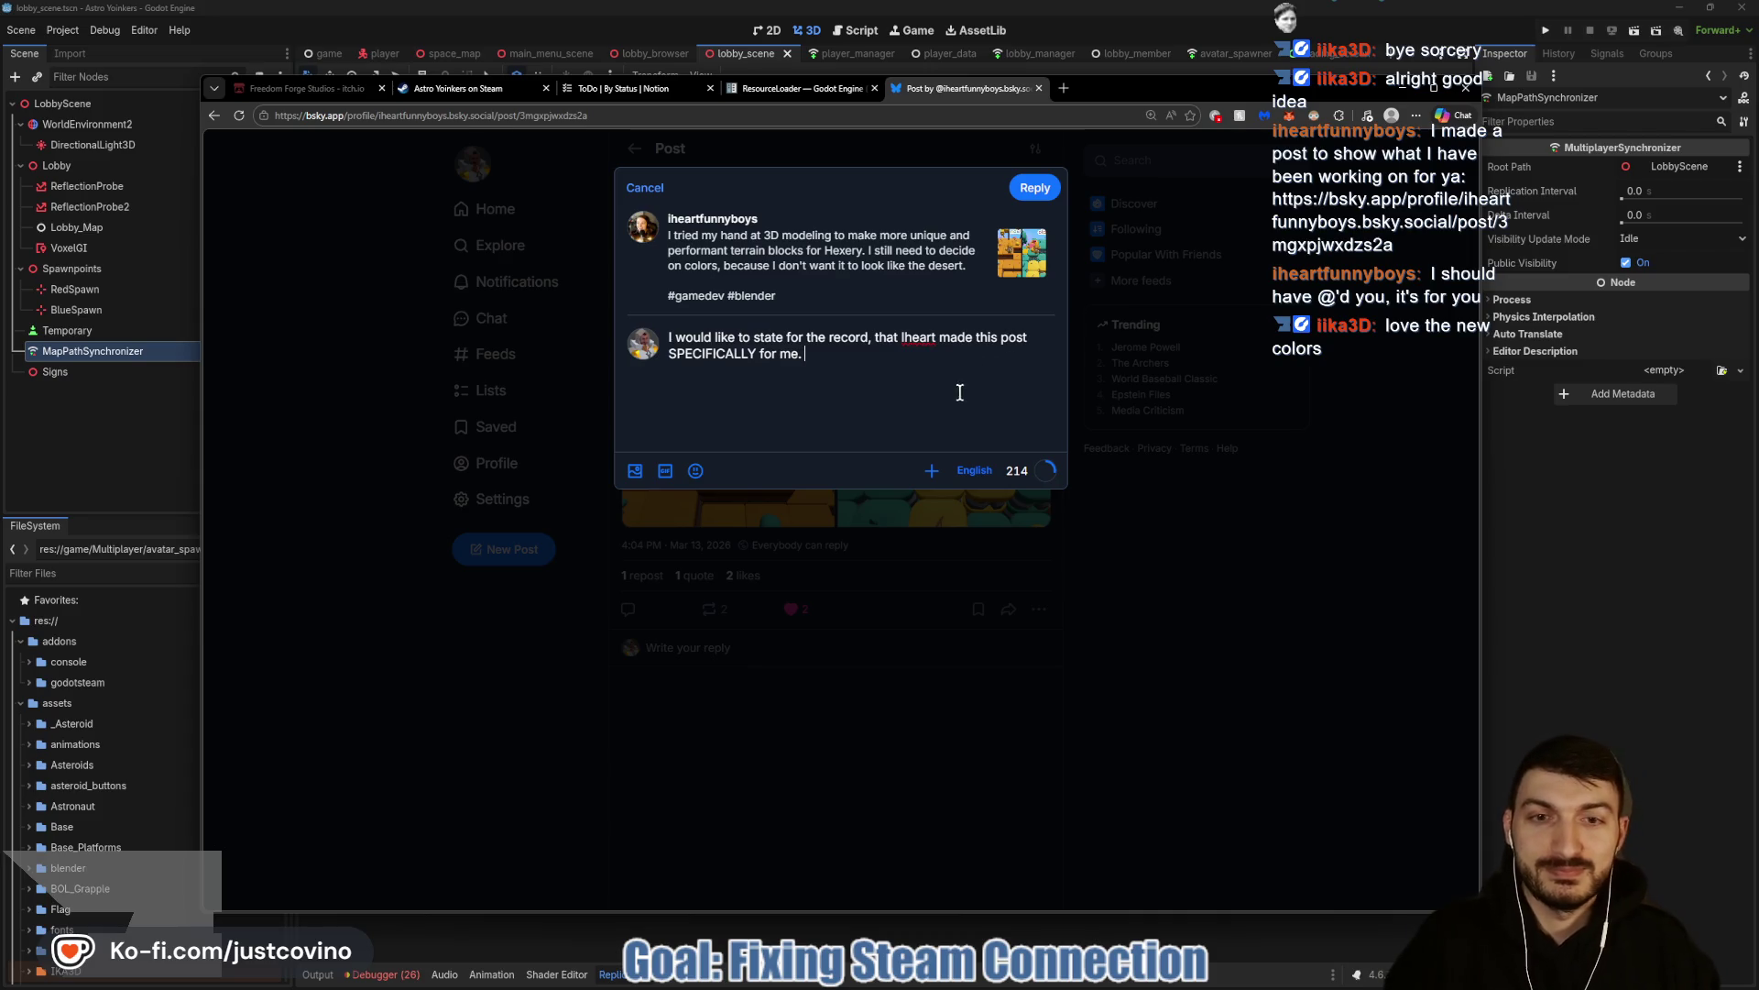
type("ooks cool though!")
left_click(1035, 187)
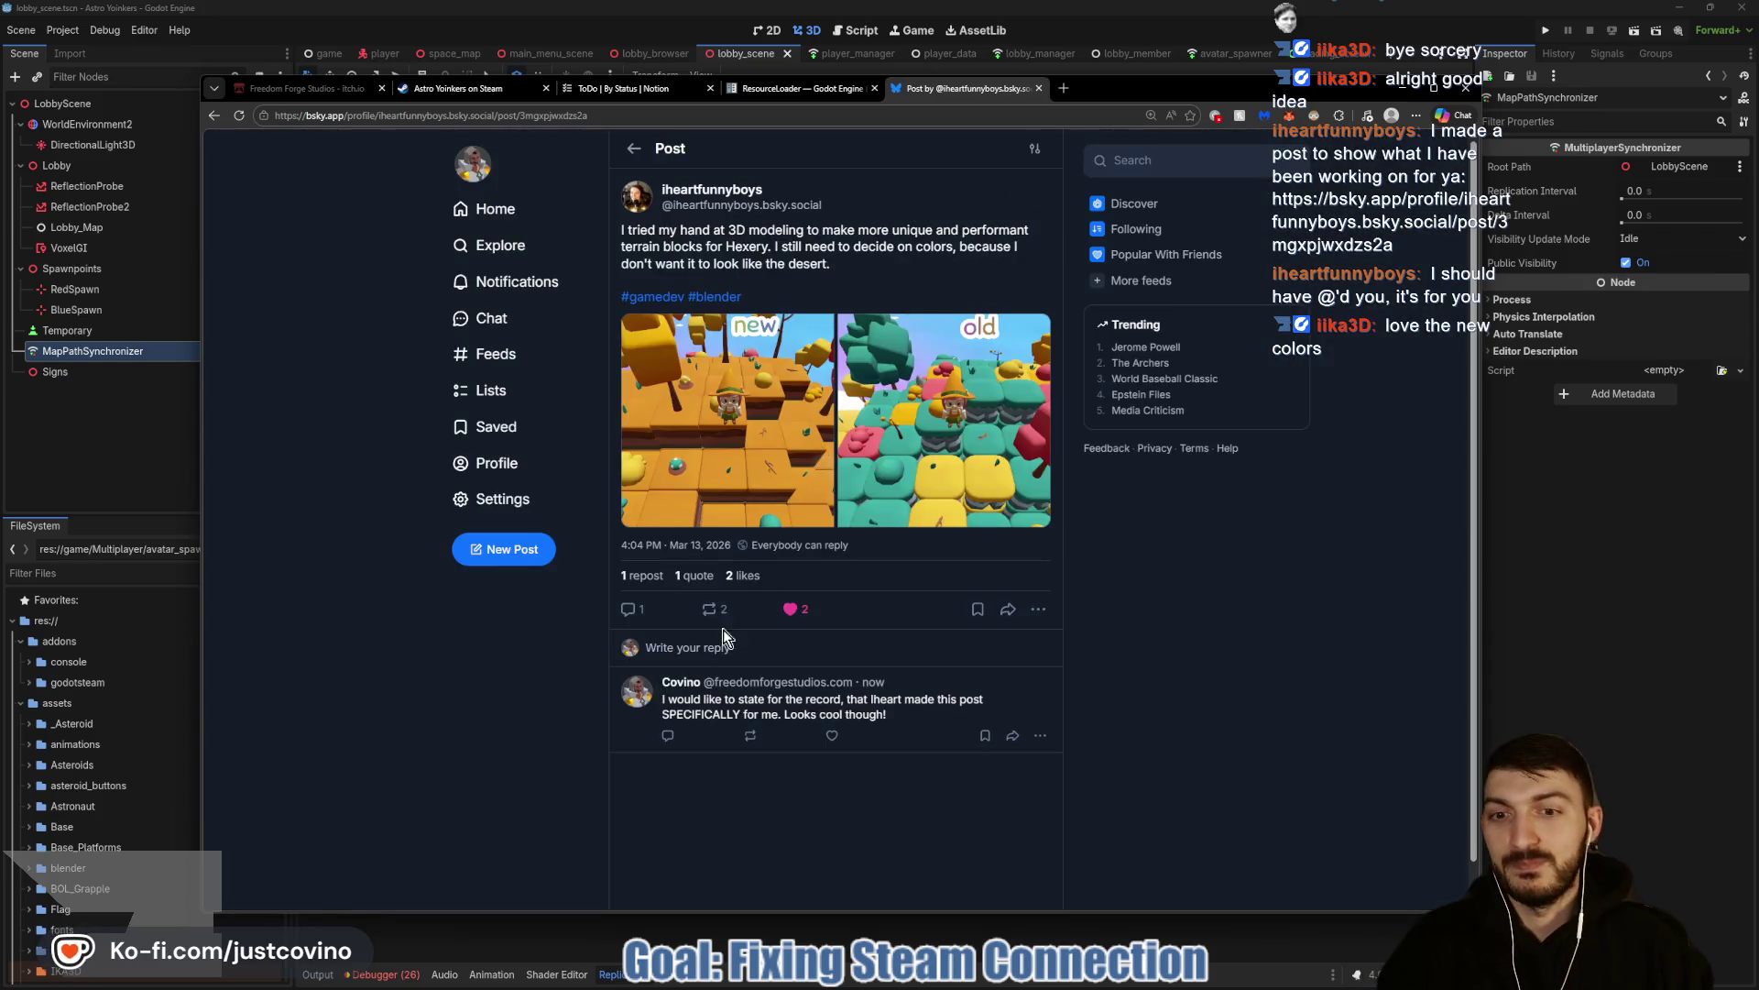
left_click(832, 735)
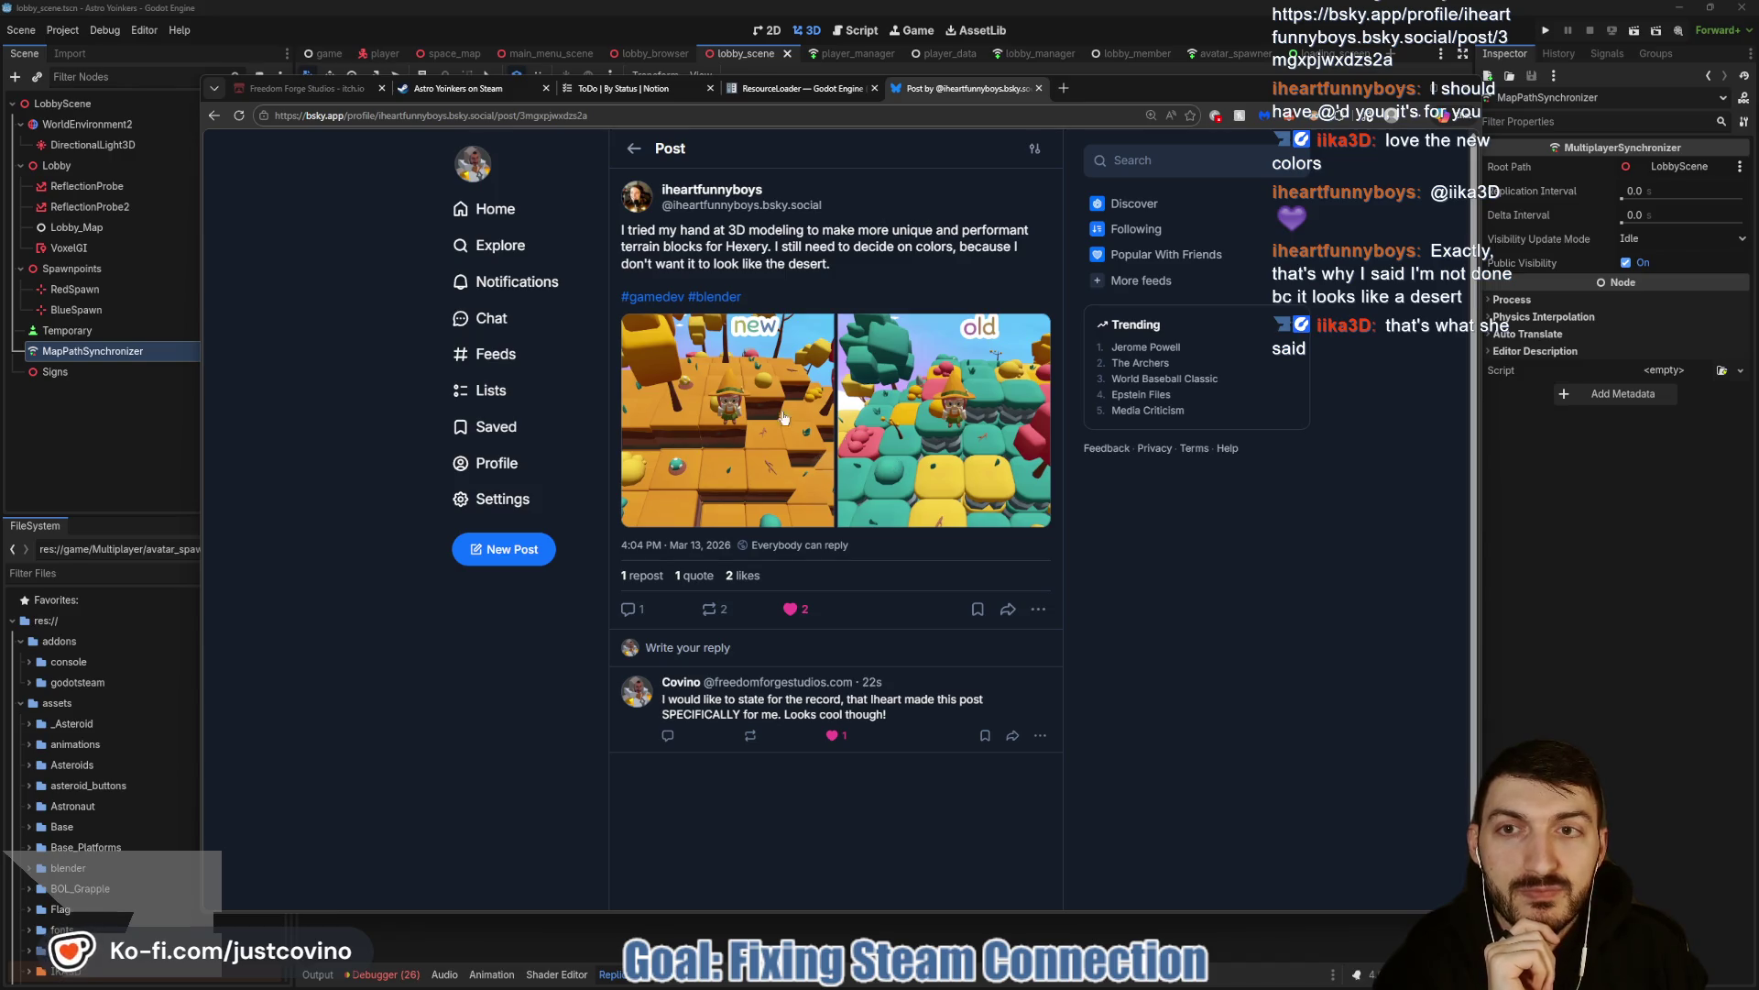
Close the Bluesky post tab and return to the Godot editor.
left_click(1039, 88)
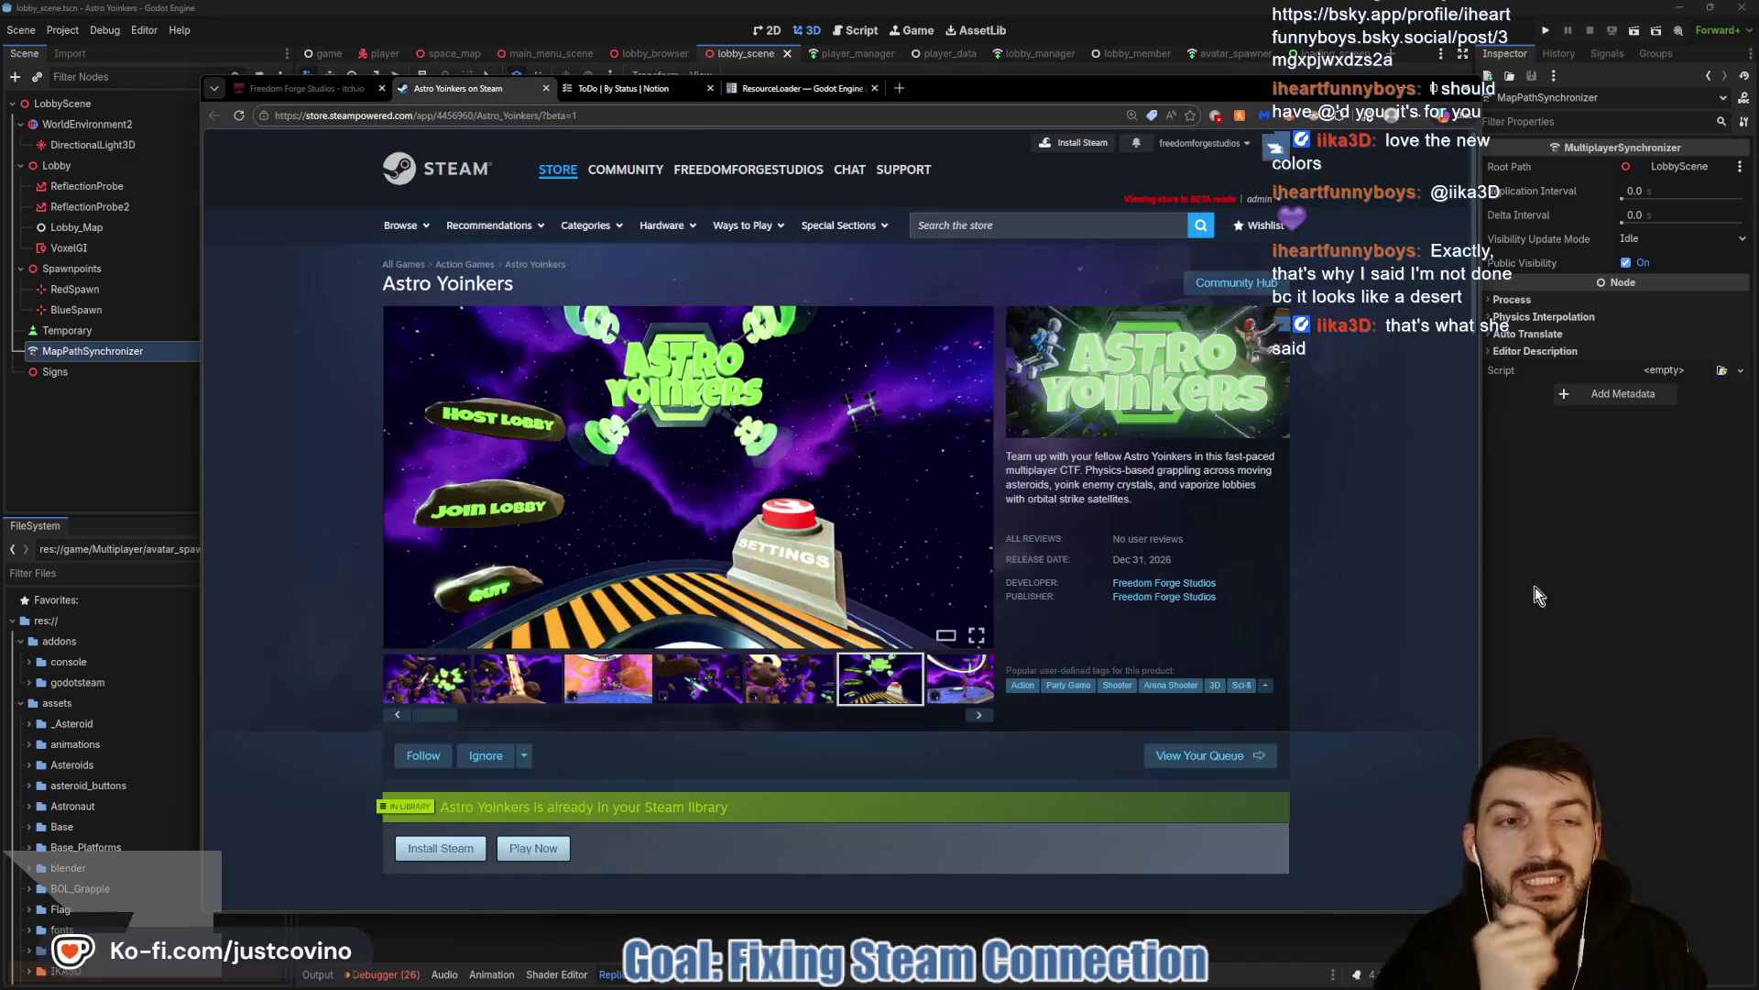
left_click(1465, 580)
scroll(981, 613, "down", 10)
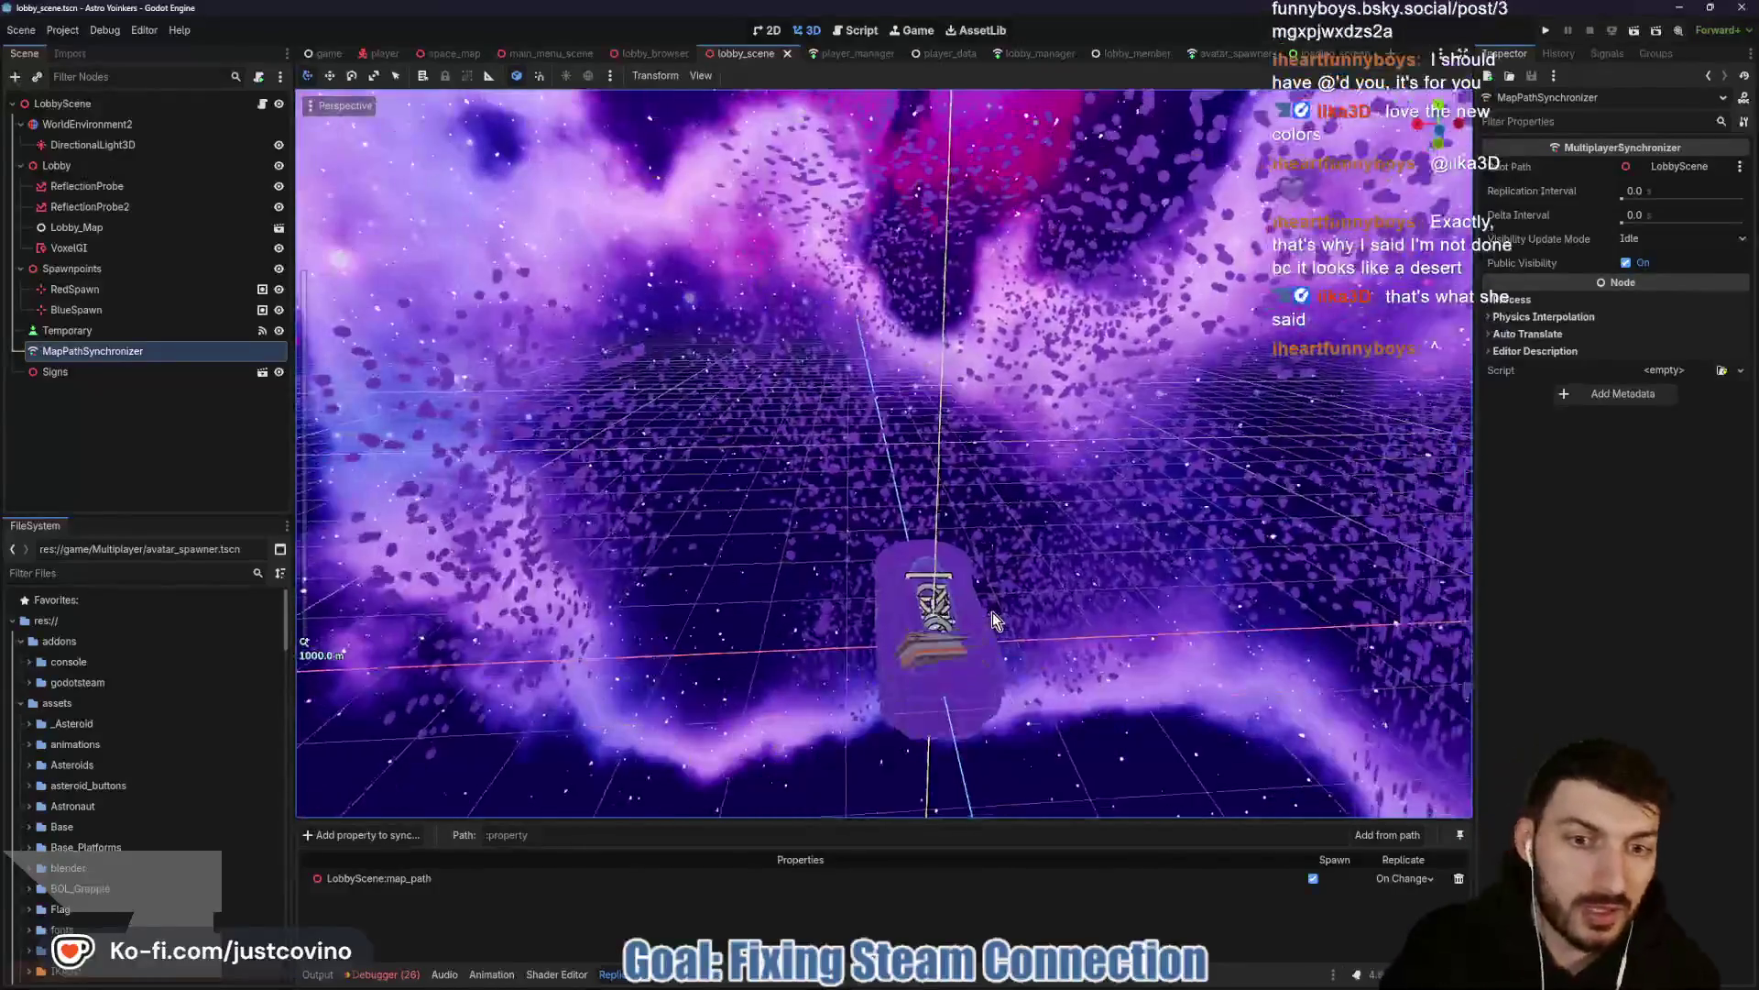
Save lobby_scene, then bring up the player_manager scene and its script with Ctrl+F3.
scroll(986, 609, "down", 2)
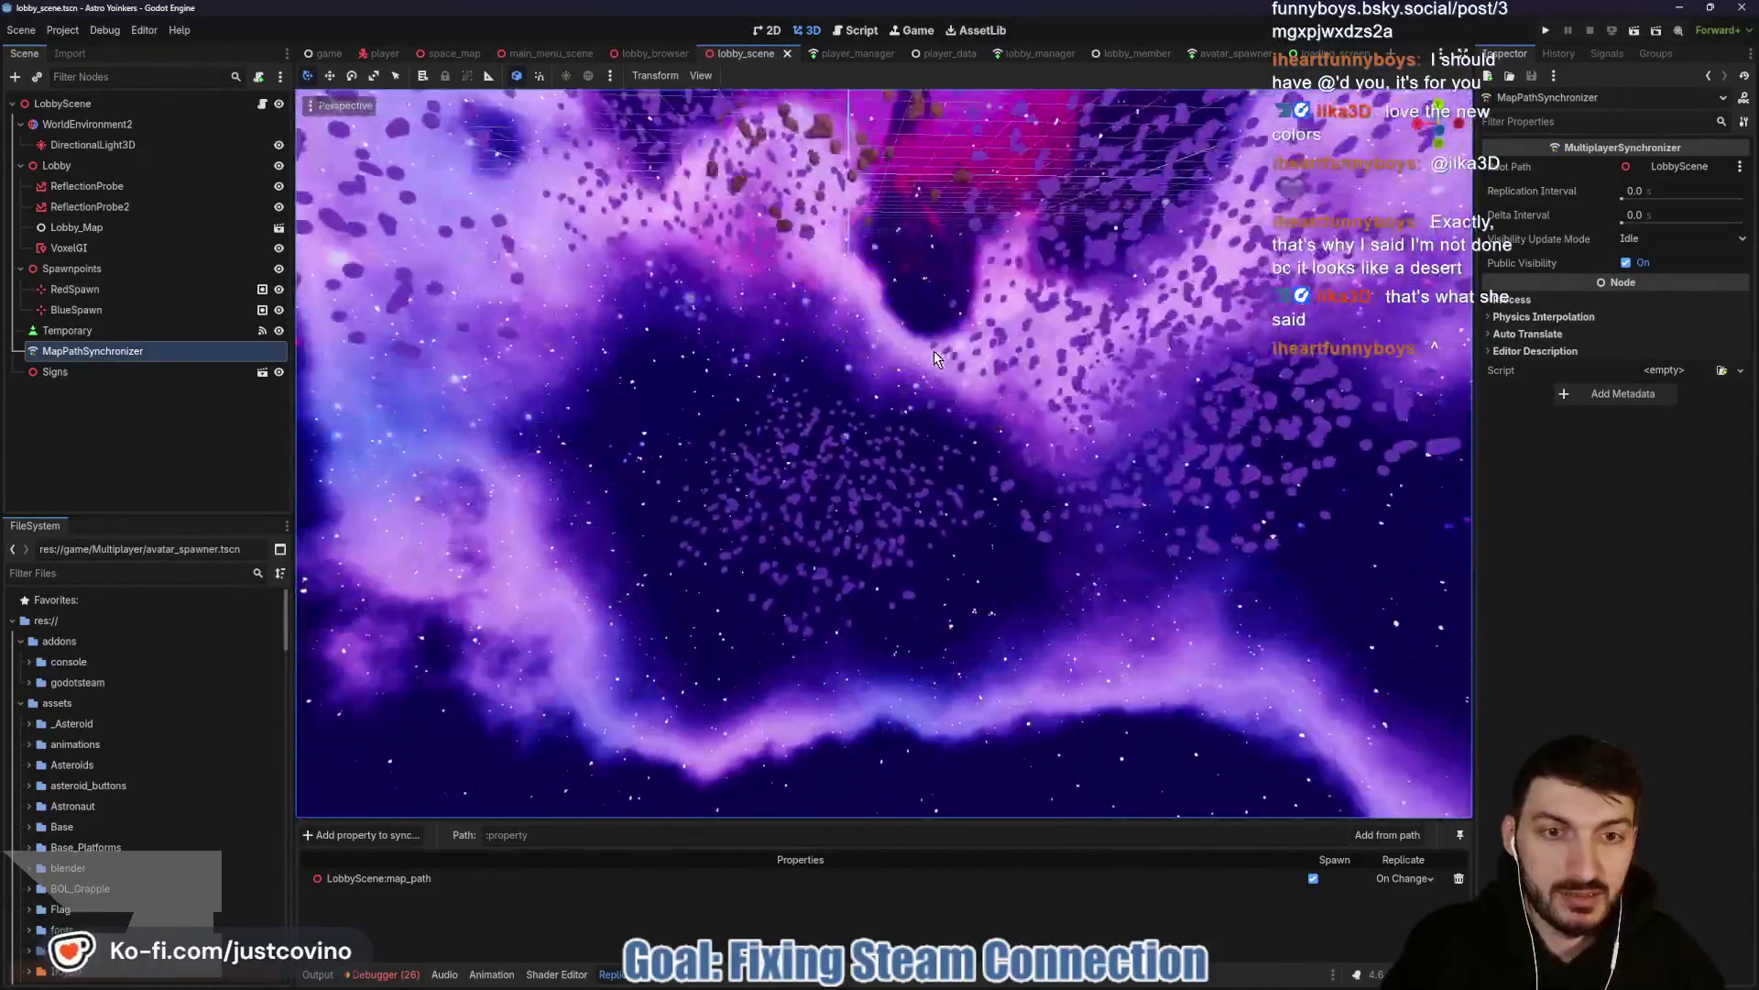
key("ctrl+s")
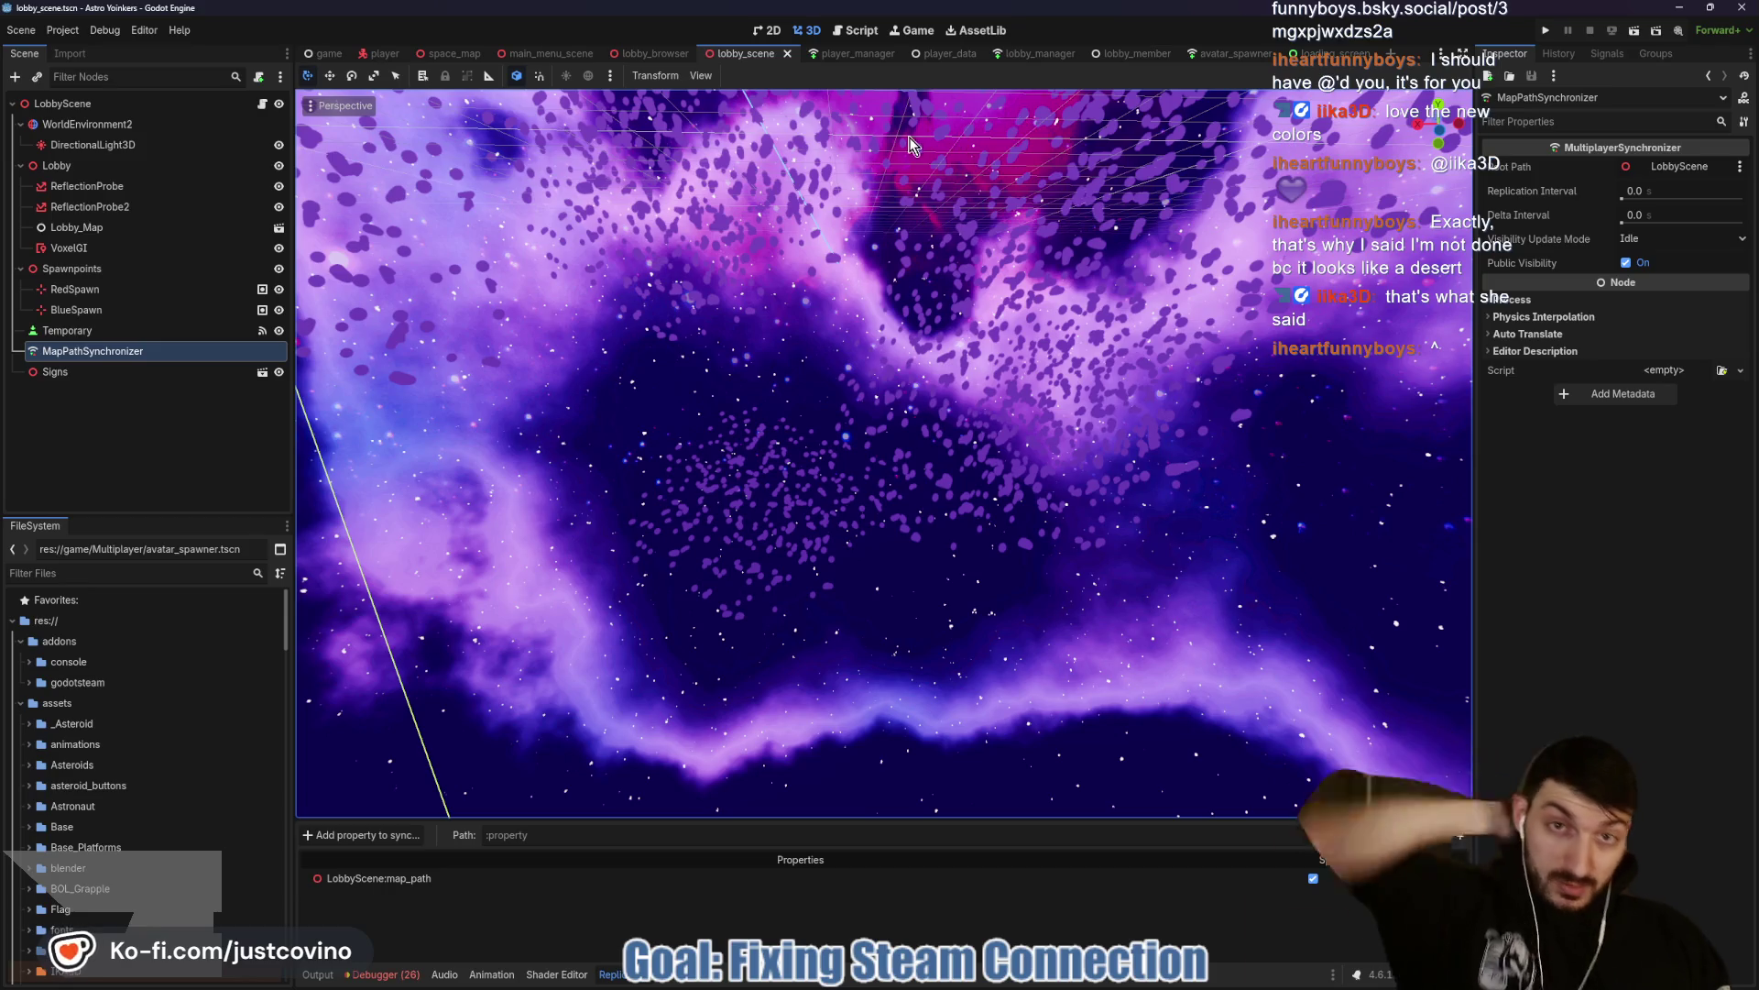
left_click(832, 55)
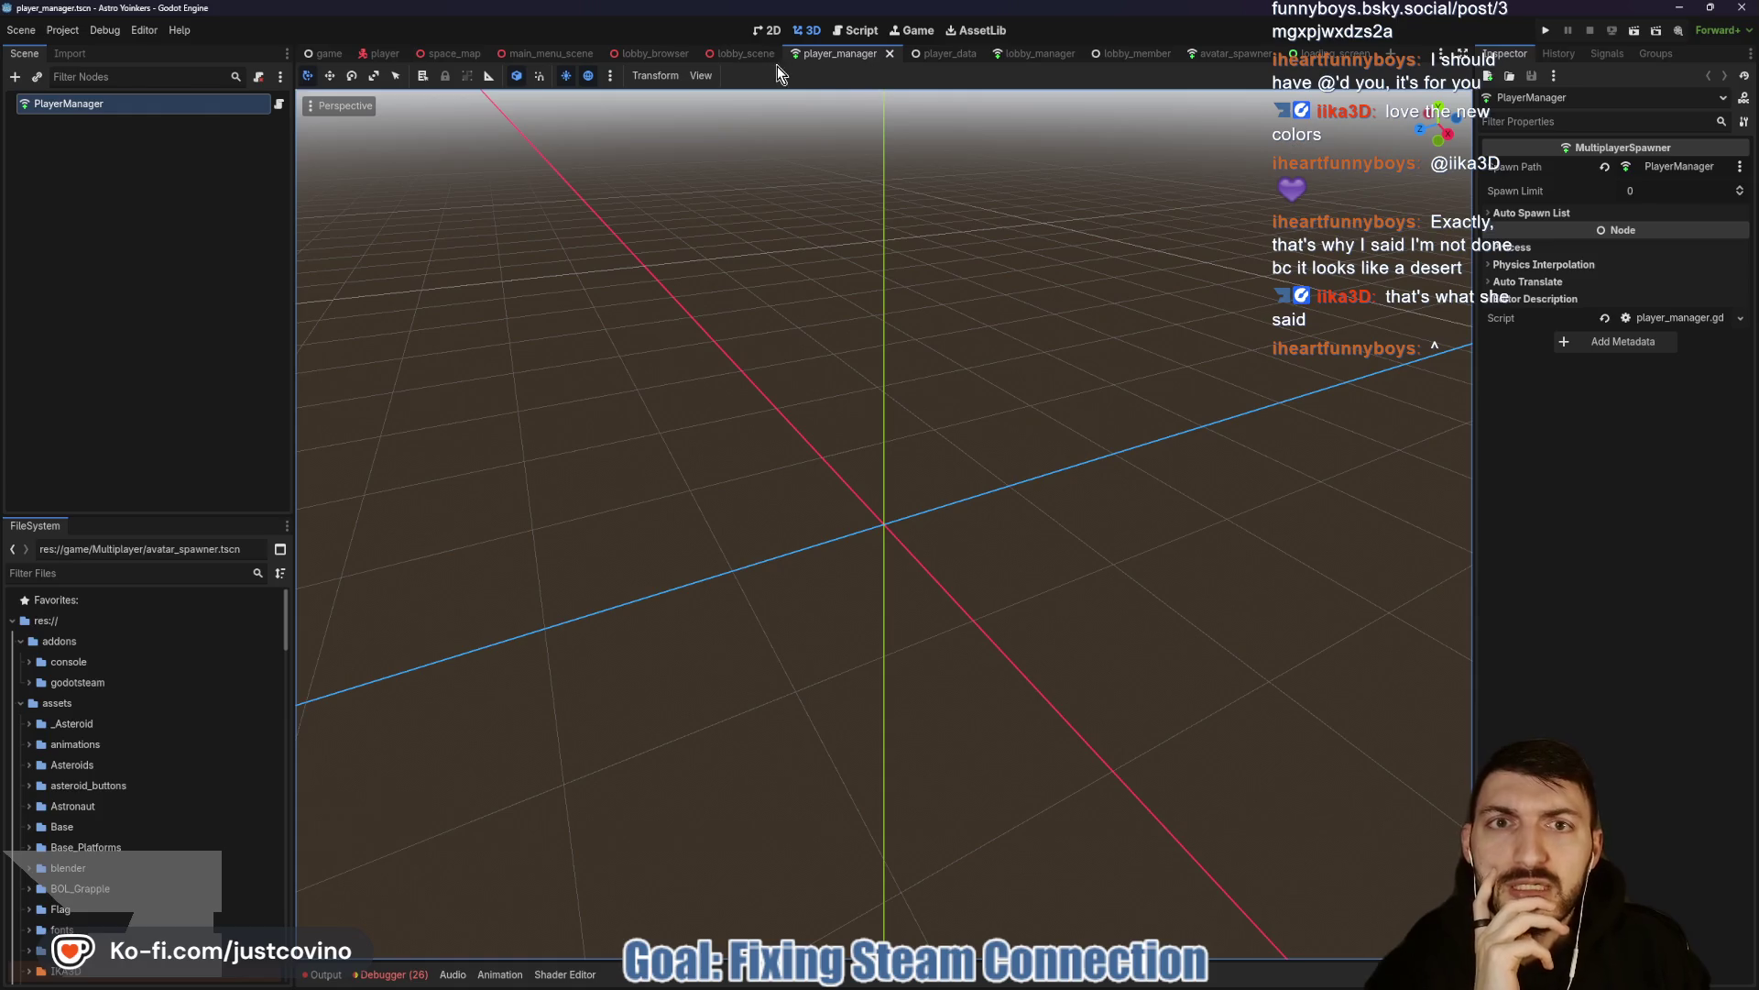
key("ctrl+F3")
scroll(820, 313, "down", 10)
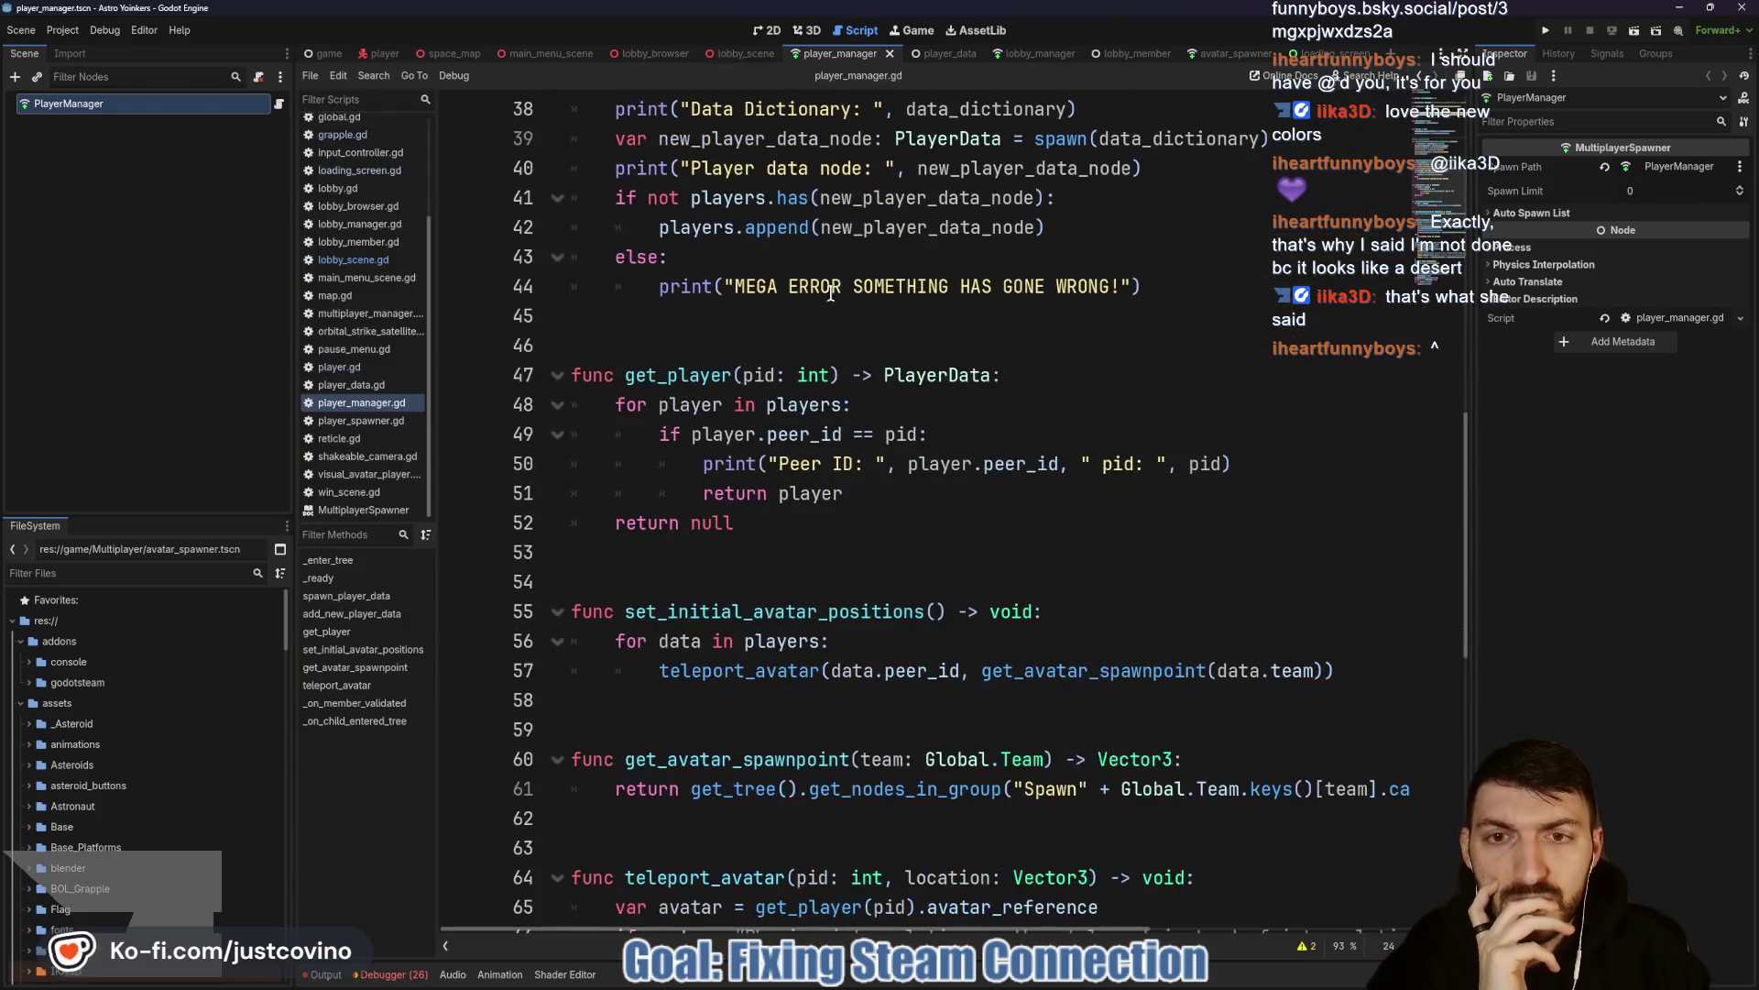
scroll(820, 314, "up", 6)
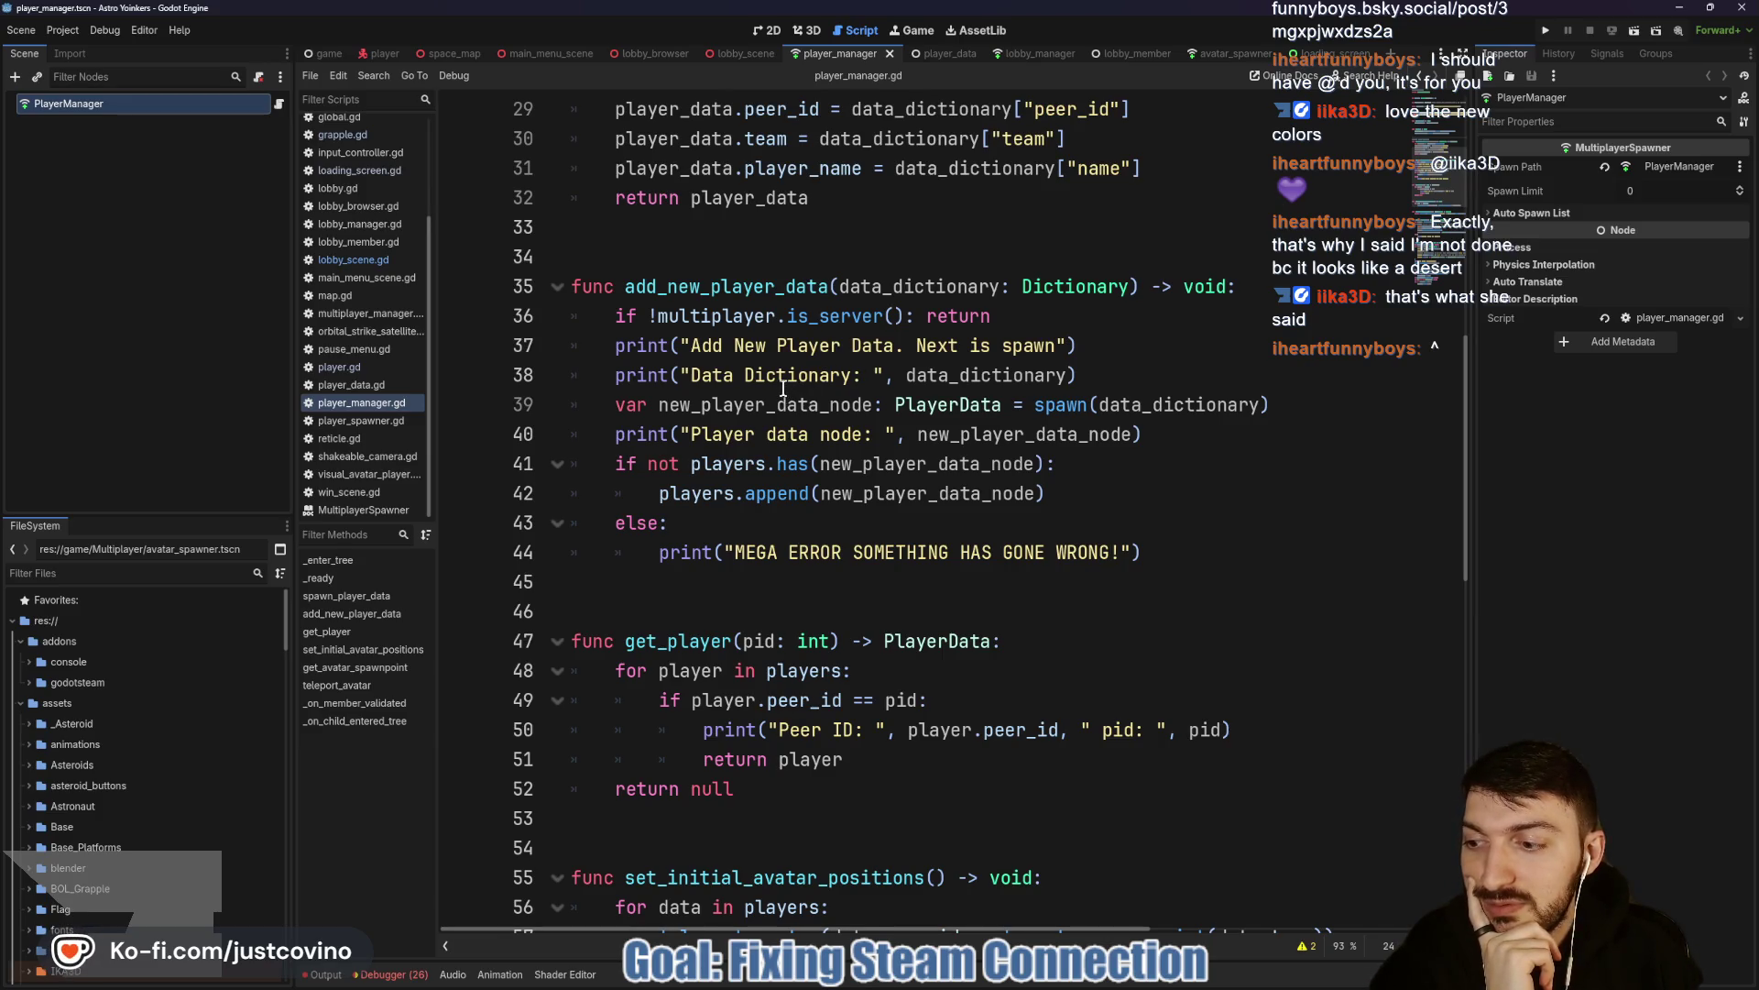
scroll(815, 386, "down", 2)
left_click(825, 418)
scroll(826, 418, "down", 3)
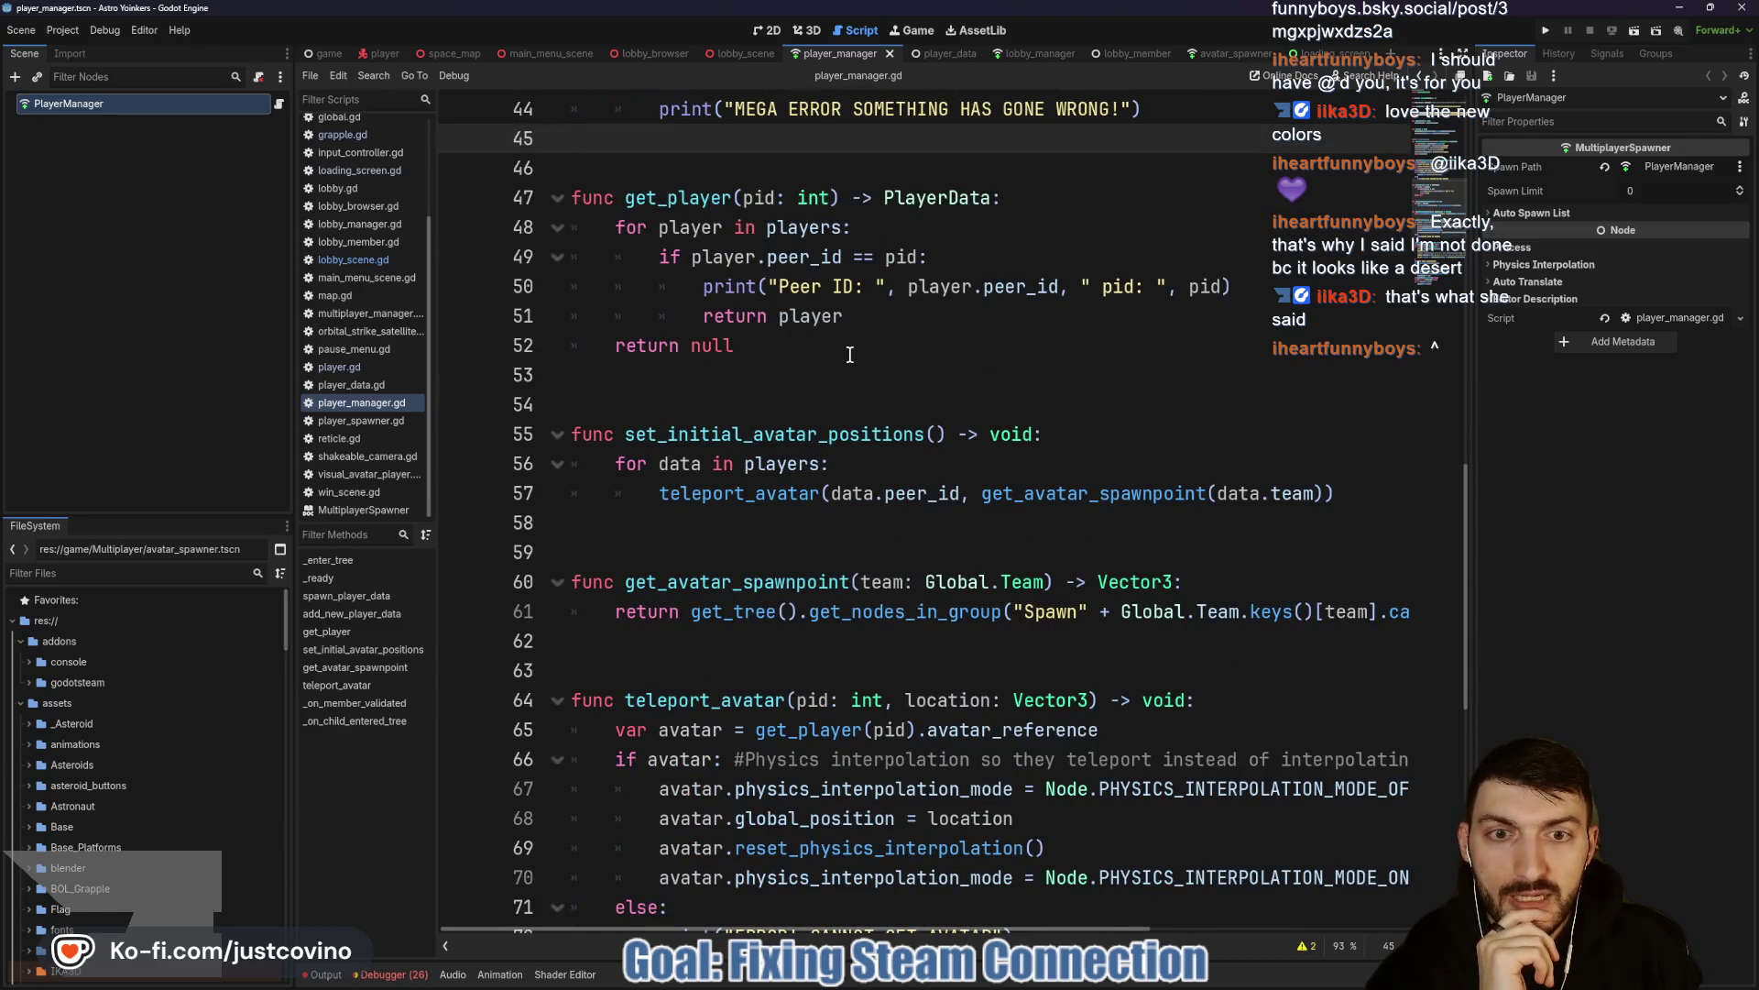
scroll(850, 355, "down", 1)
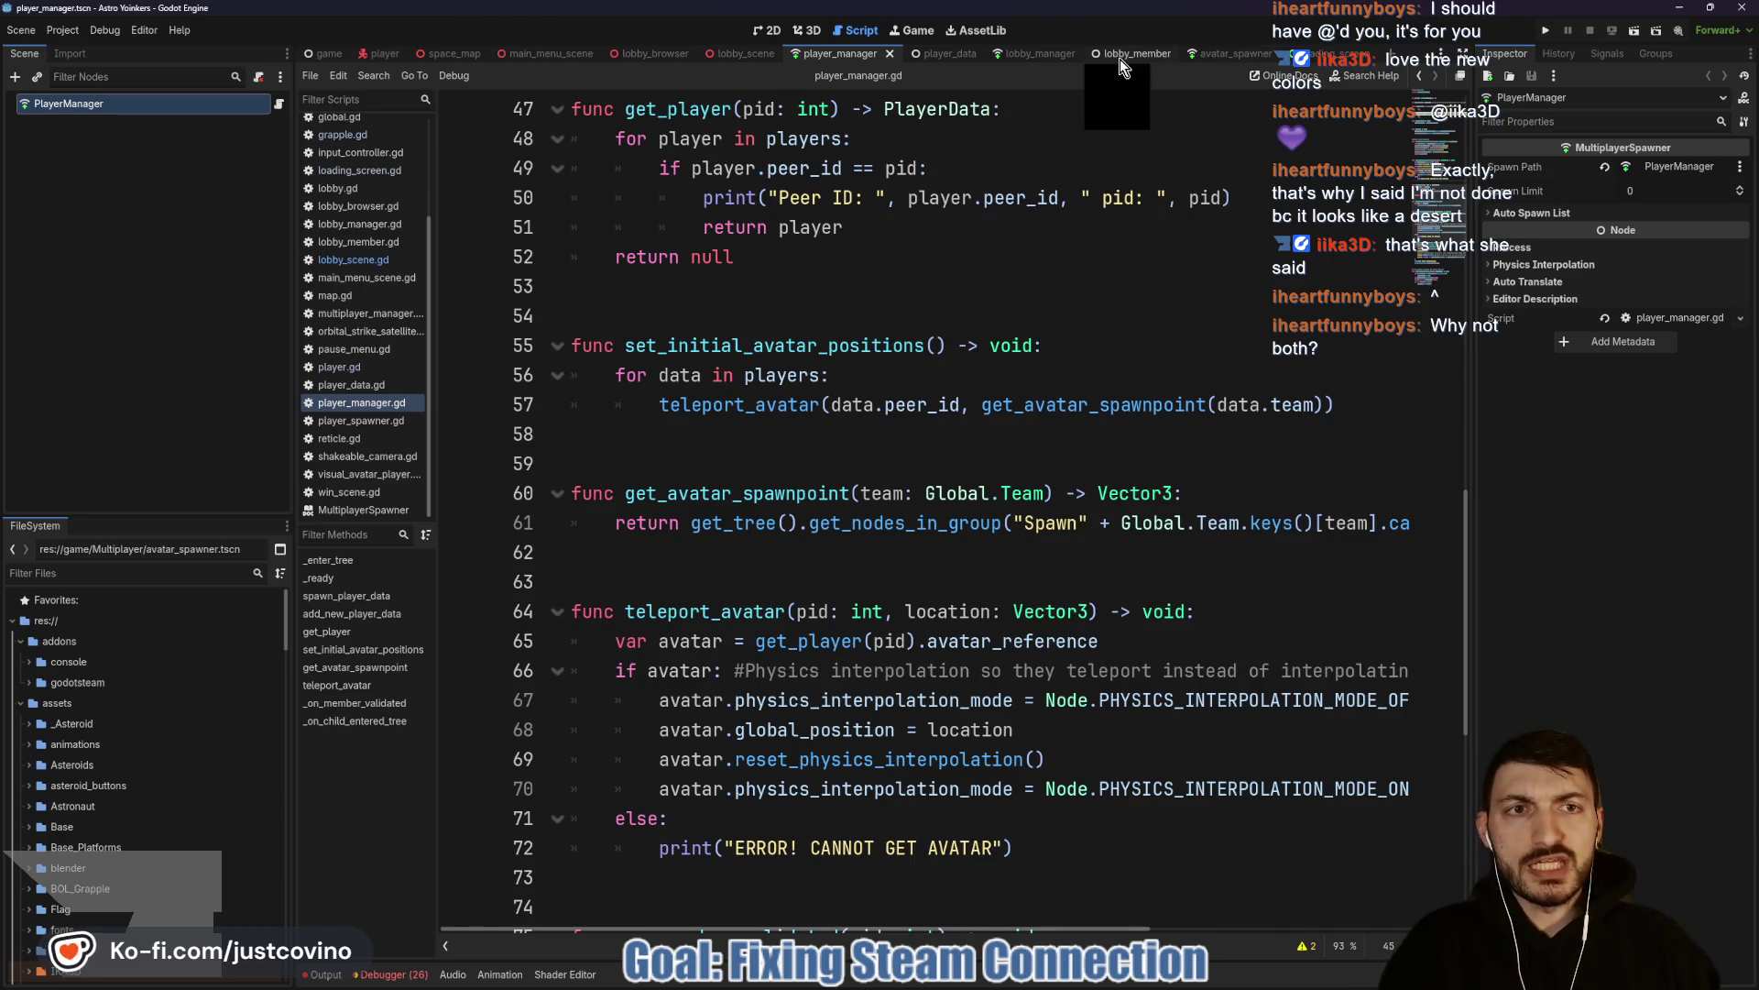
left_click(1032, 55)
Scroll lobby_manager.gd up to its lobby and connection state enums, briefly checking player_manager.gd.
scroll(1082, 495, "up", 5)
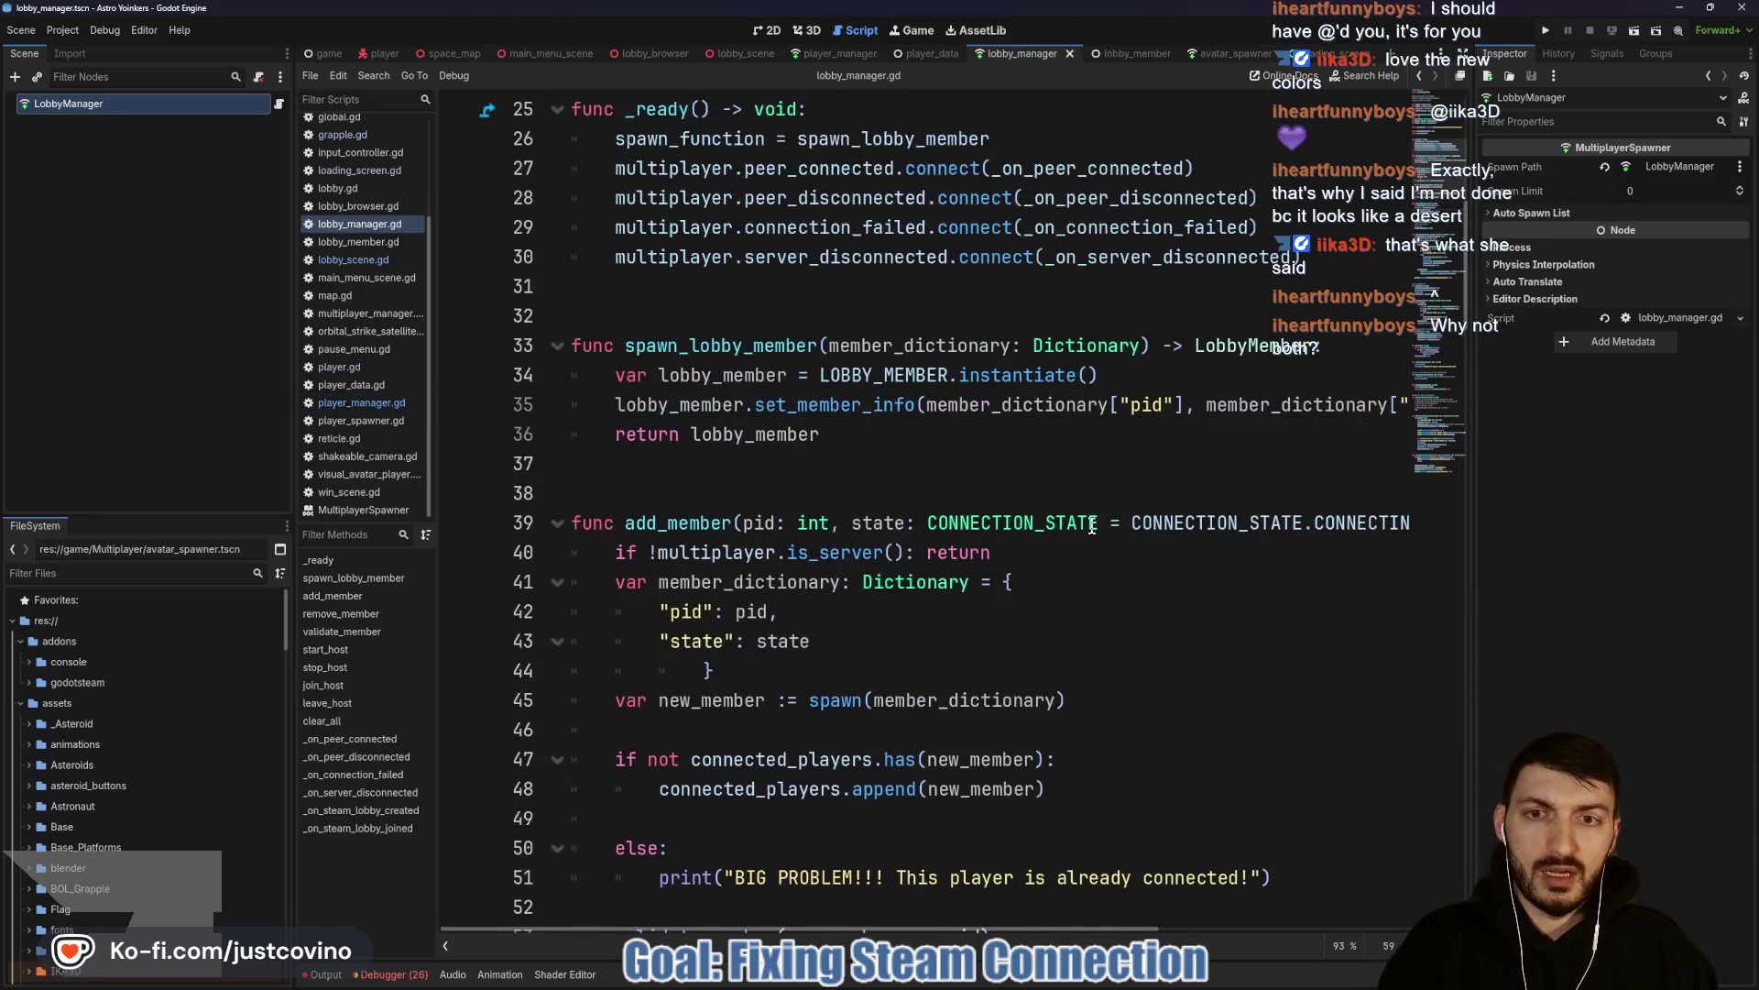
scroll(1093, 525, "up", 5)
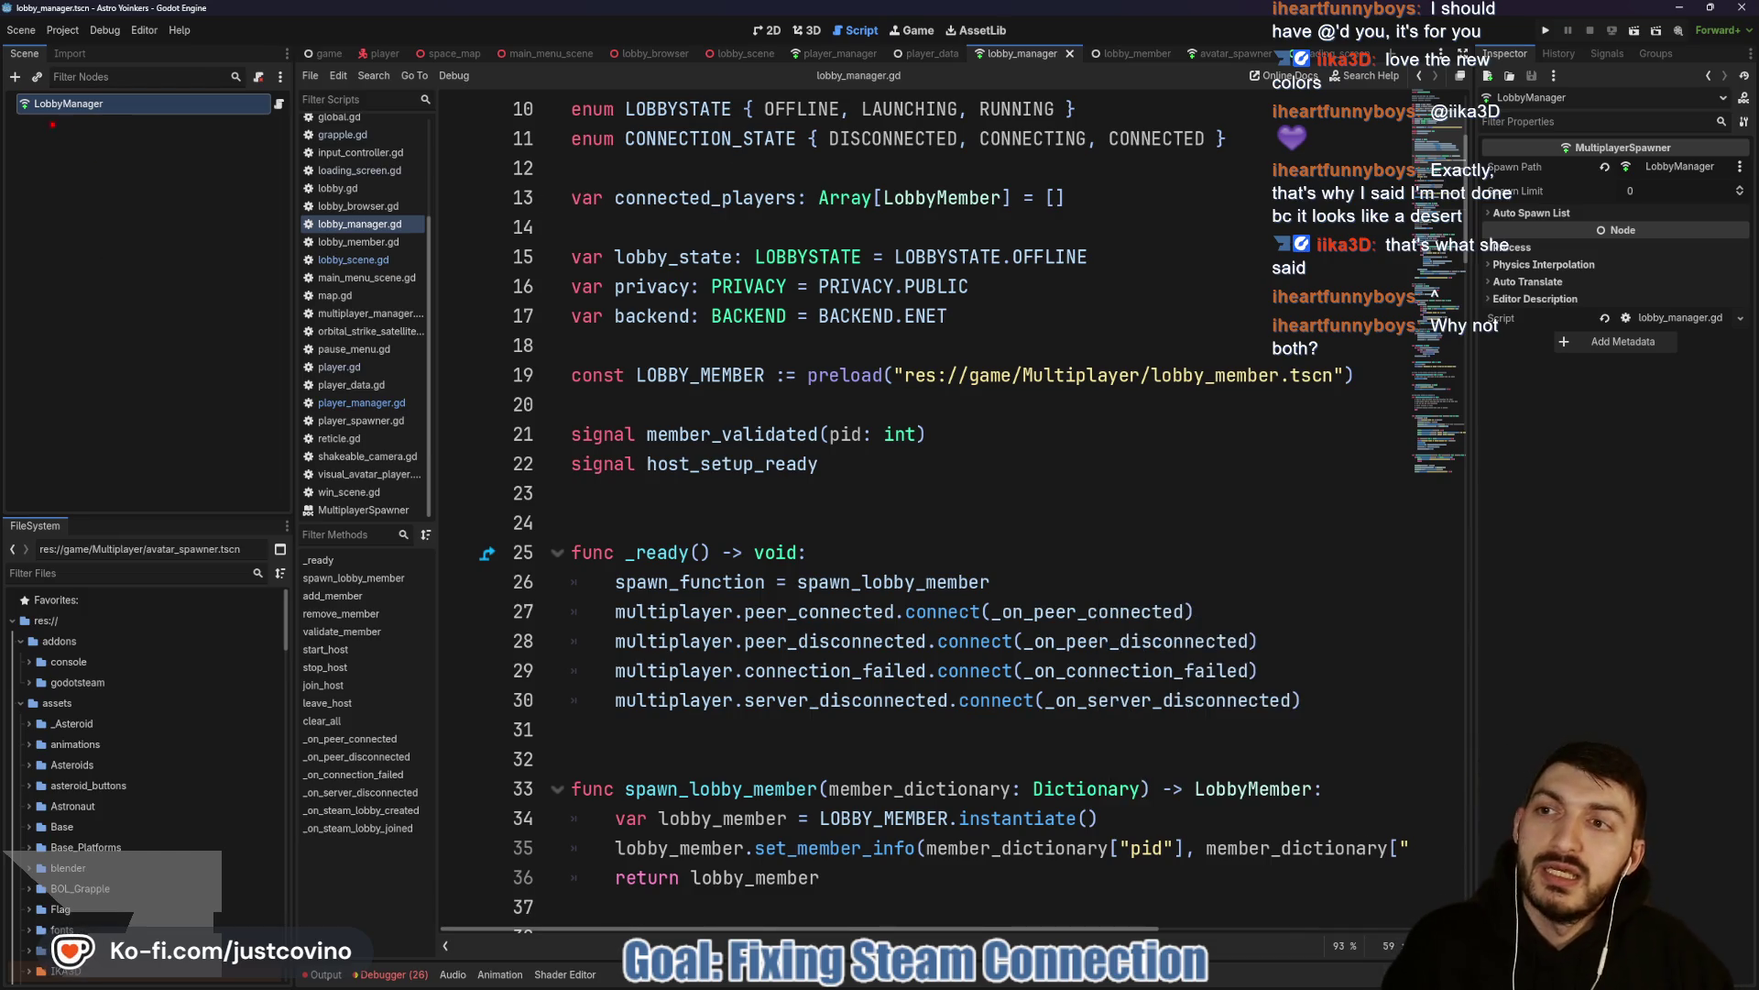
left_click(28, 133)
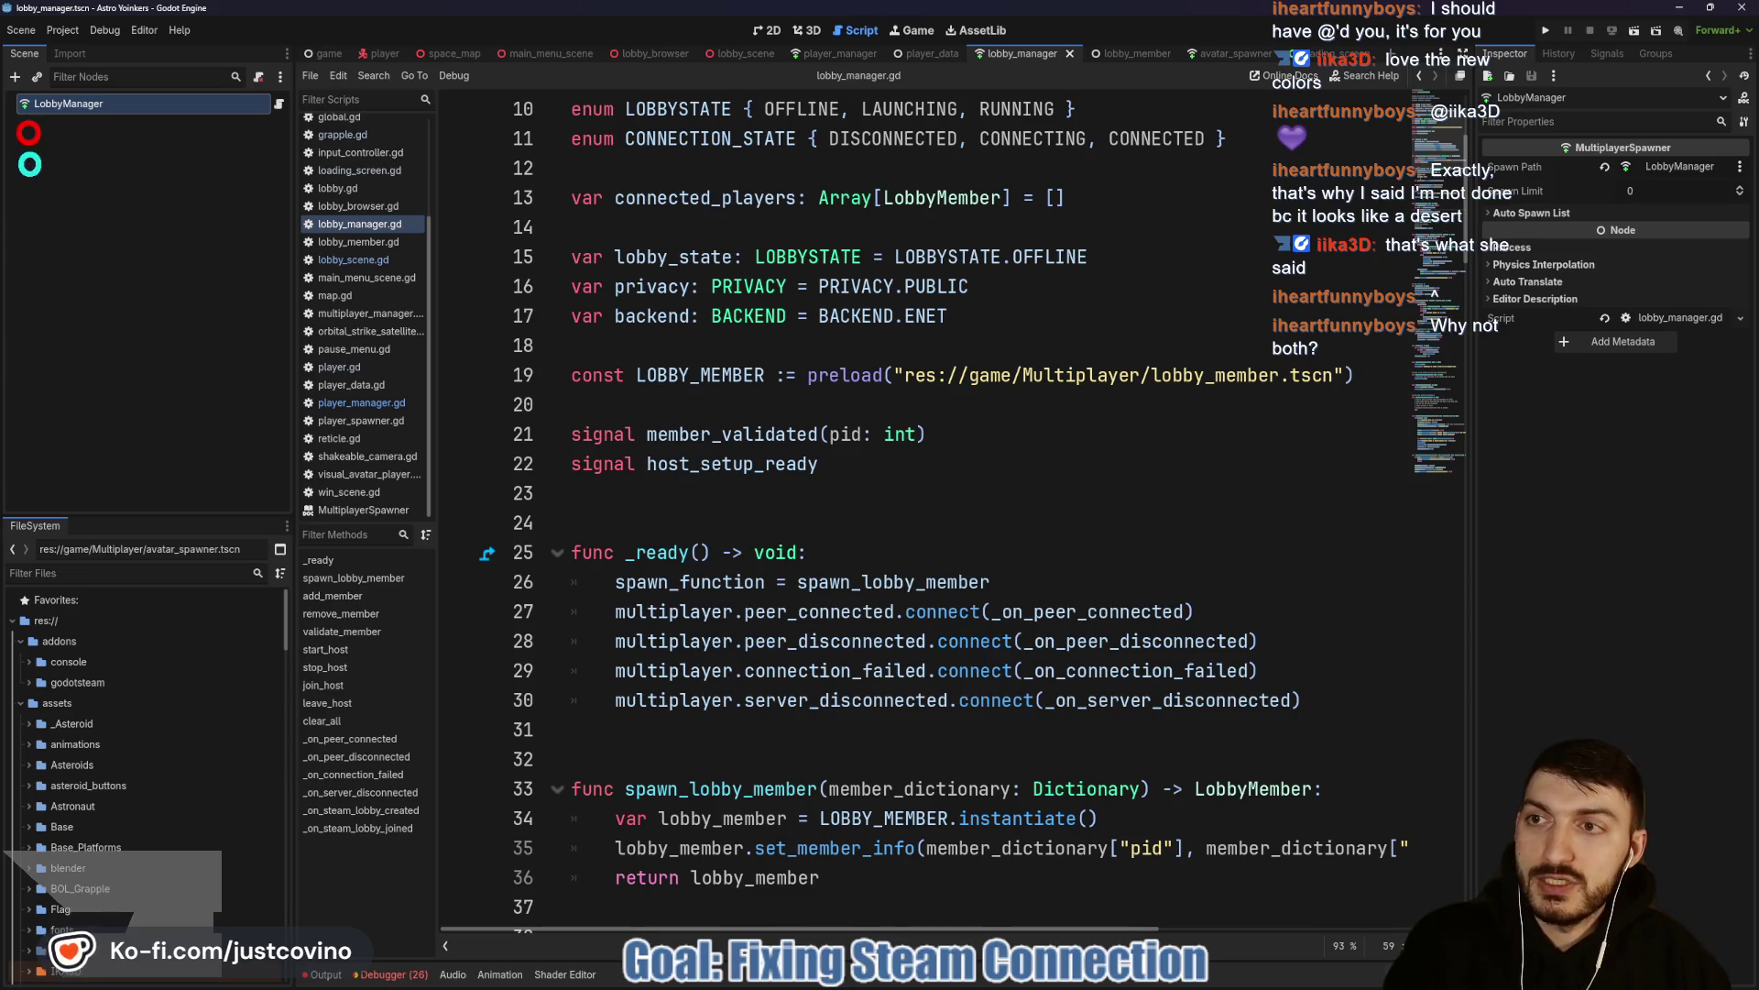
left_click(33, 204)
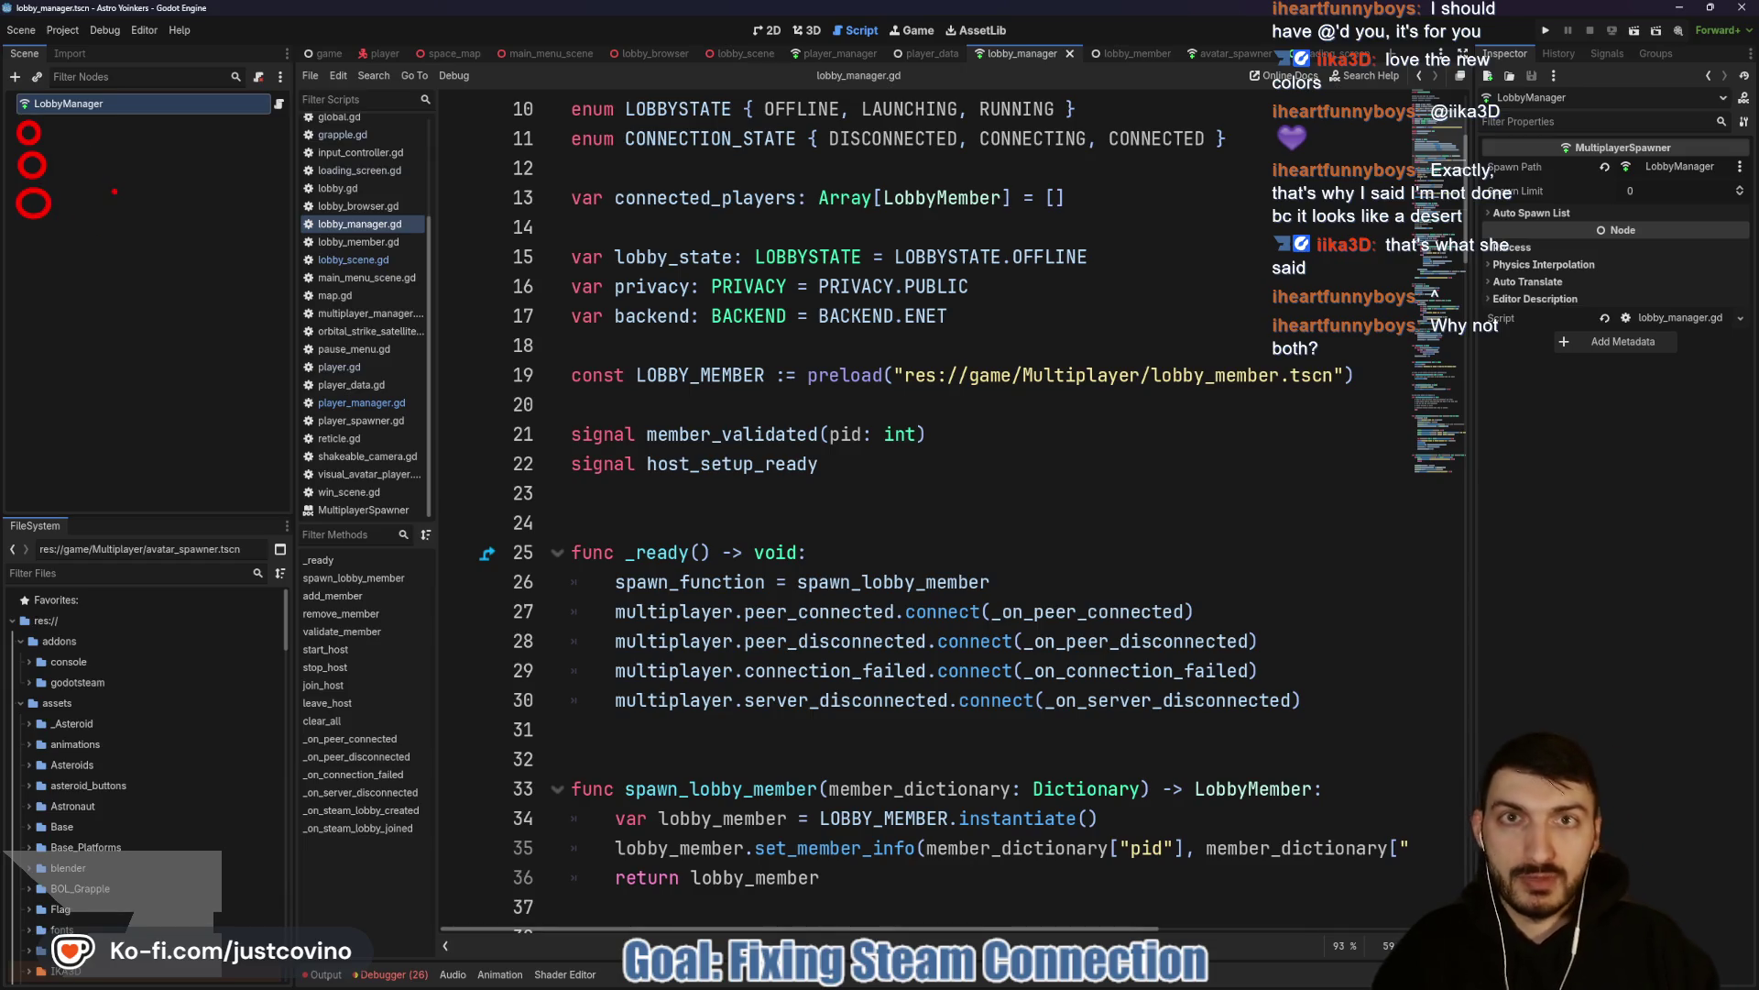
left_click(33, 246)
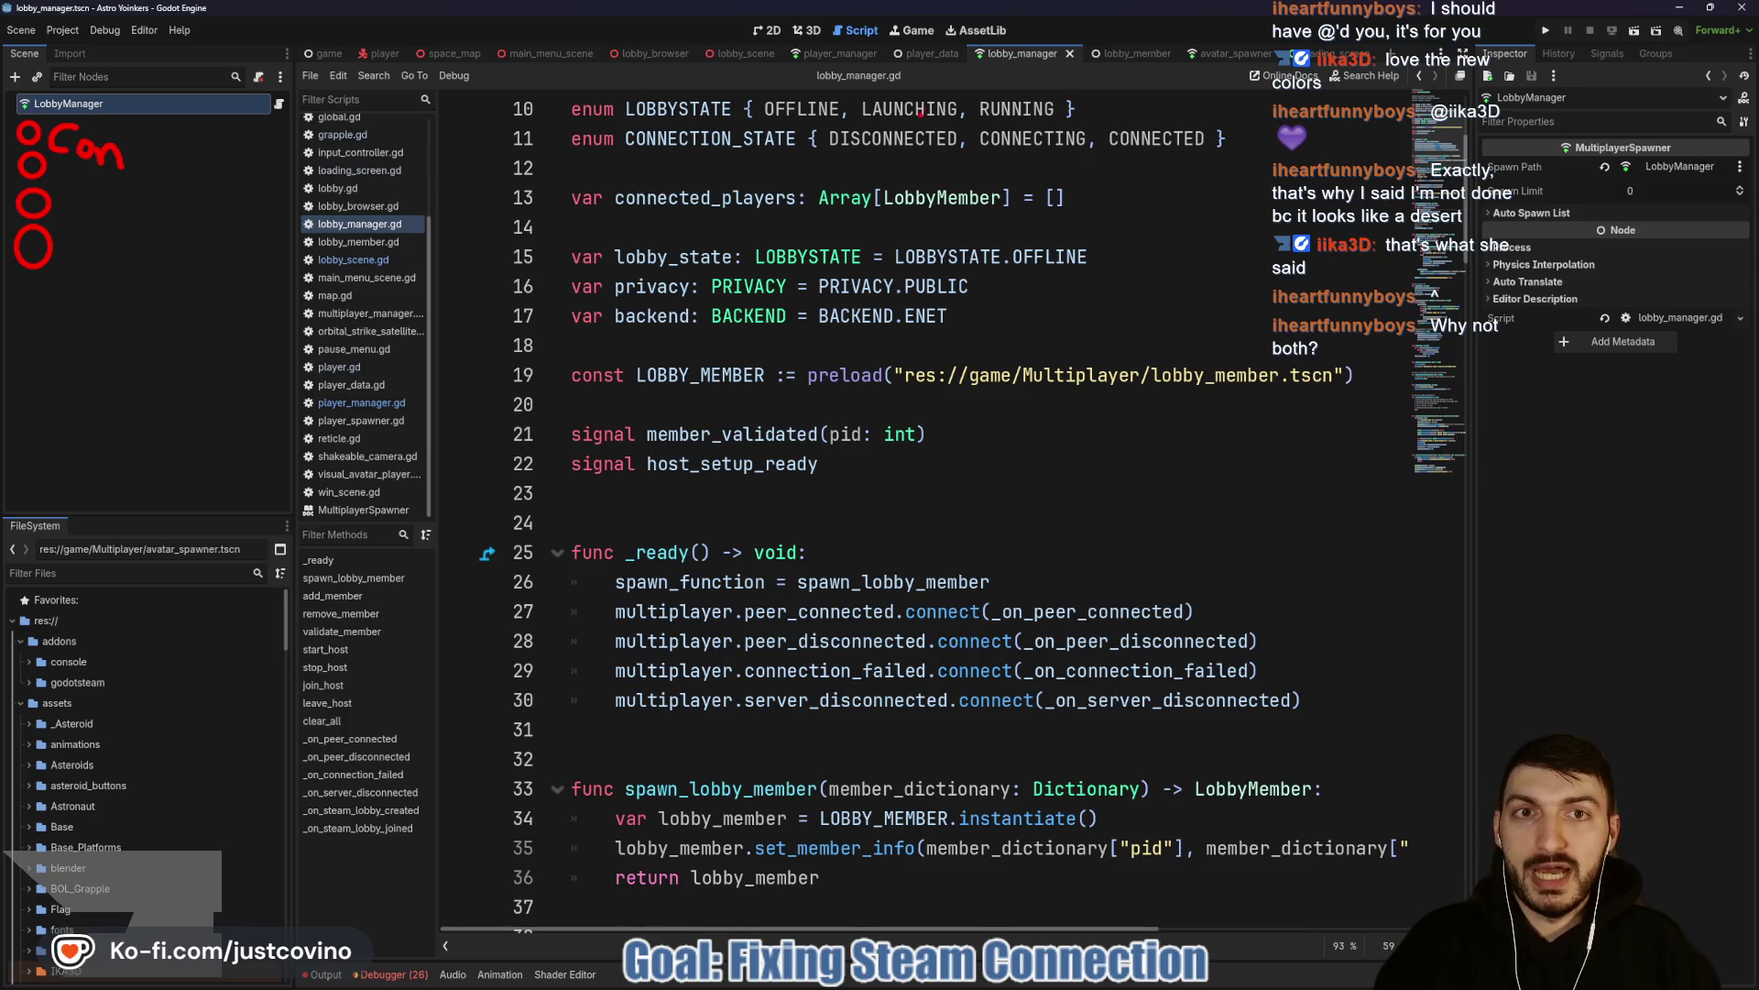
left_click(851, 57)
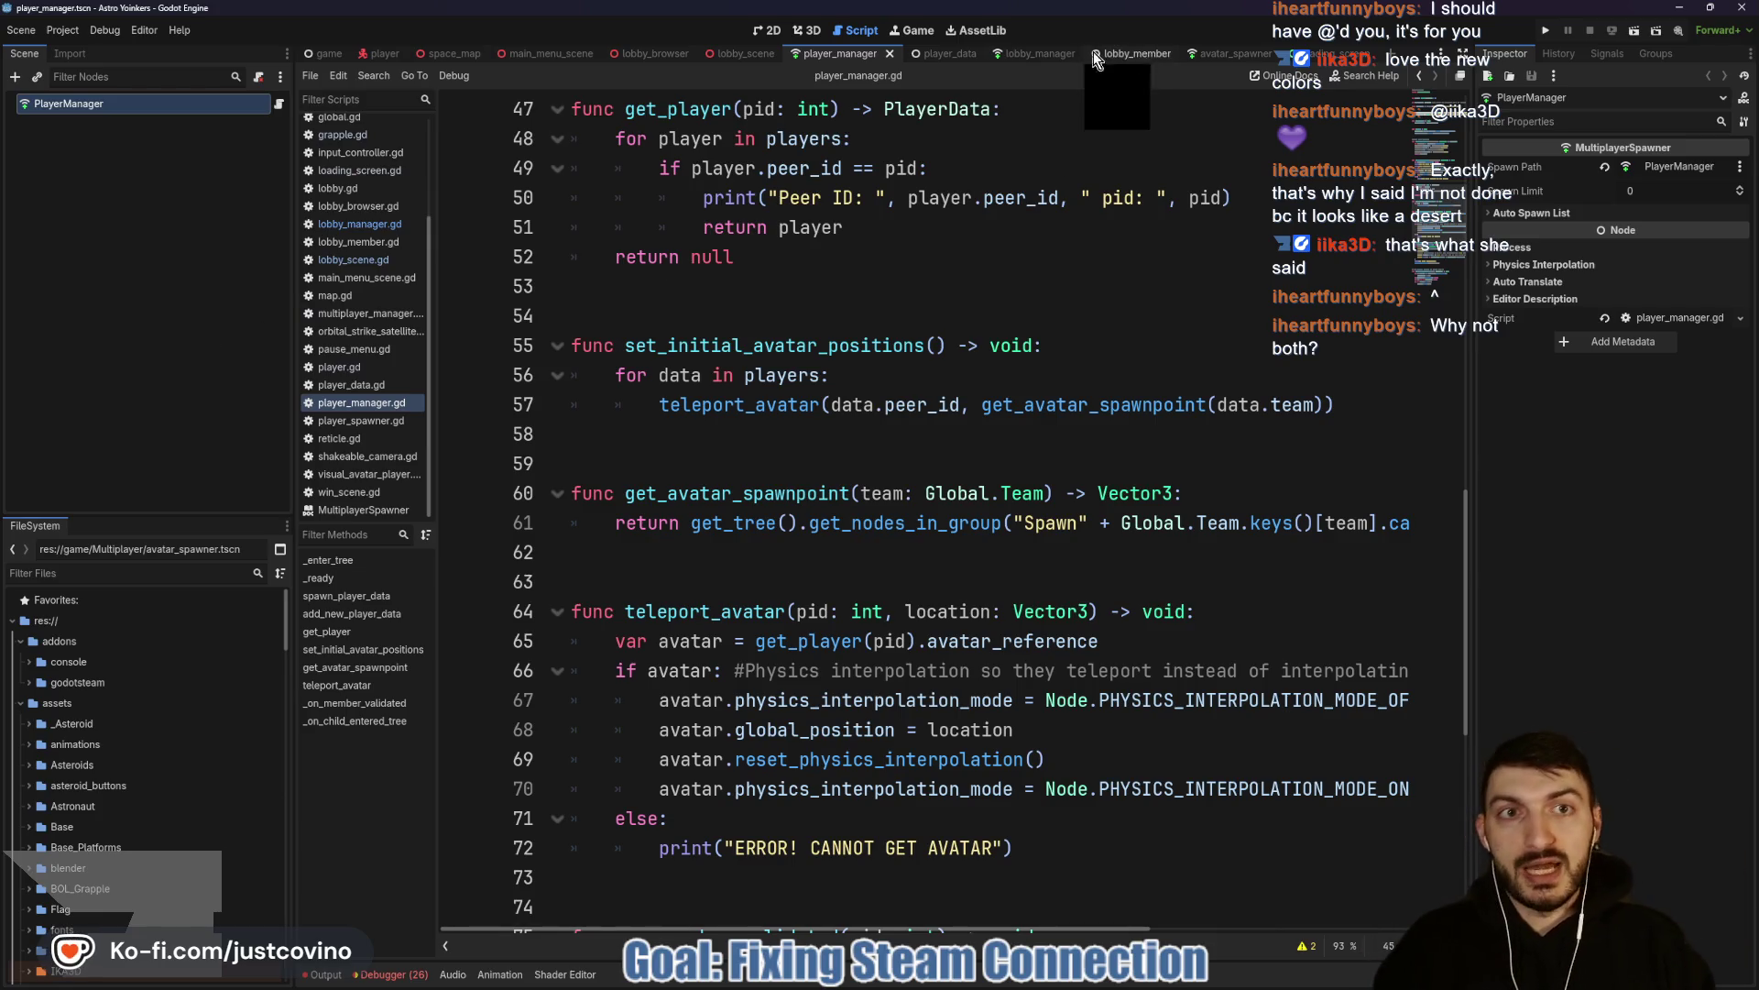
left_click(1046, 52)
left_click_drag(34, 130, 31, 153)
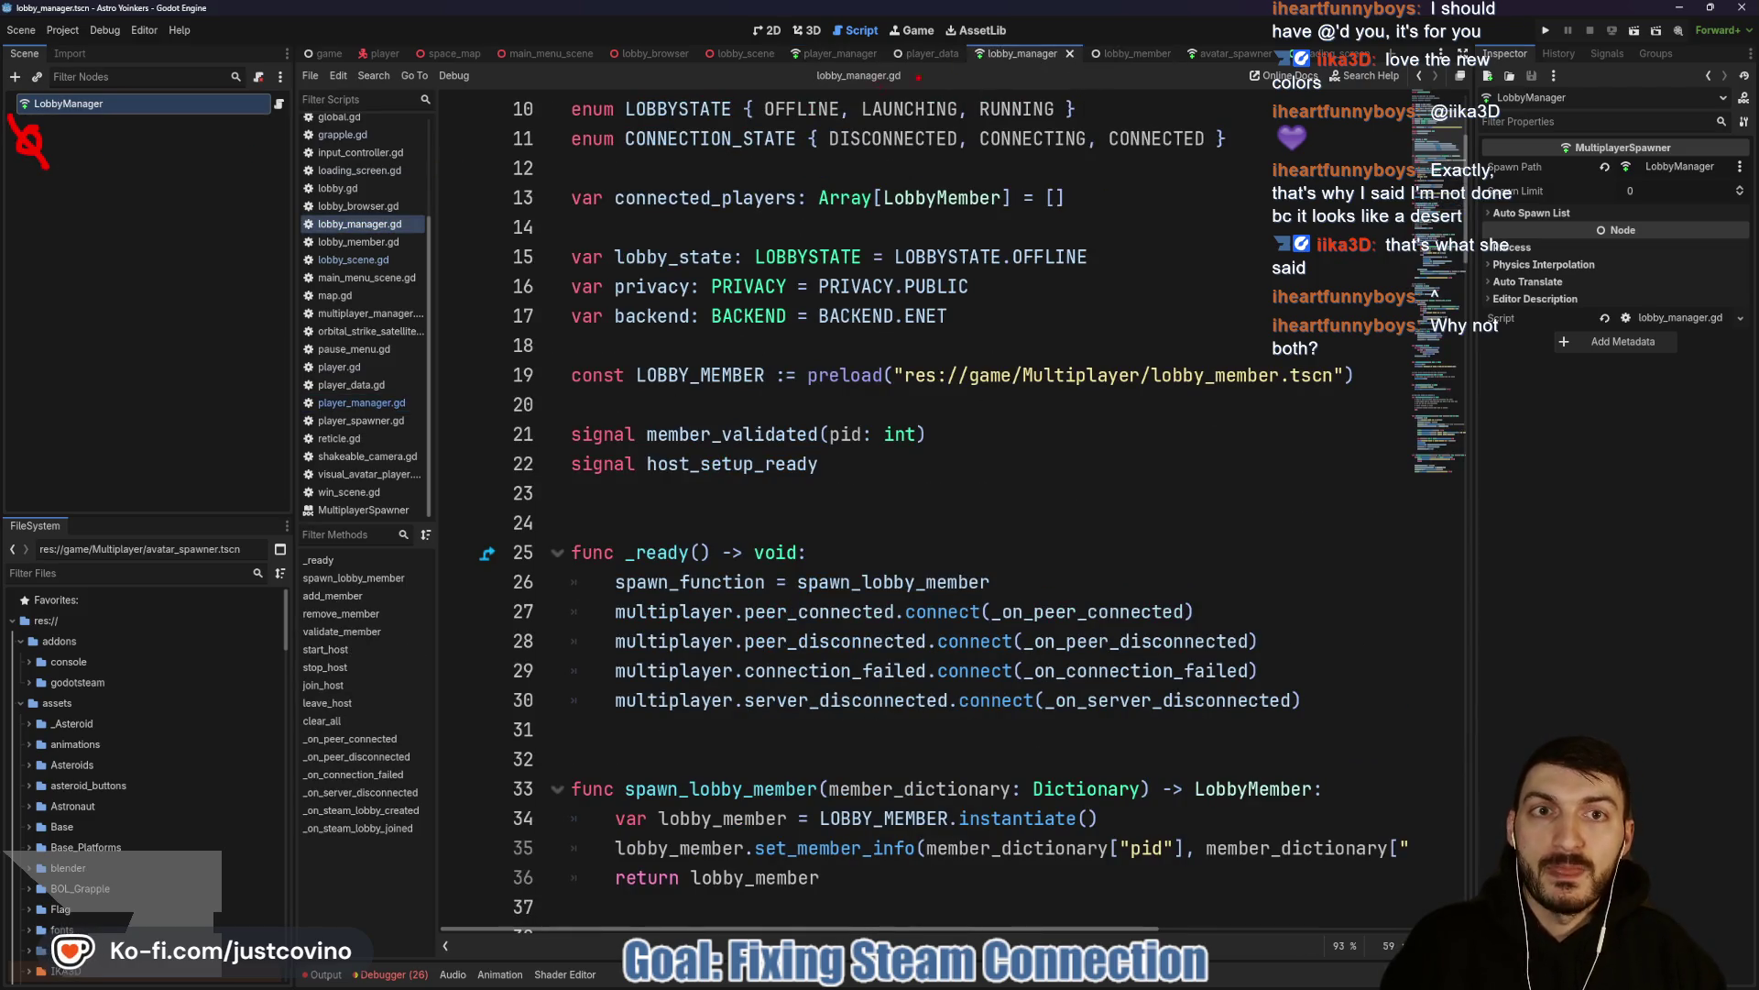
Inspect the avatar_reference line in the player_data script.
left_click(935, 53)
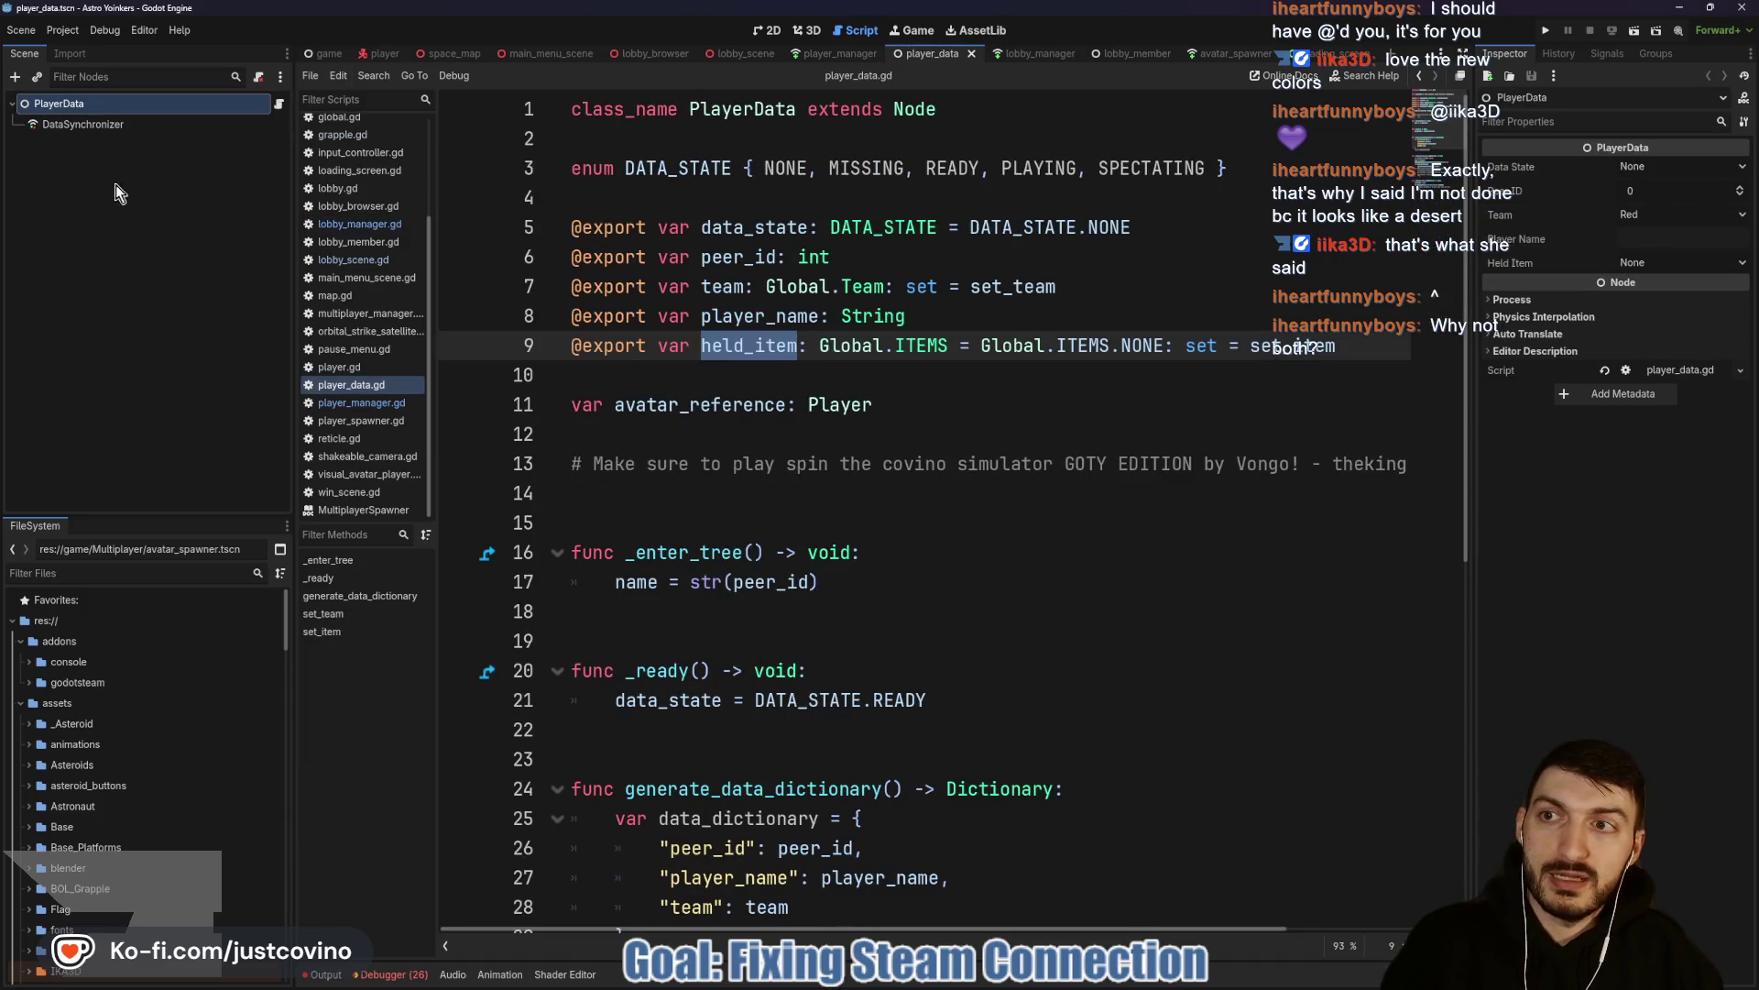
left_click_drag(34, 146, 41, 171)
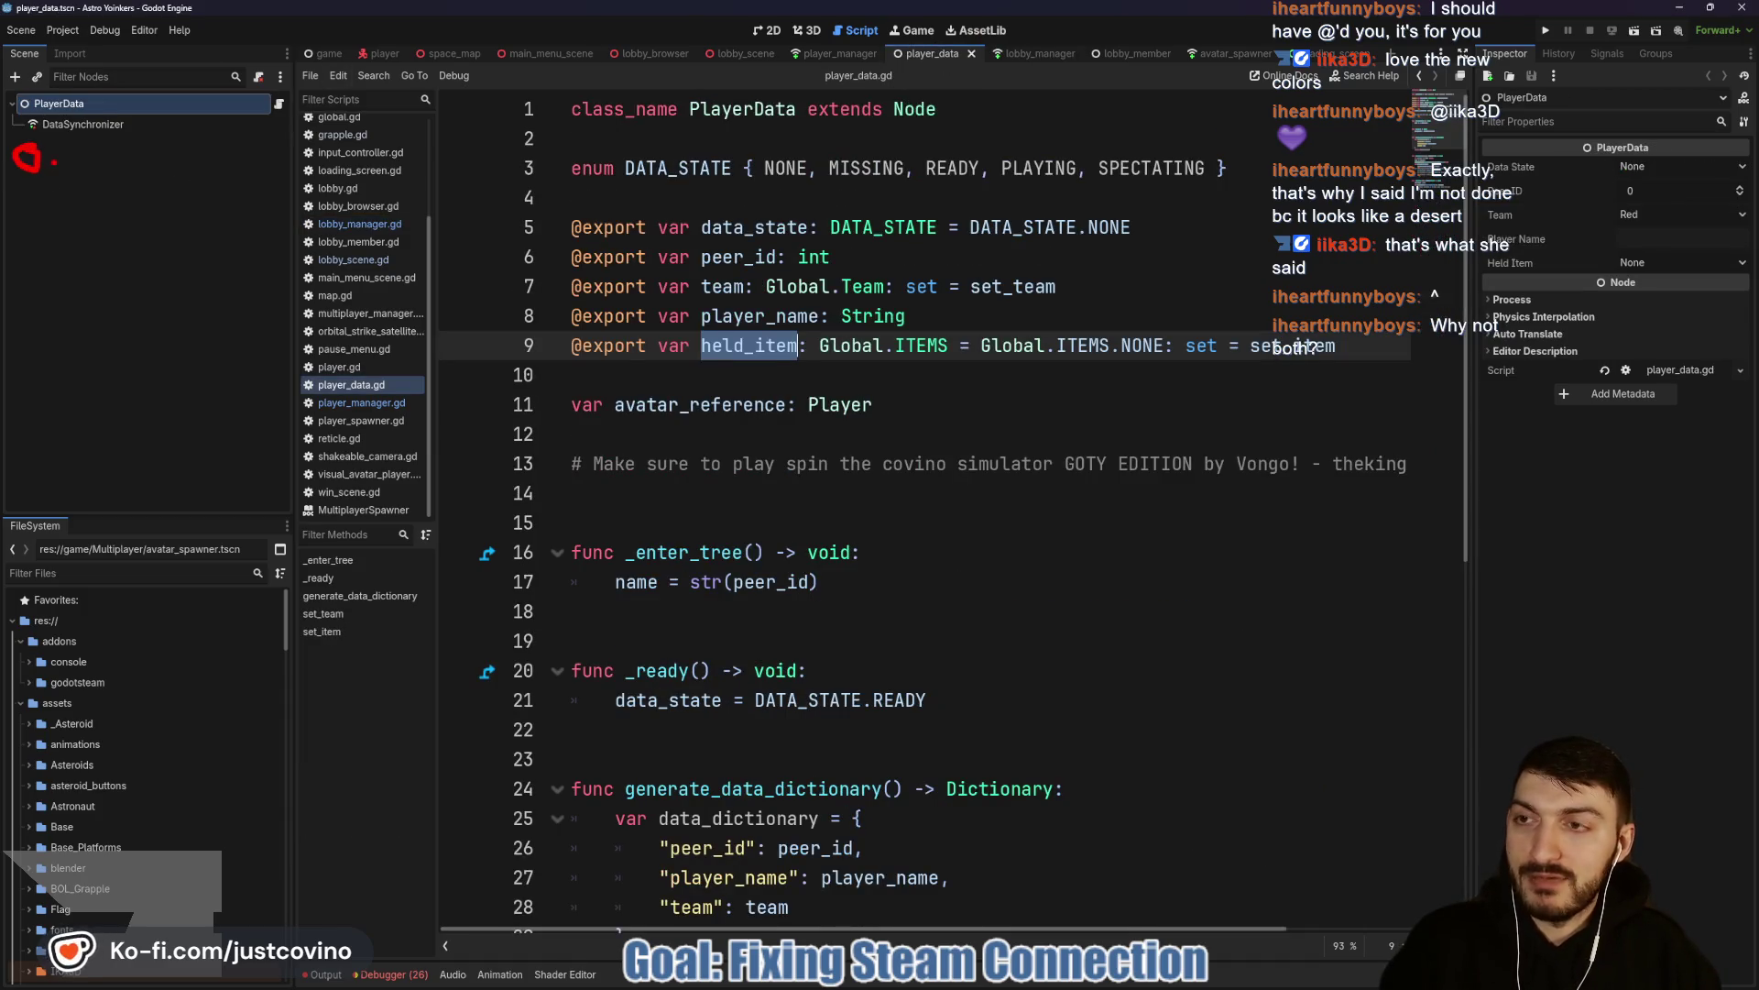
mouse_move(1051, 62)
left_mouse_down()
mouse_move(971, 137)
mouse_move(135, 172)
left_mouse_up()
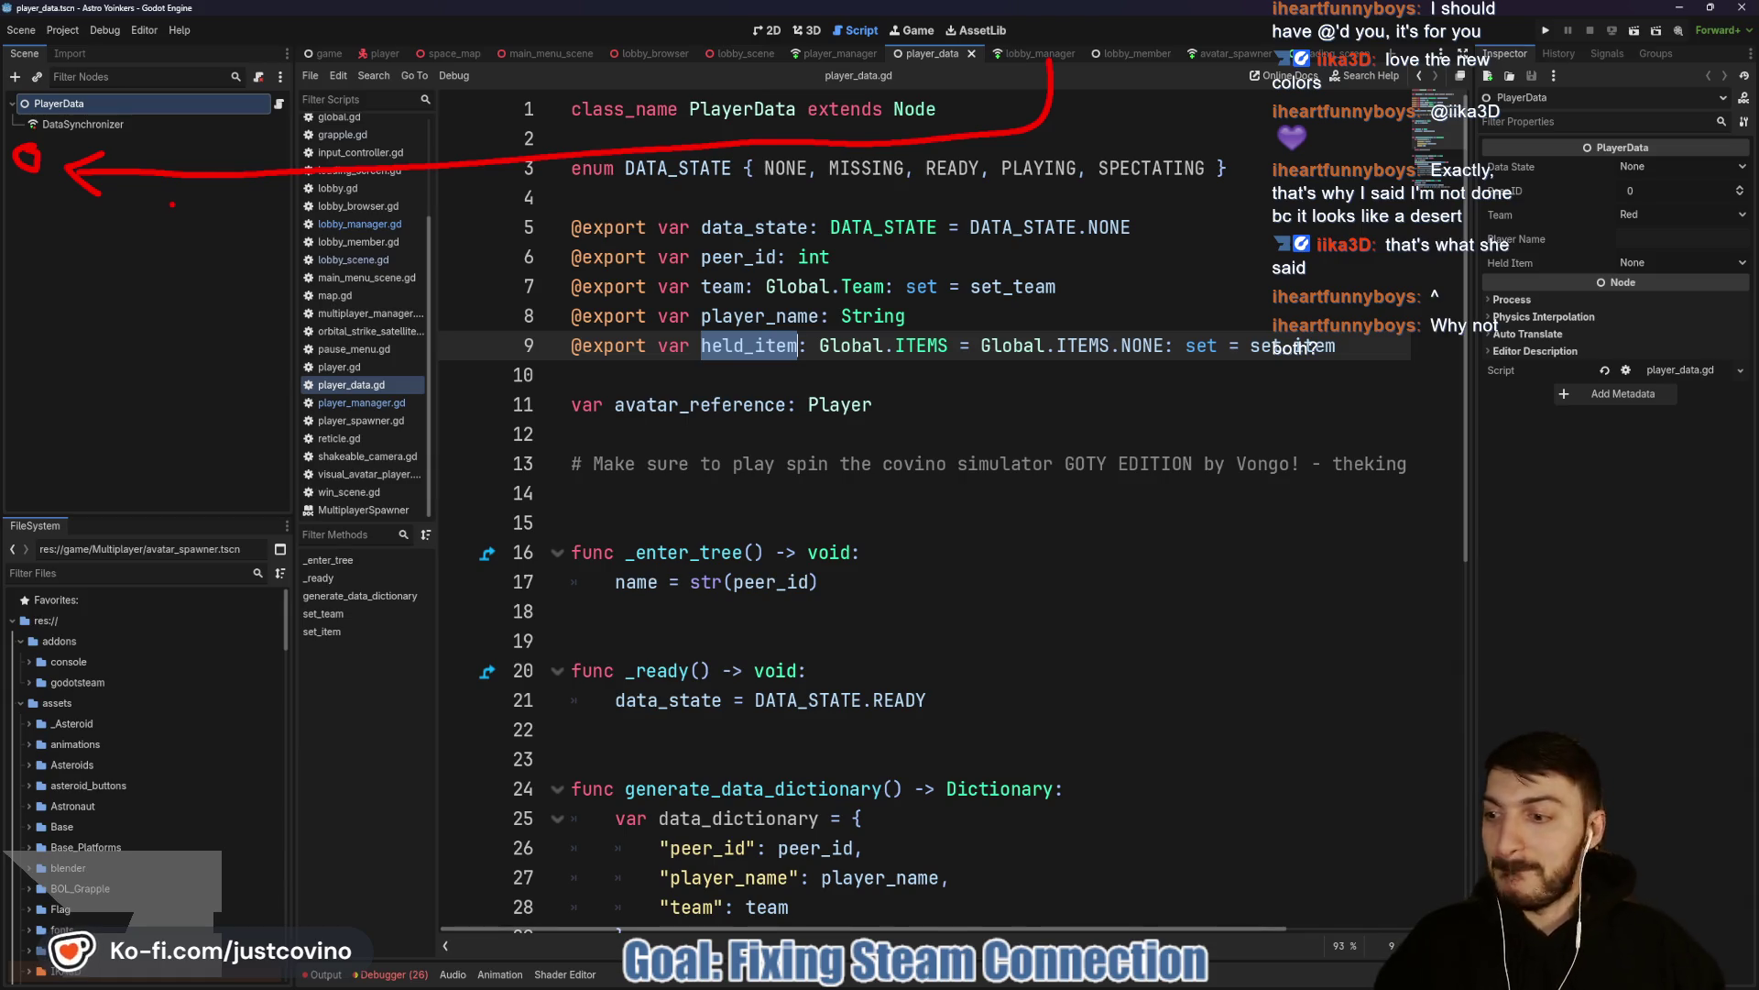
key("Escape")
left_click(836, 392)
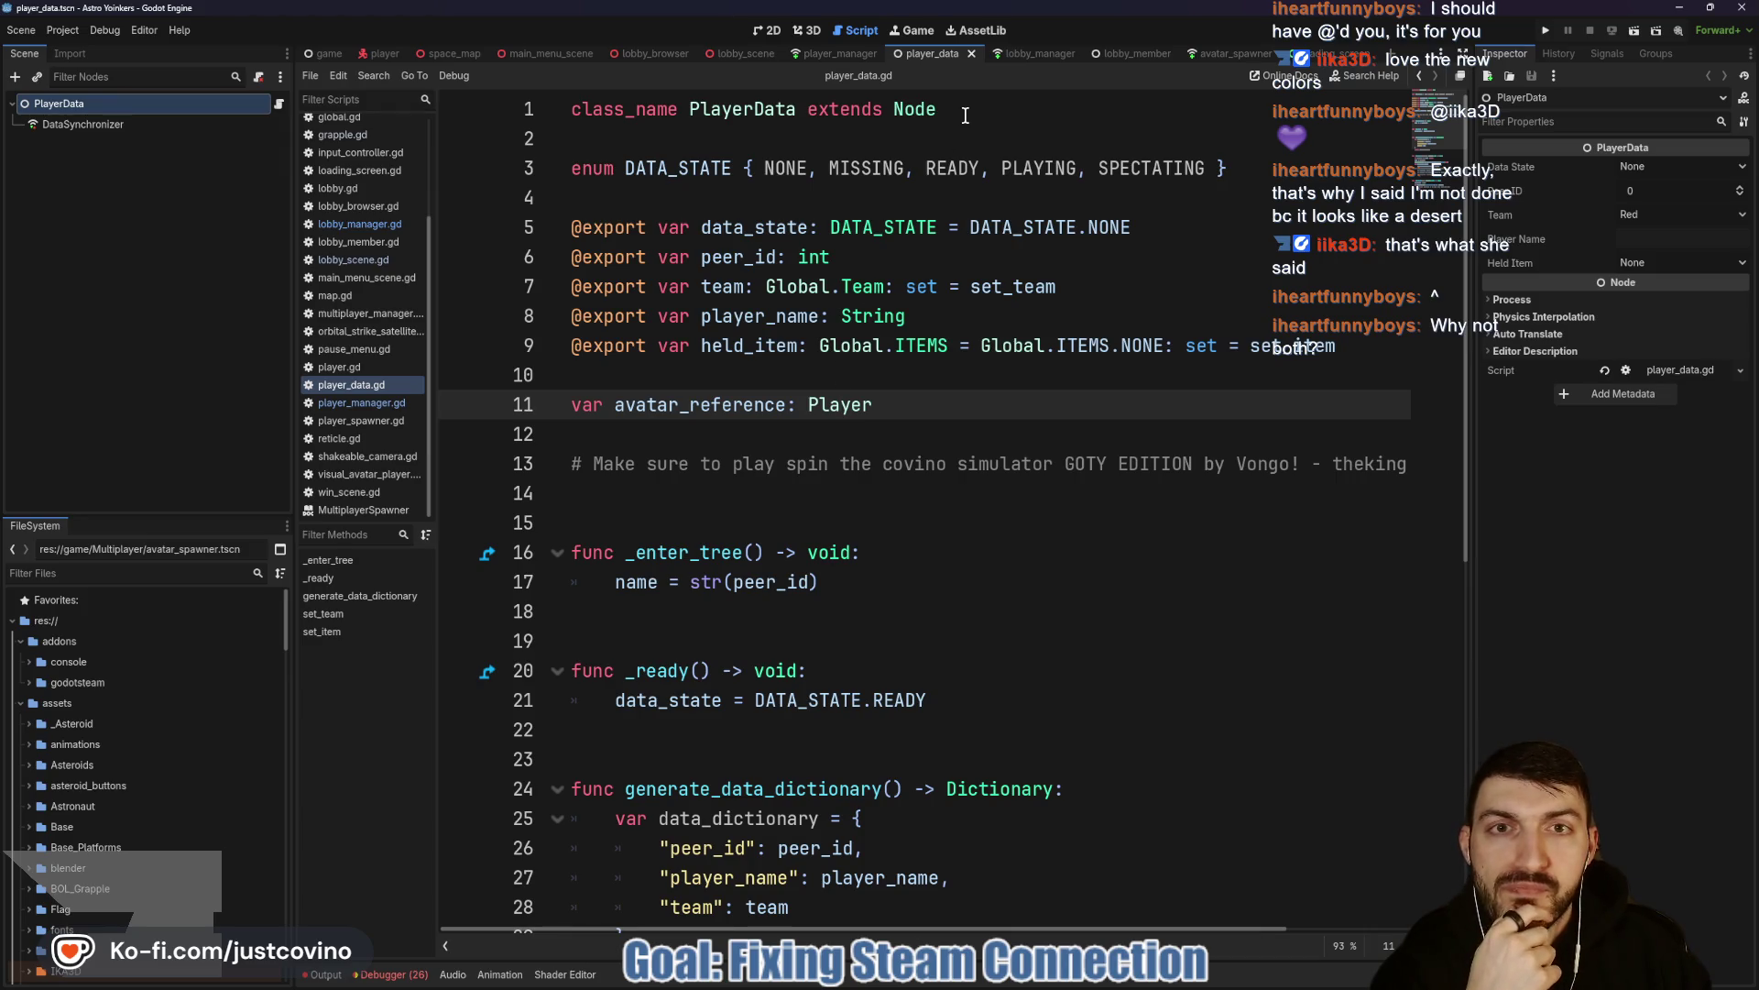
Review player_manager.gd's teleport_avatar function and its get_avatar_spawnpoint call on line 57.
left_click(821, 54)
scroll(929, 546, "down", 2)
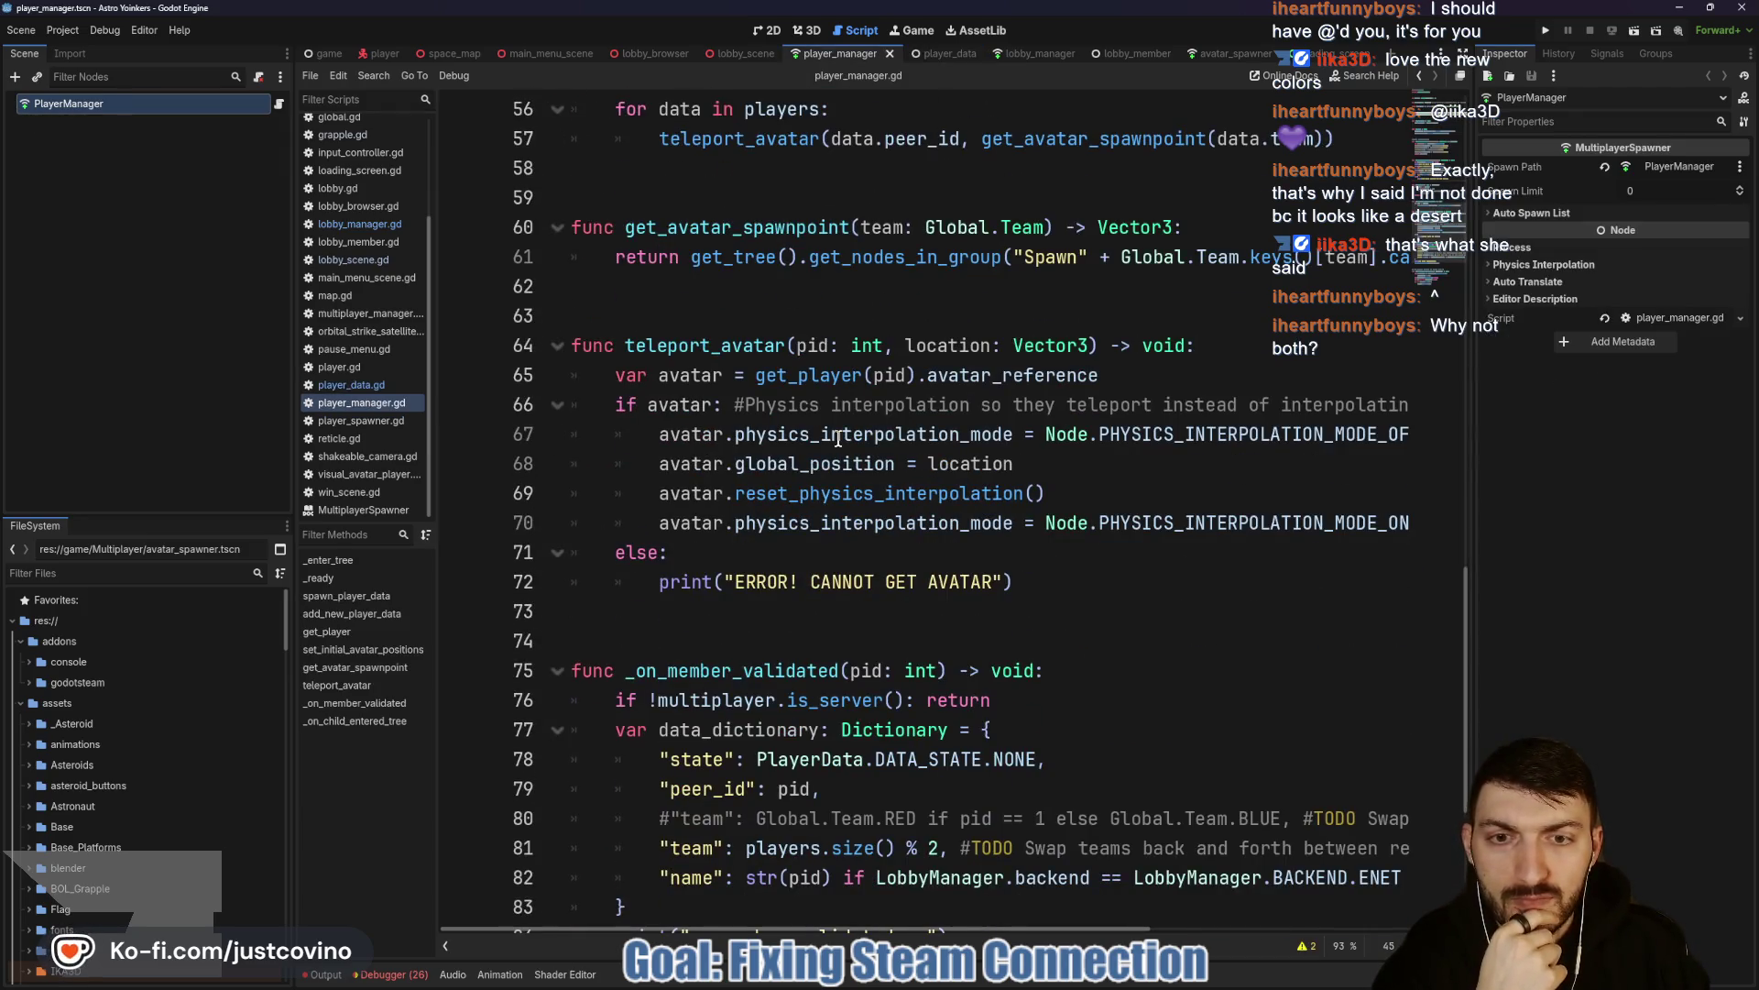
double_click(707, 346)
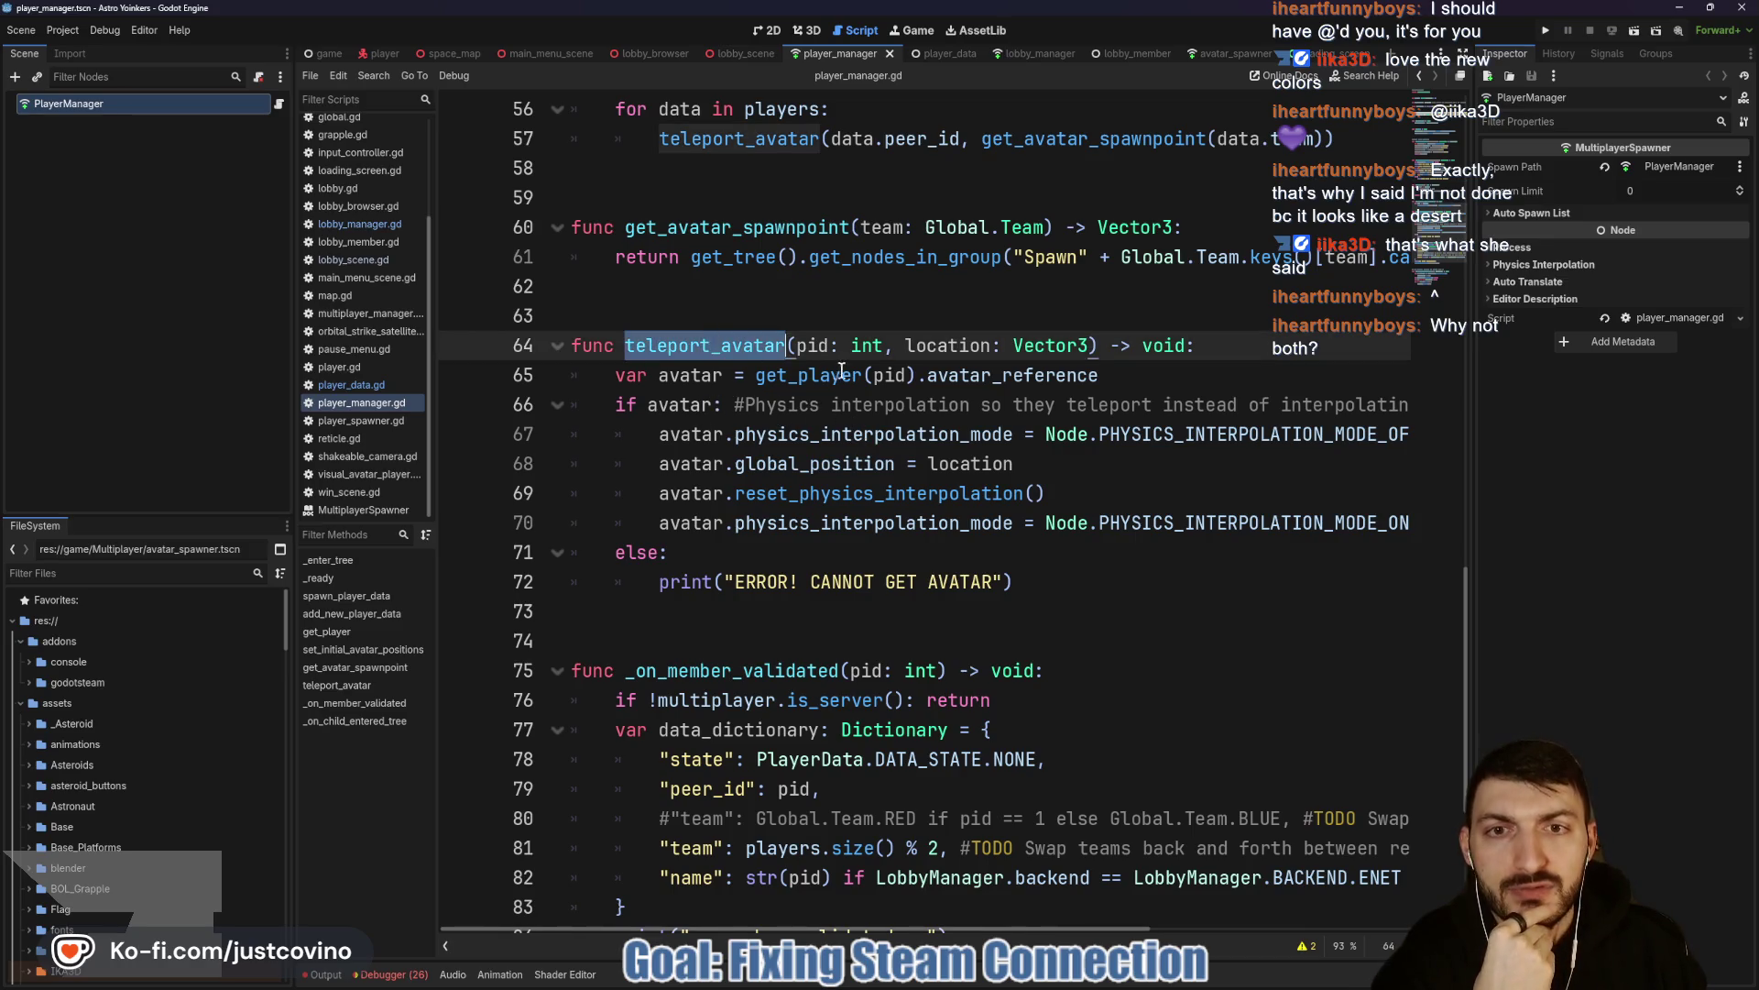
scroll(853, 371, "up", 3)
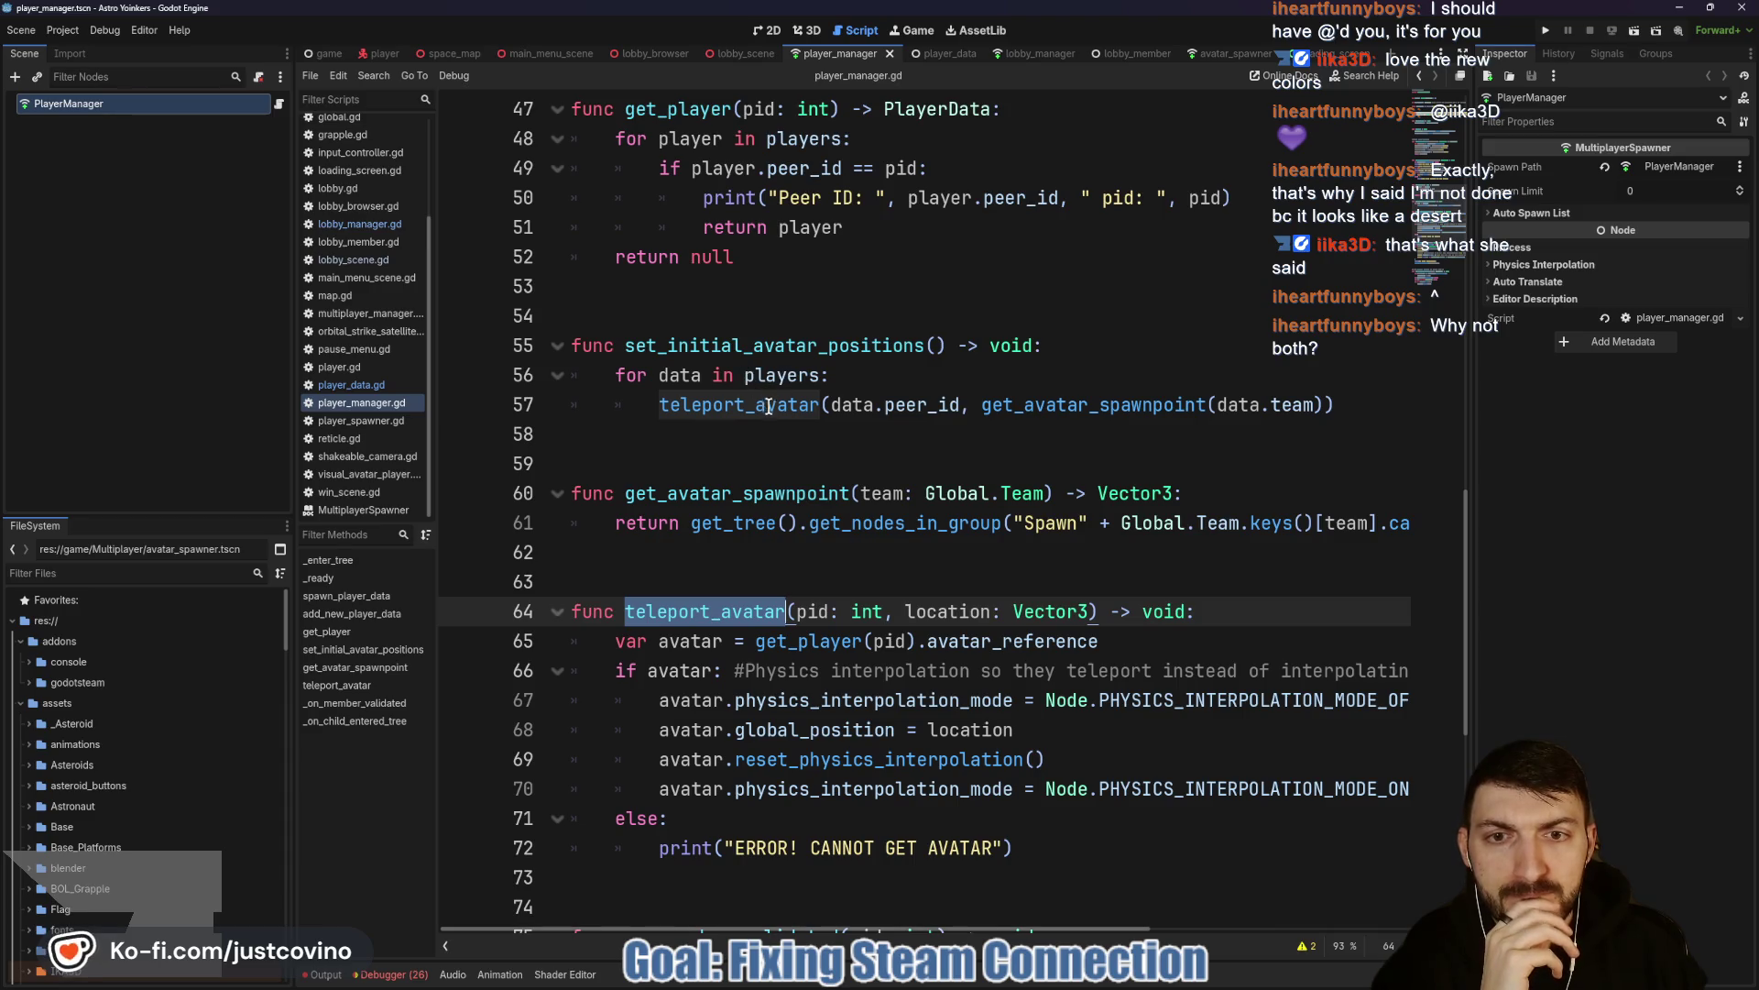
double_click(1082, 404)
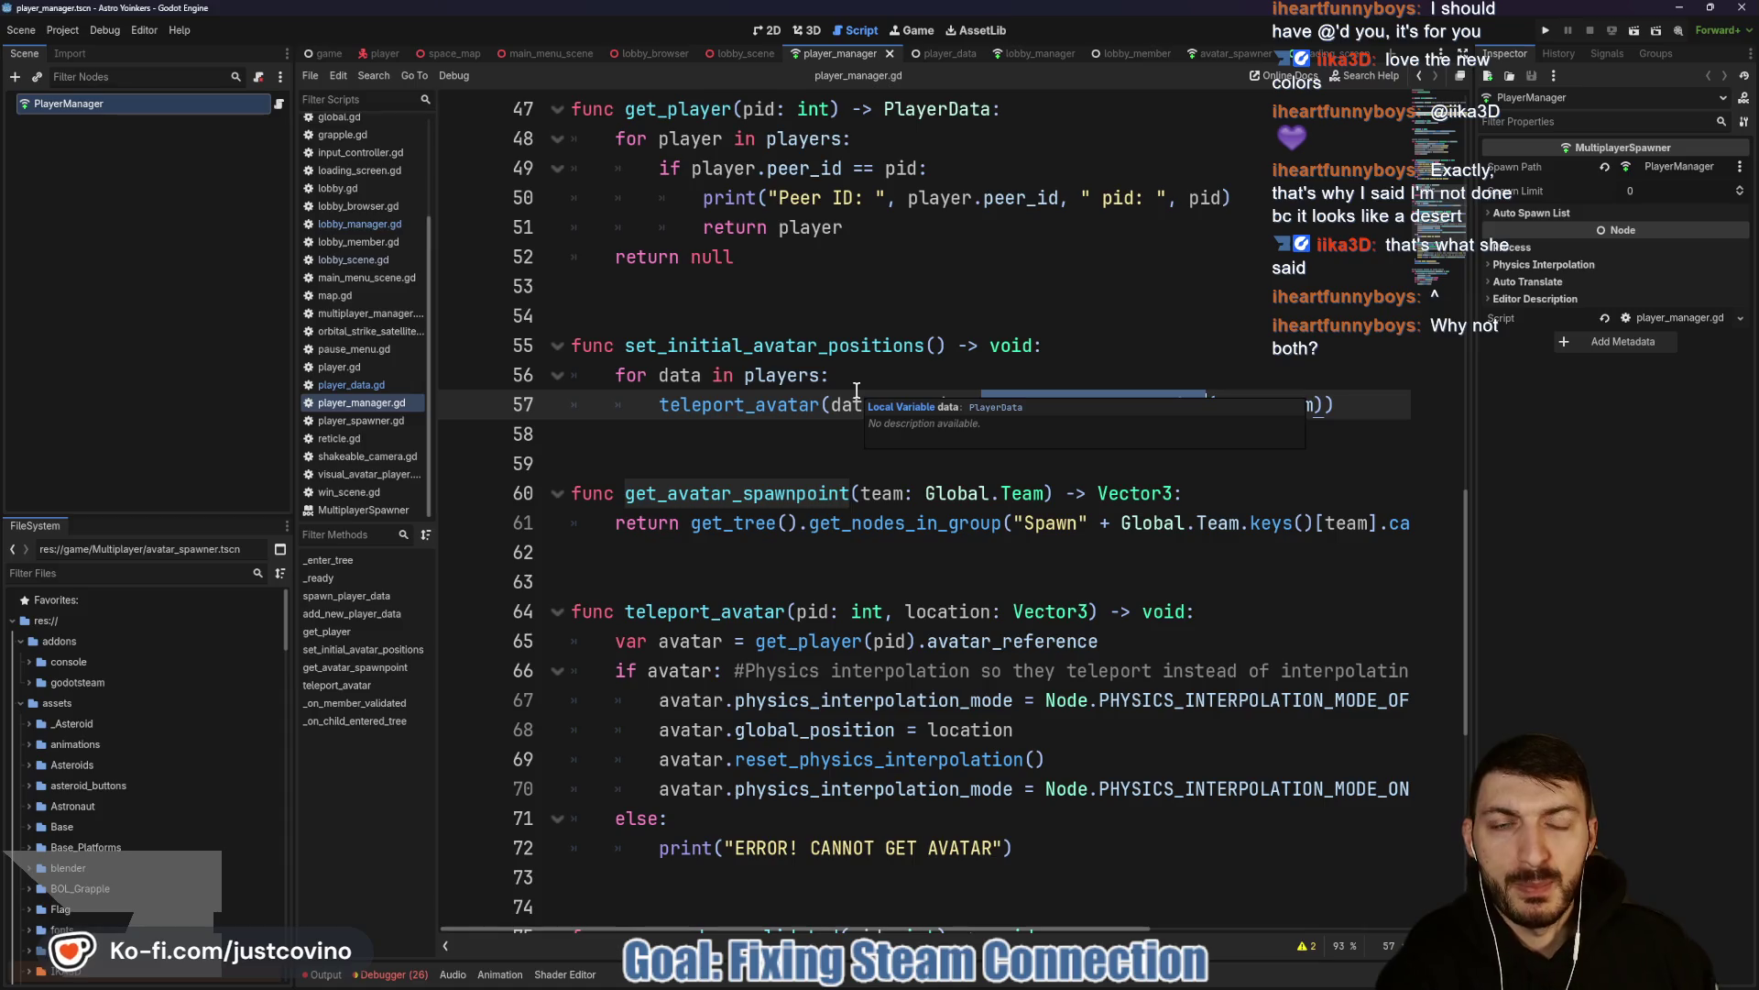
left_click(737, 57)
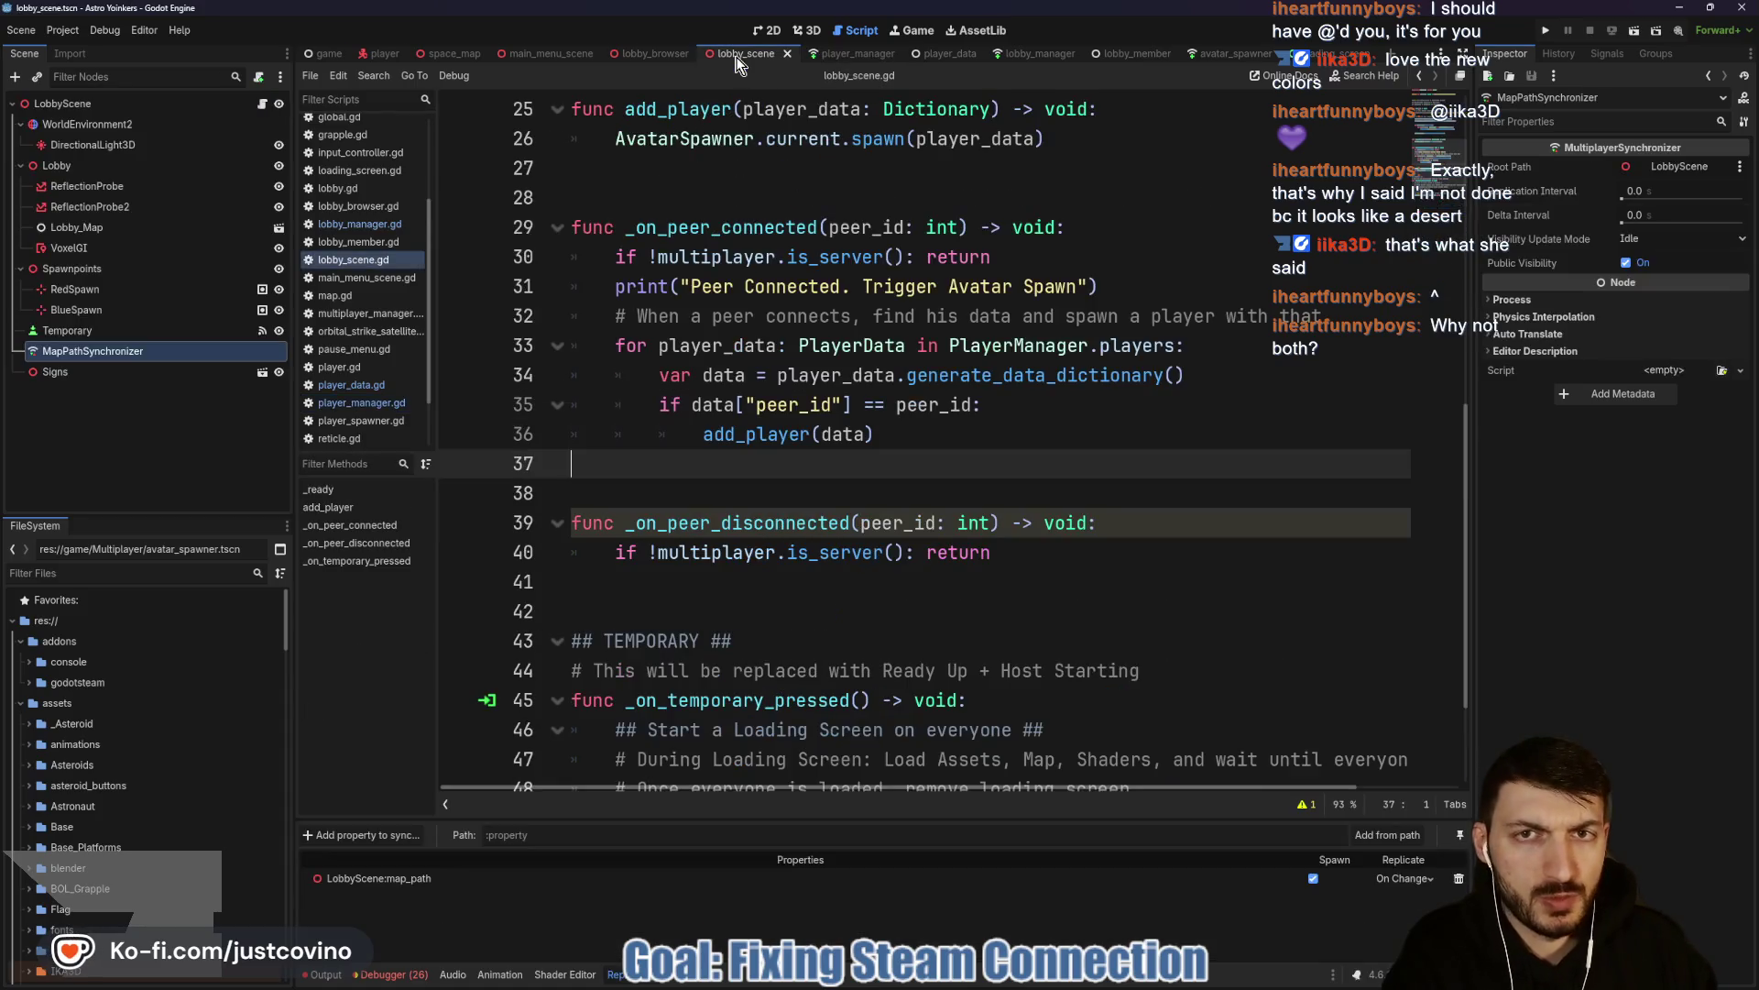
Read lobby_scene.gd's _ready and select _on_peer_connected, then bring up the space map's map.gd.
scroll(932, 449, "up", 6)
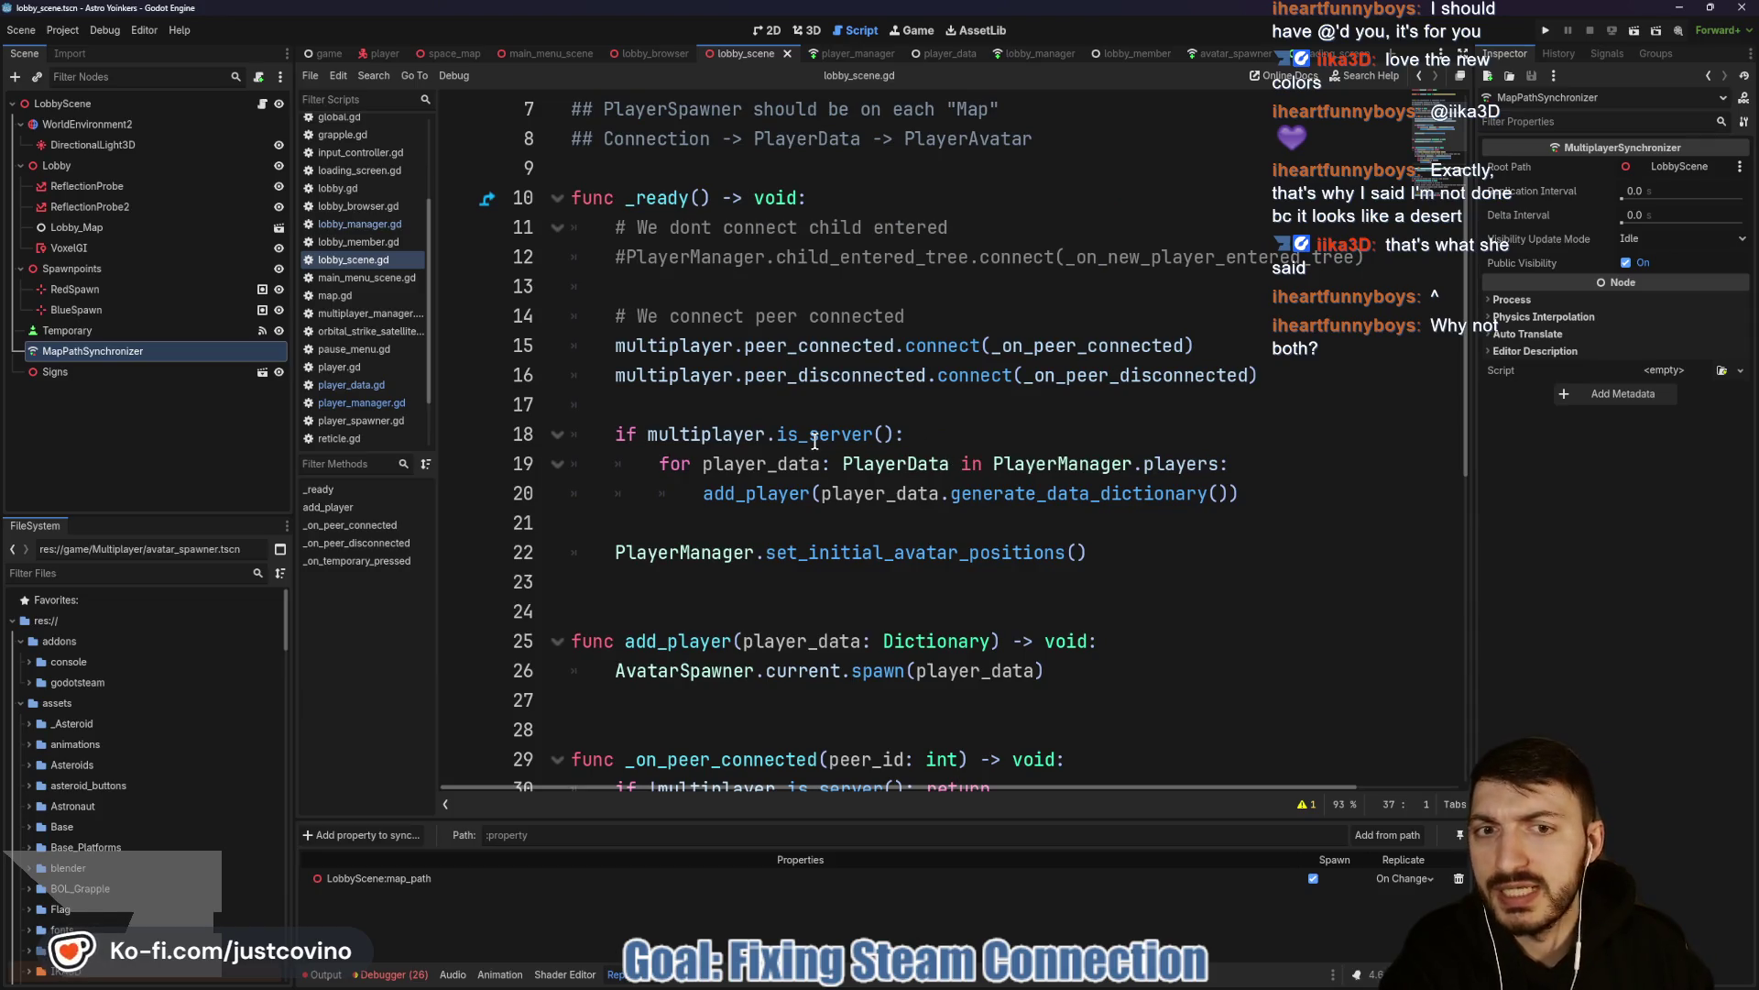
mouse_move(814, 443)
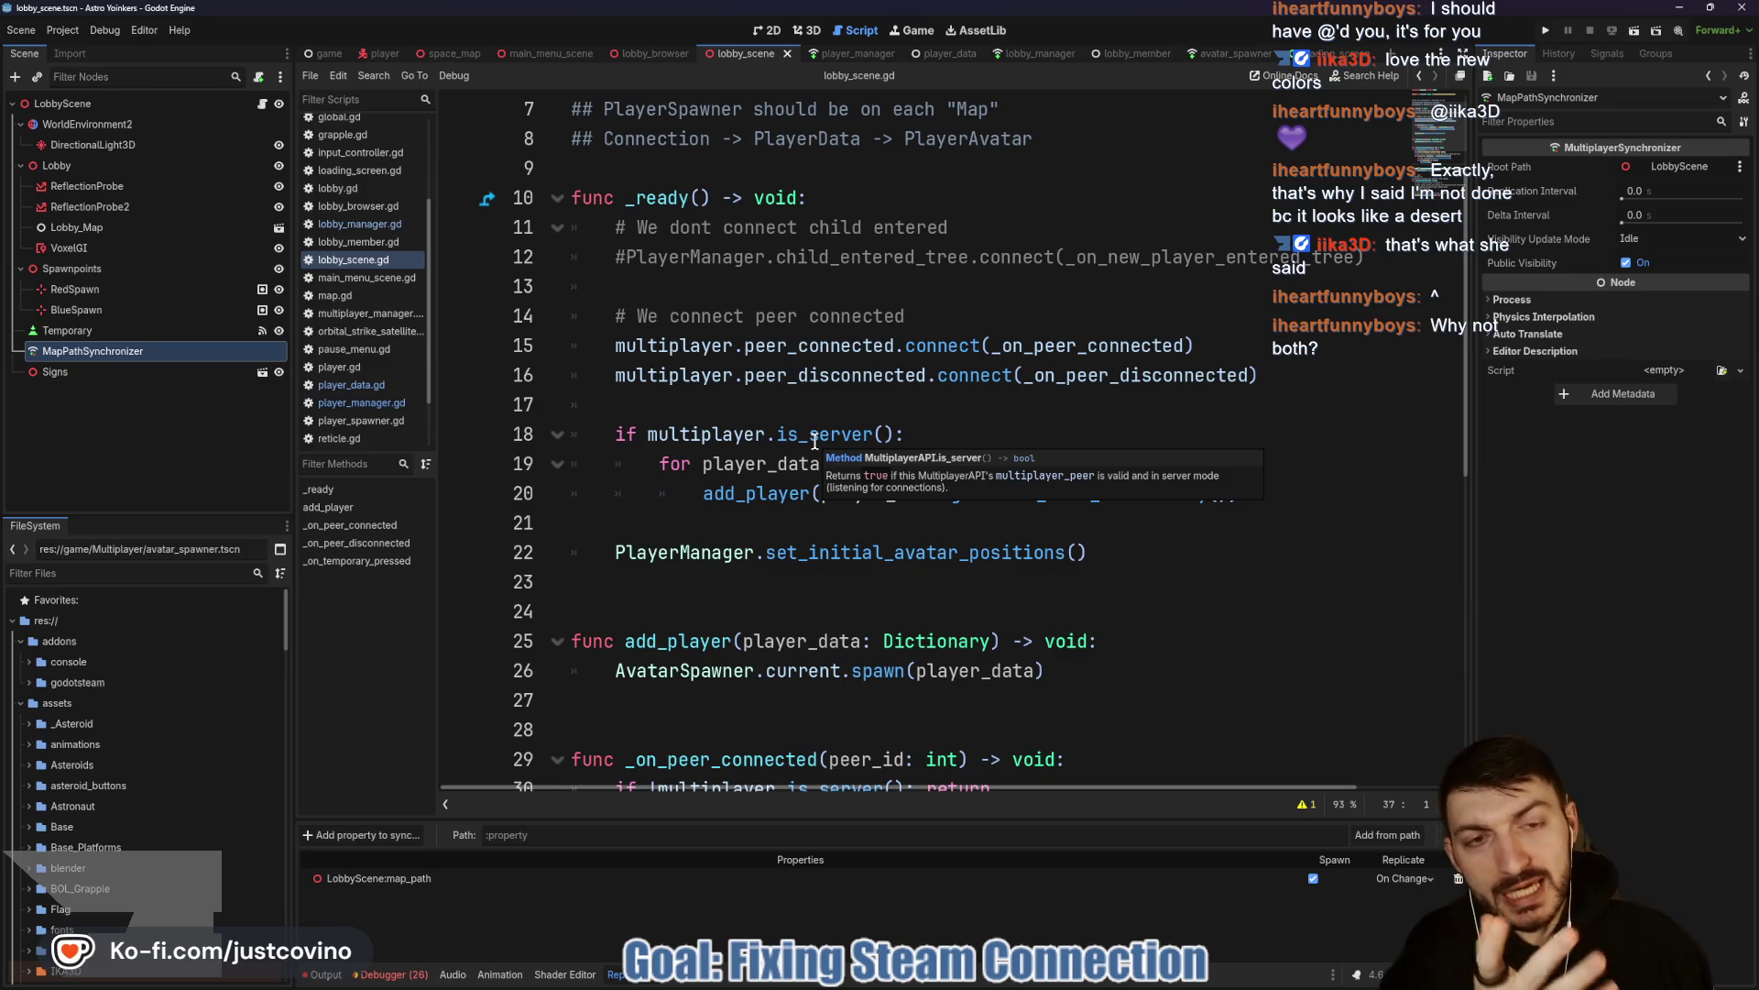
scroll(835, 531, "down", 2)
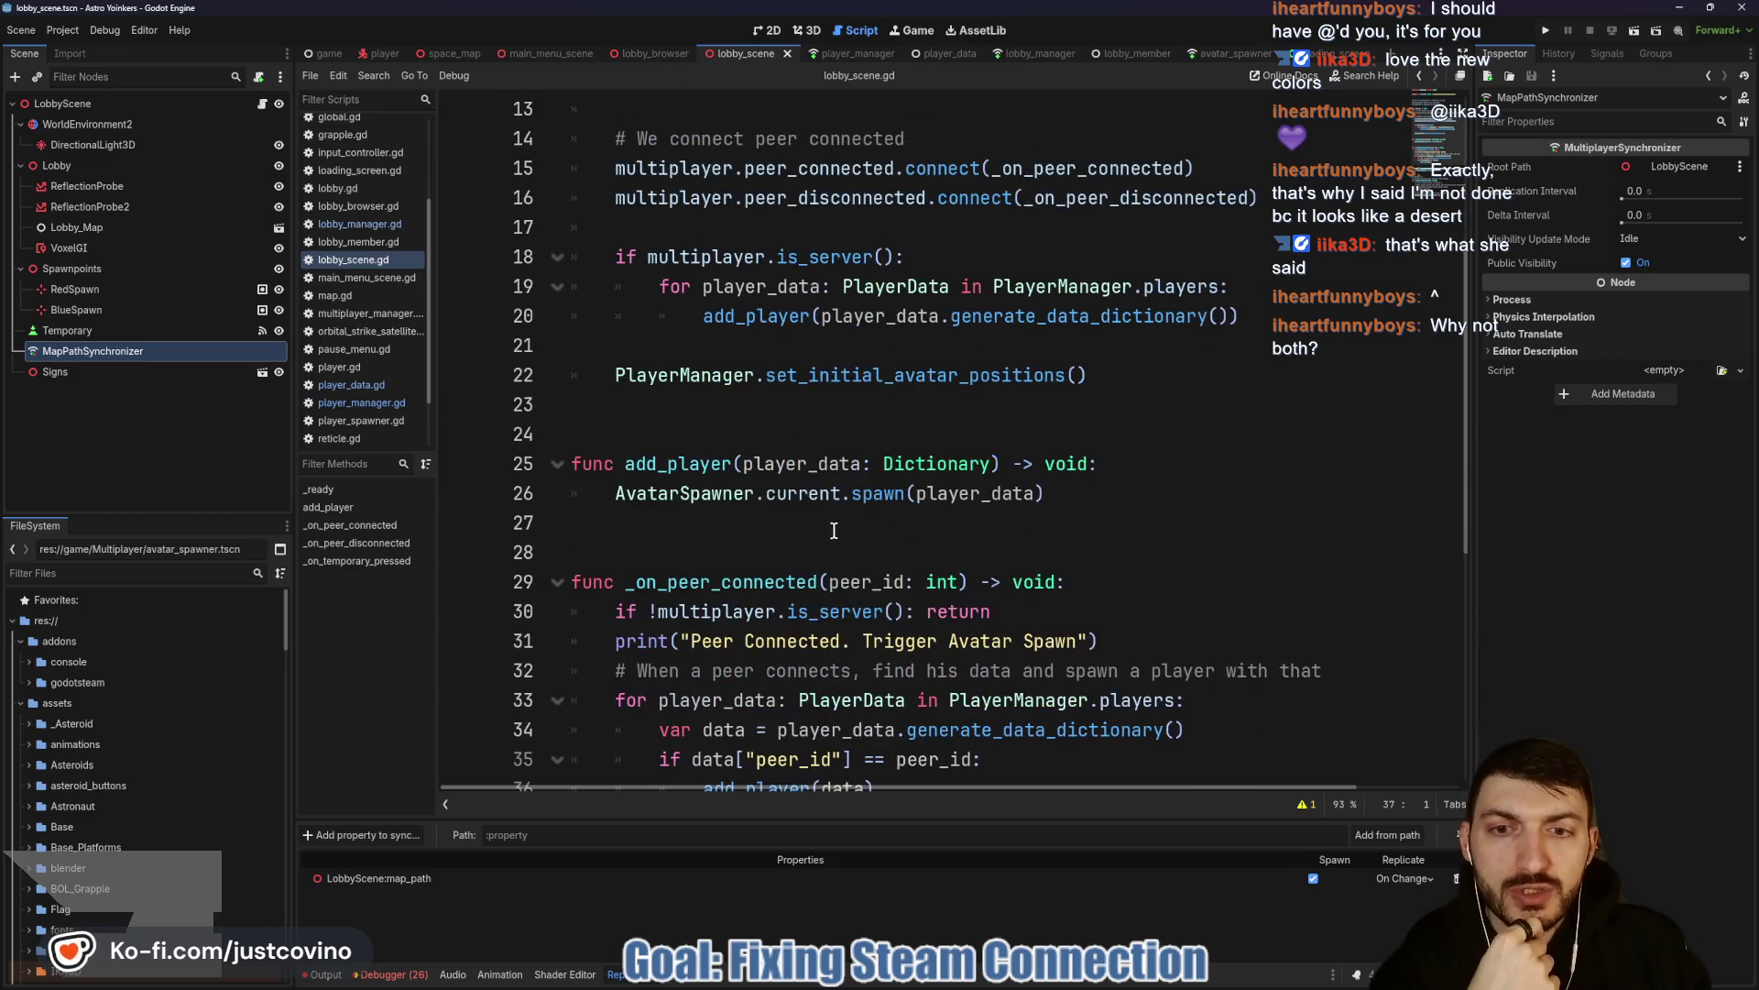
scroll(704, 493, "down", 1)
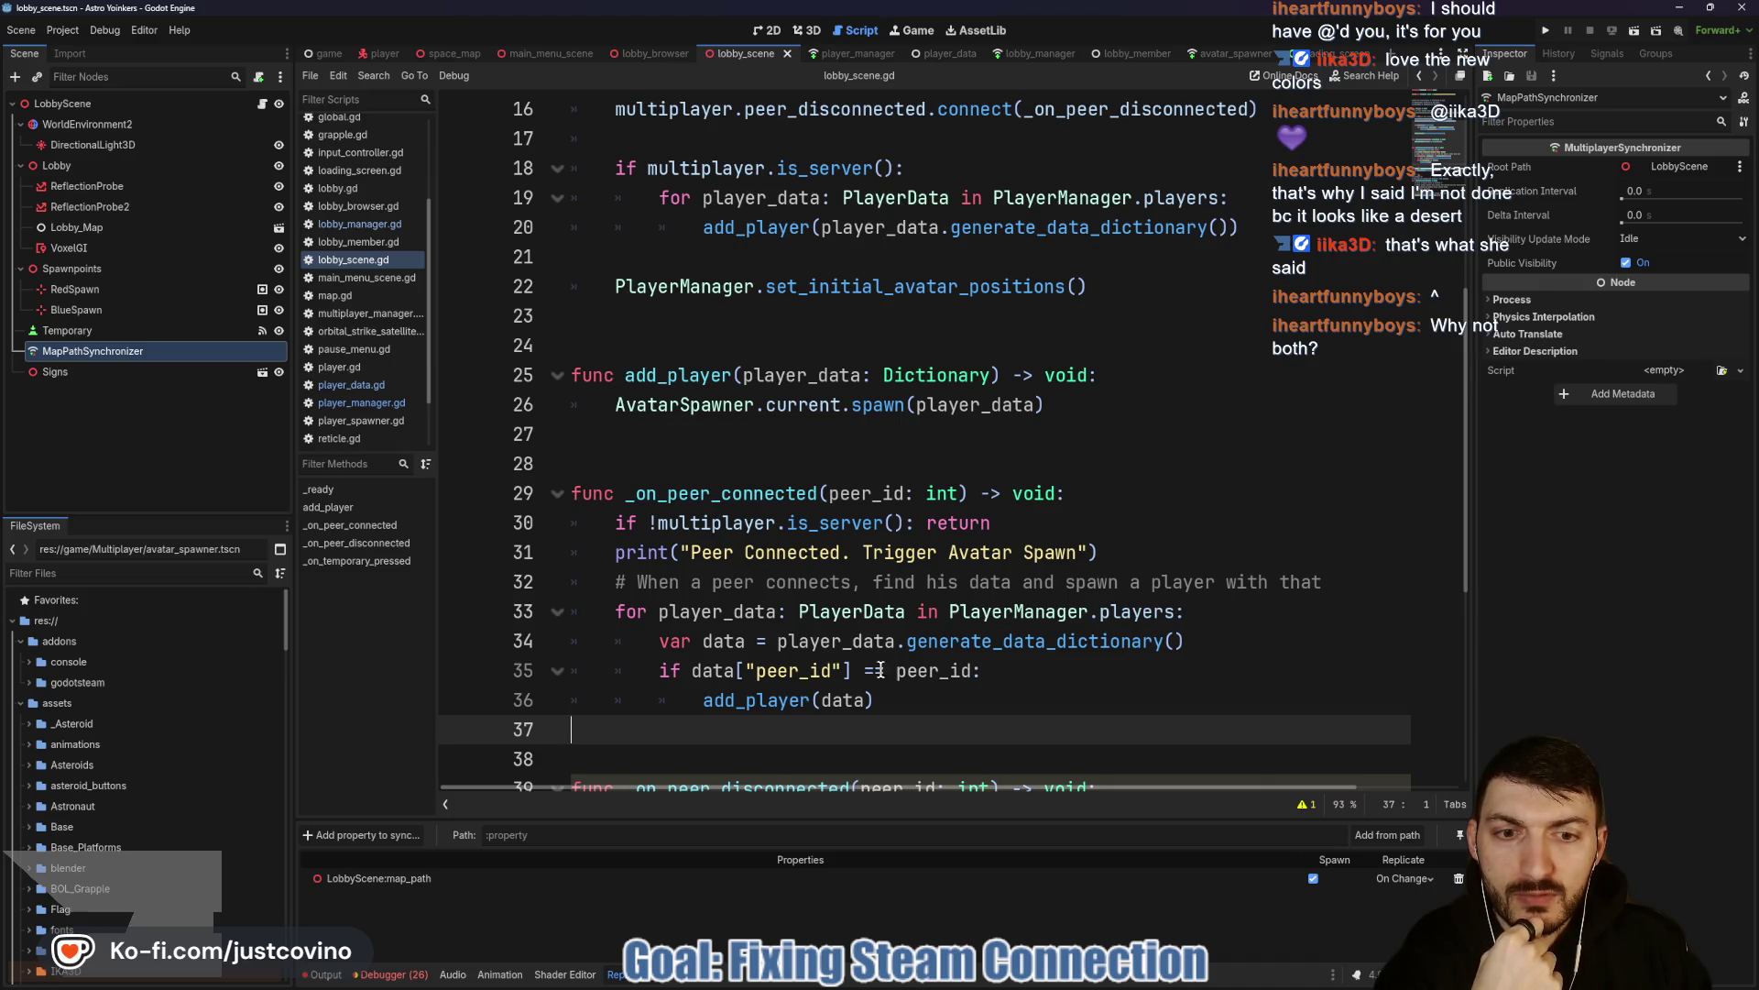
left_click(884, 701)
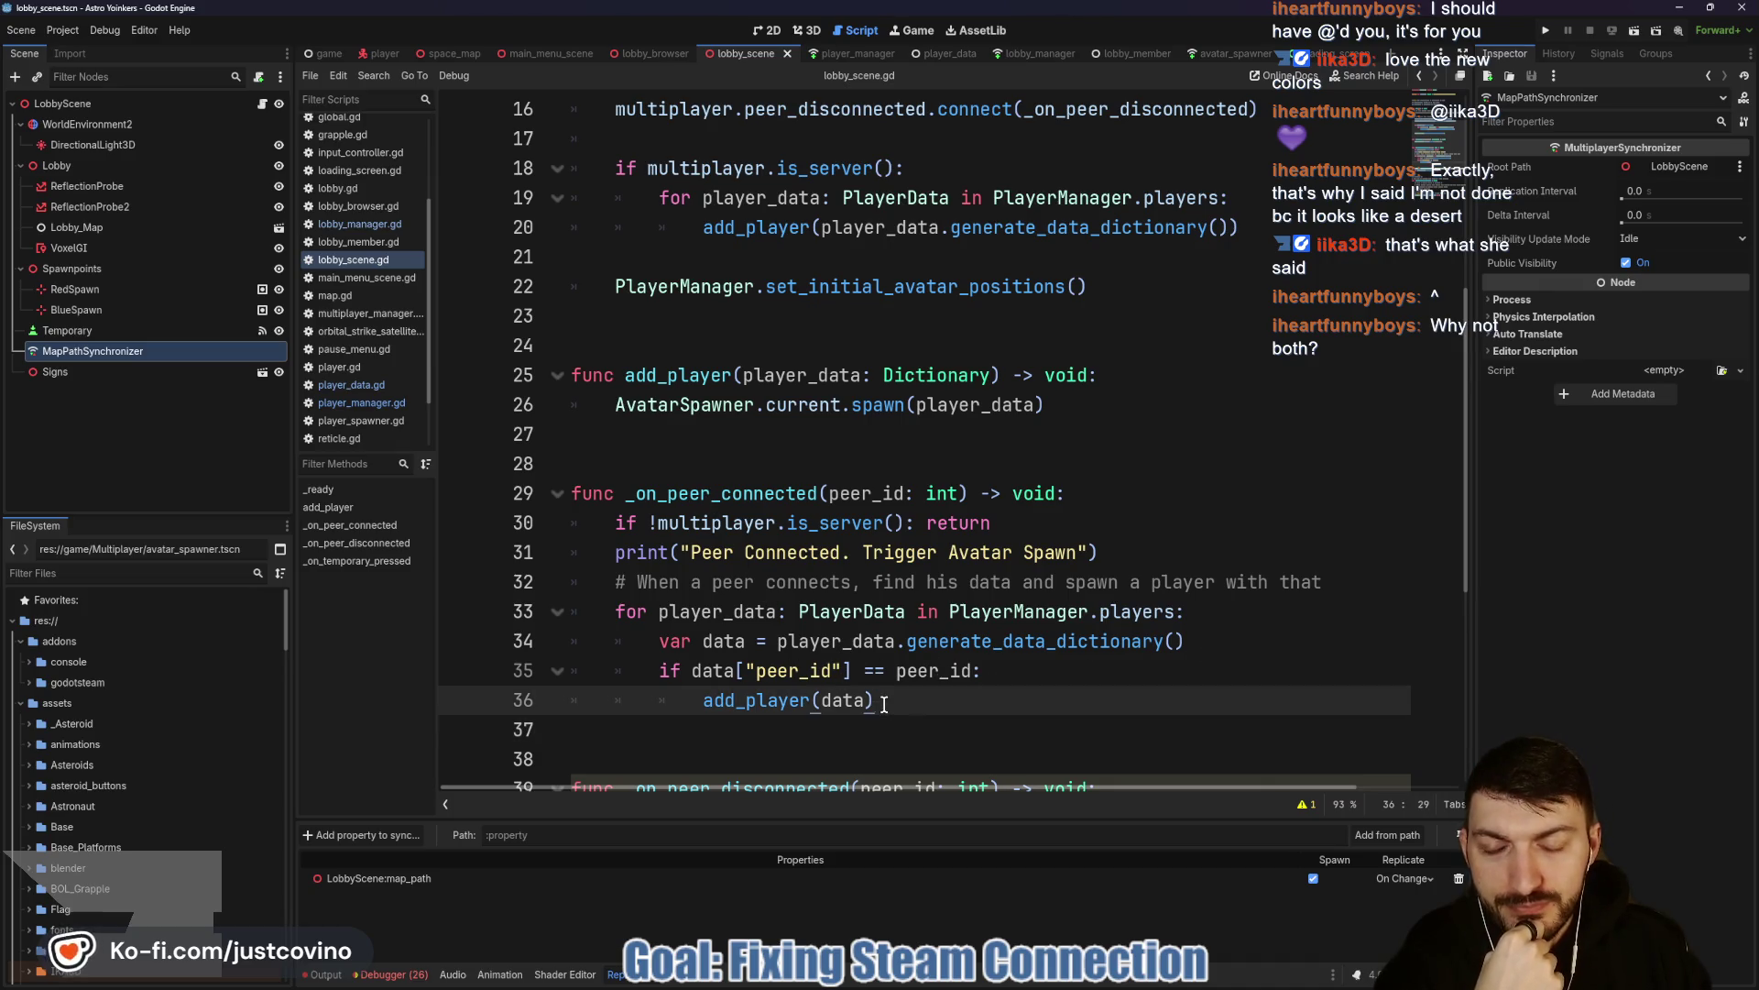
key("shift+Up")
key("shift+Up")
key("shift+Up")
key("shift+Home")
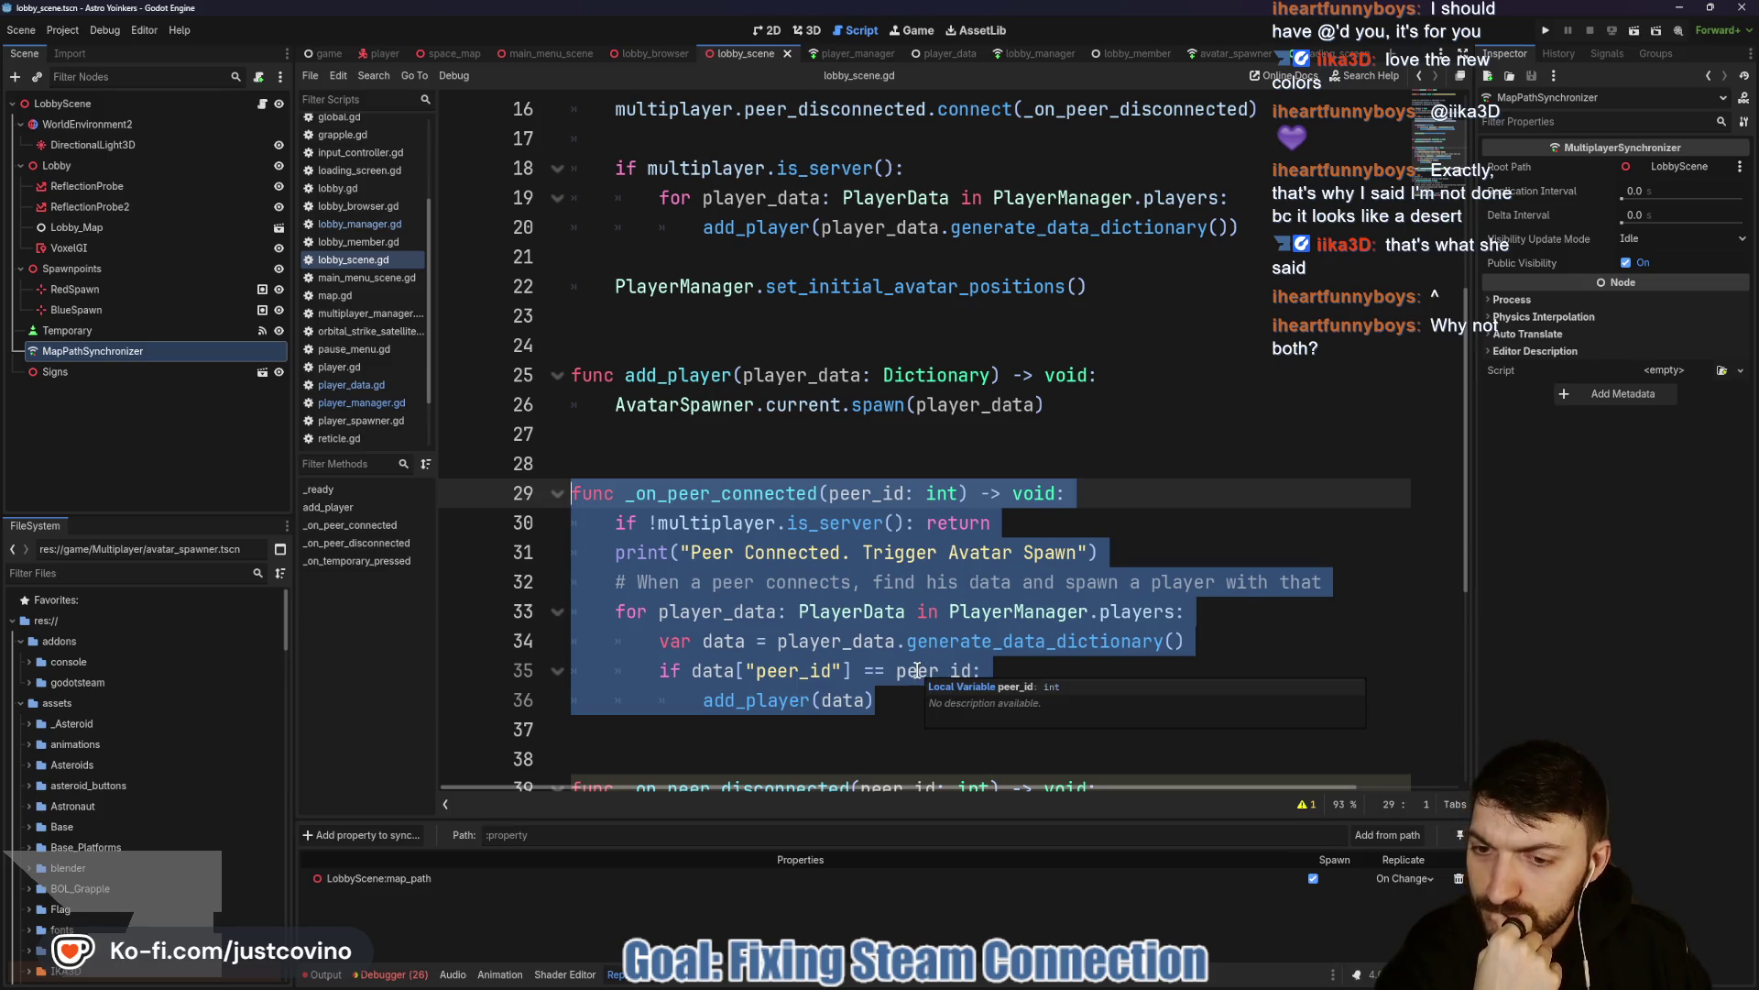
left_click(885, 699)
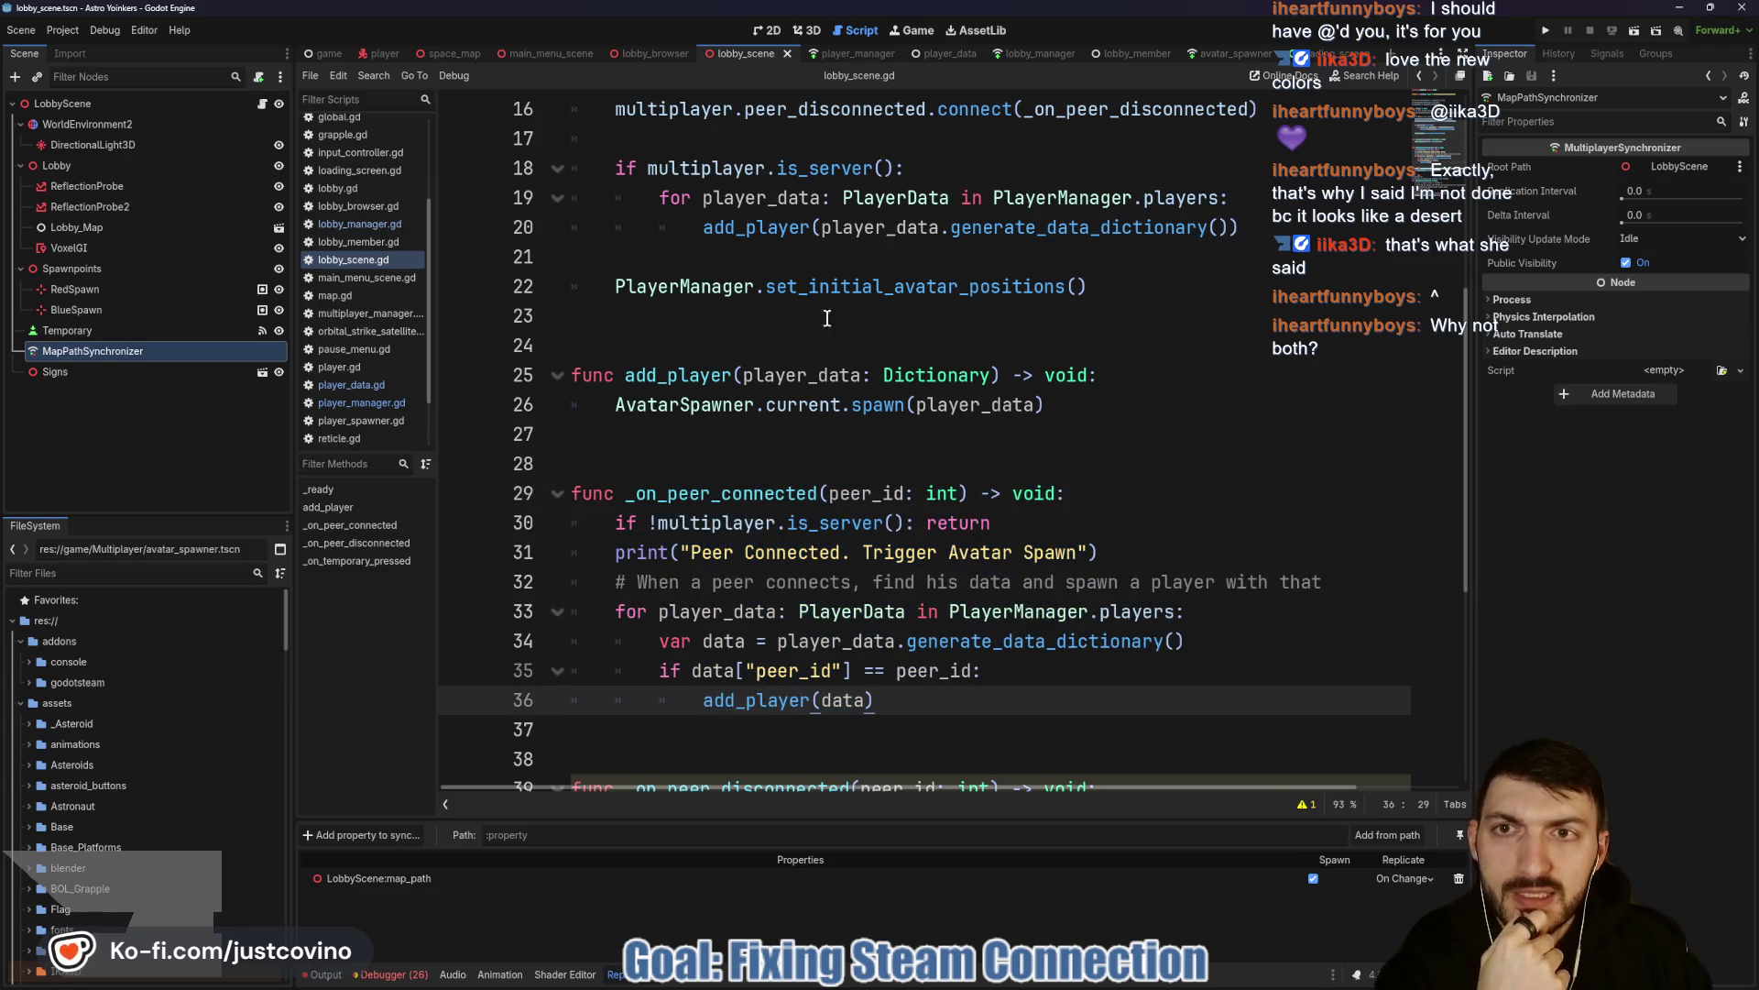
left_click(454, 53)
scroll(918, 507, "up", 4)
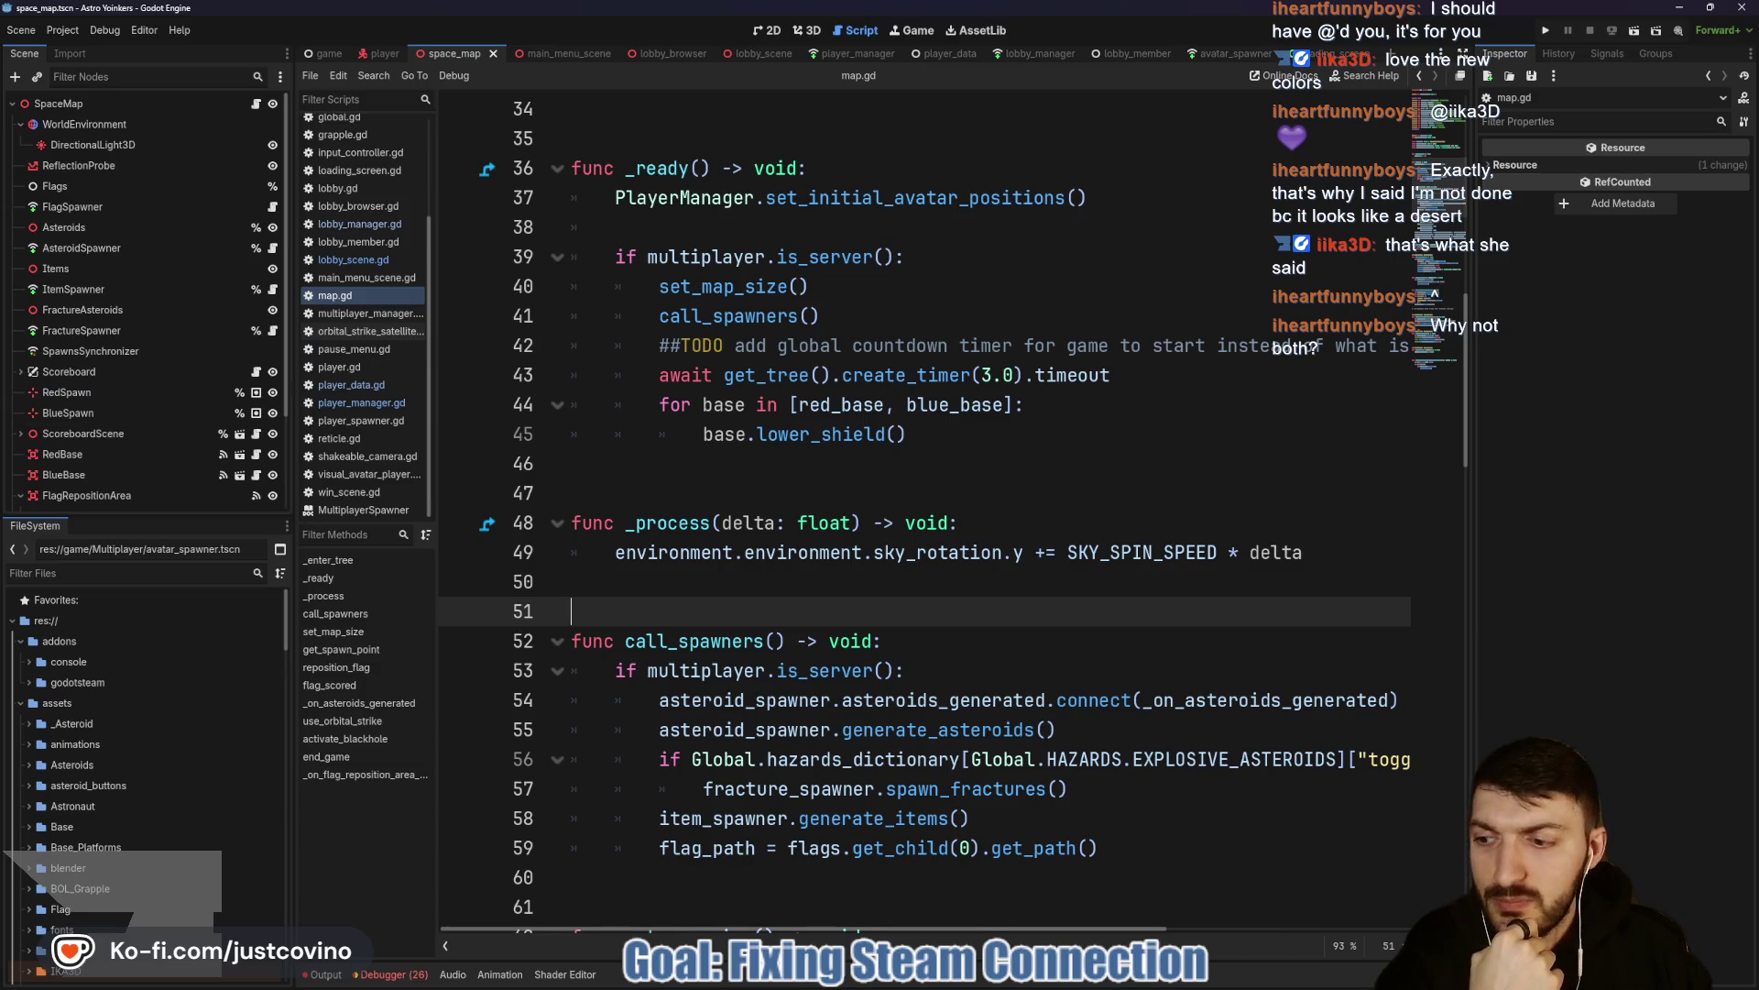
Move the set_initial_avatar_positions() call below the timer wait in _ready.
scroll(866, 440, "up", 1)
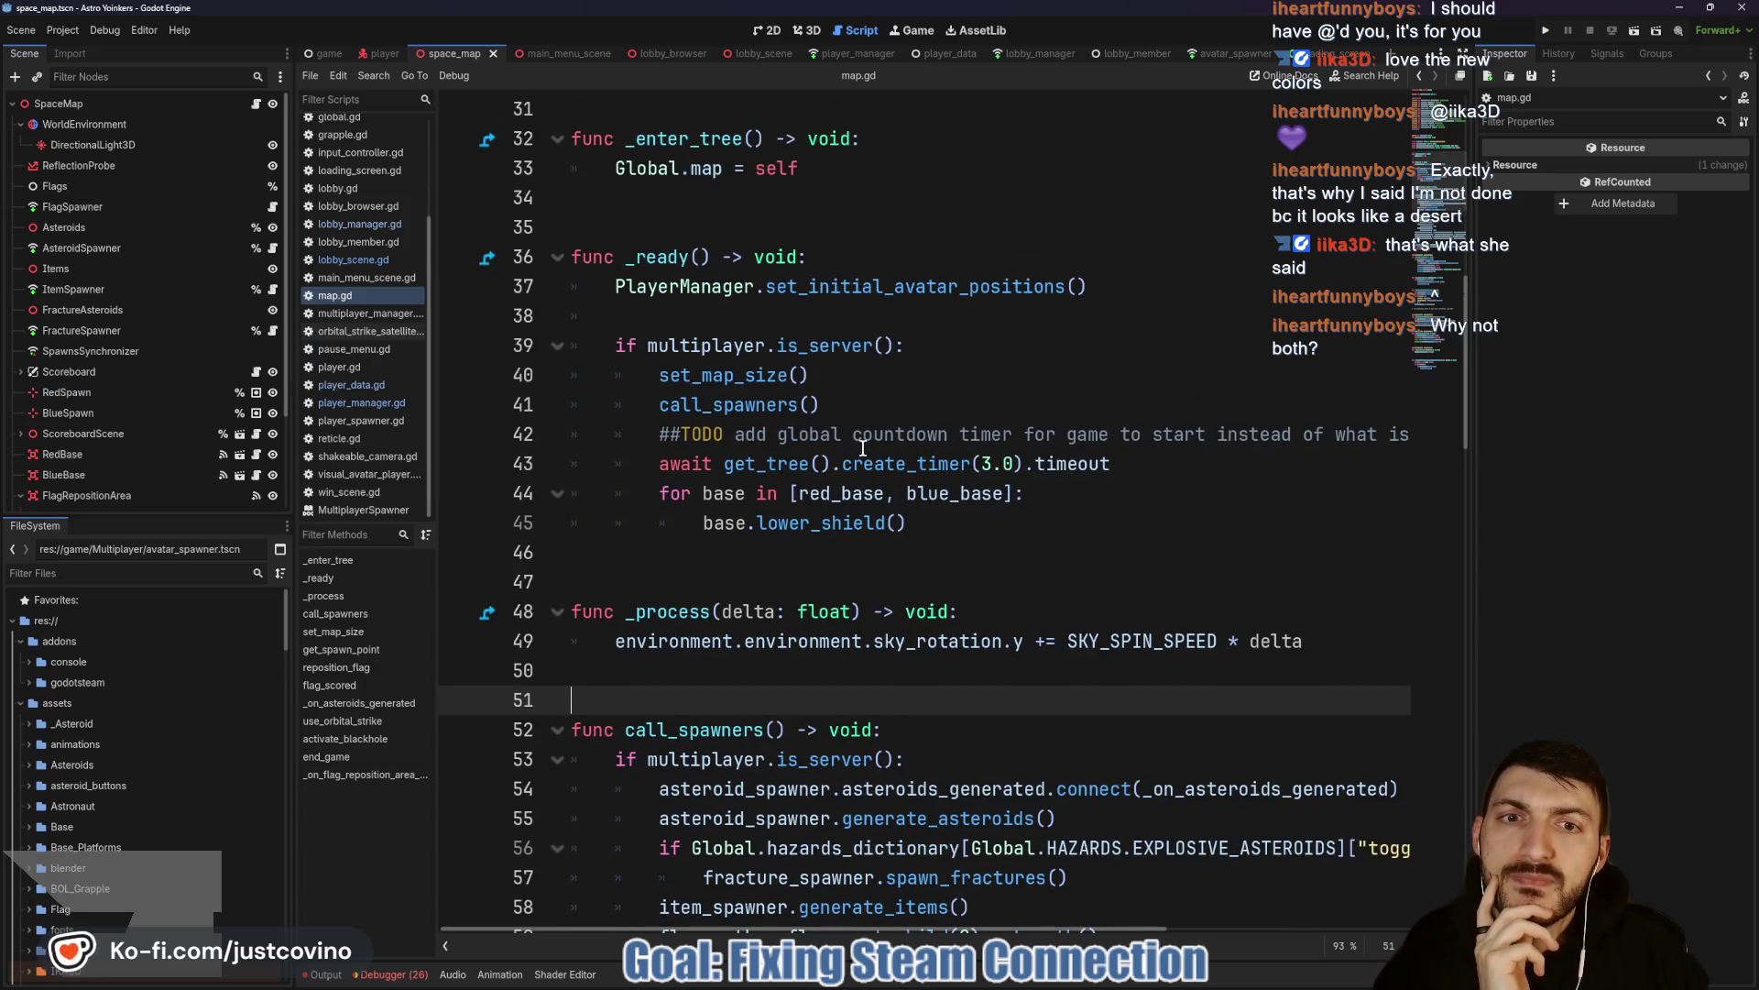
scroll(866, 440, "up", 1)
left_click_drag(1256, 376, 559, 377)
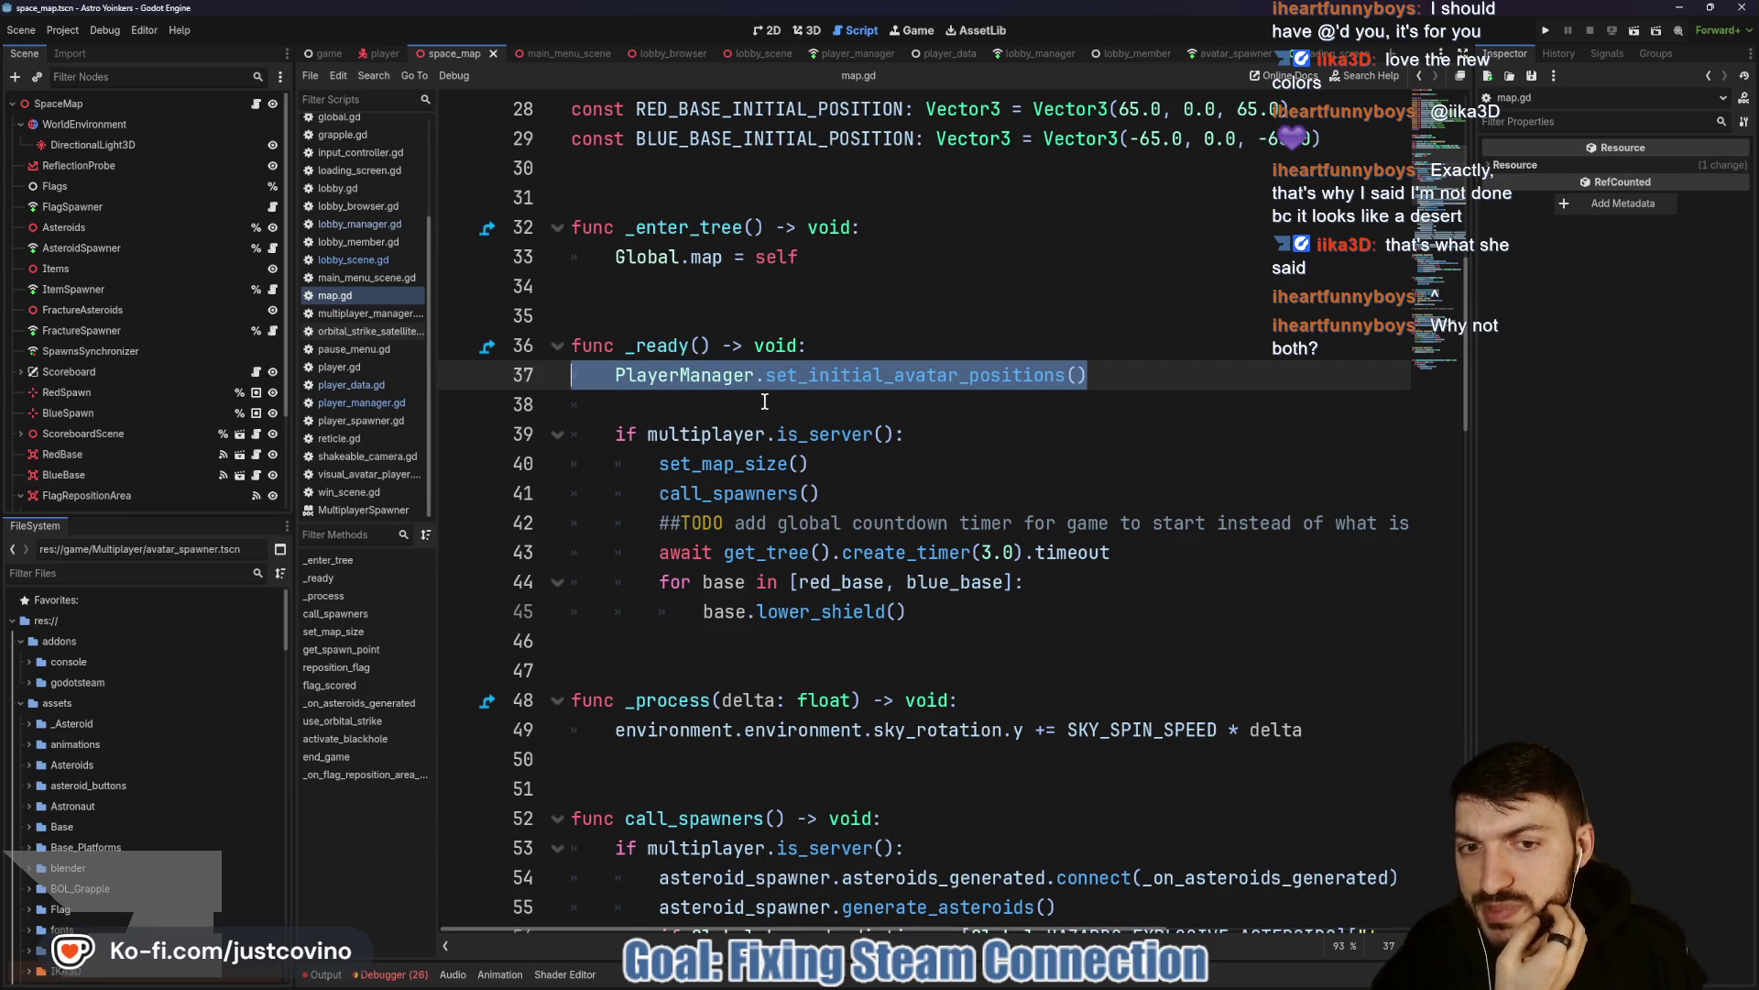
mouse_move(1073, 363)
left_click_drag(1118, 368, 576, 372)
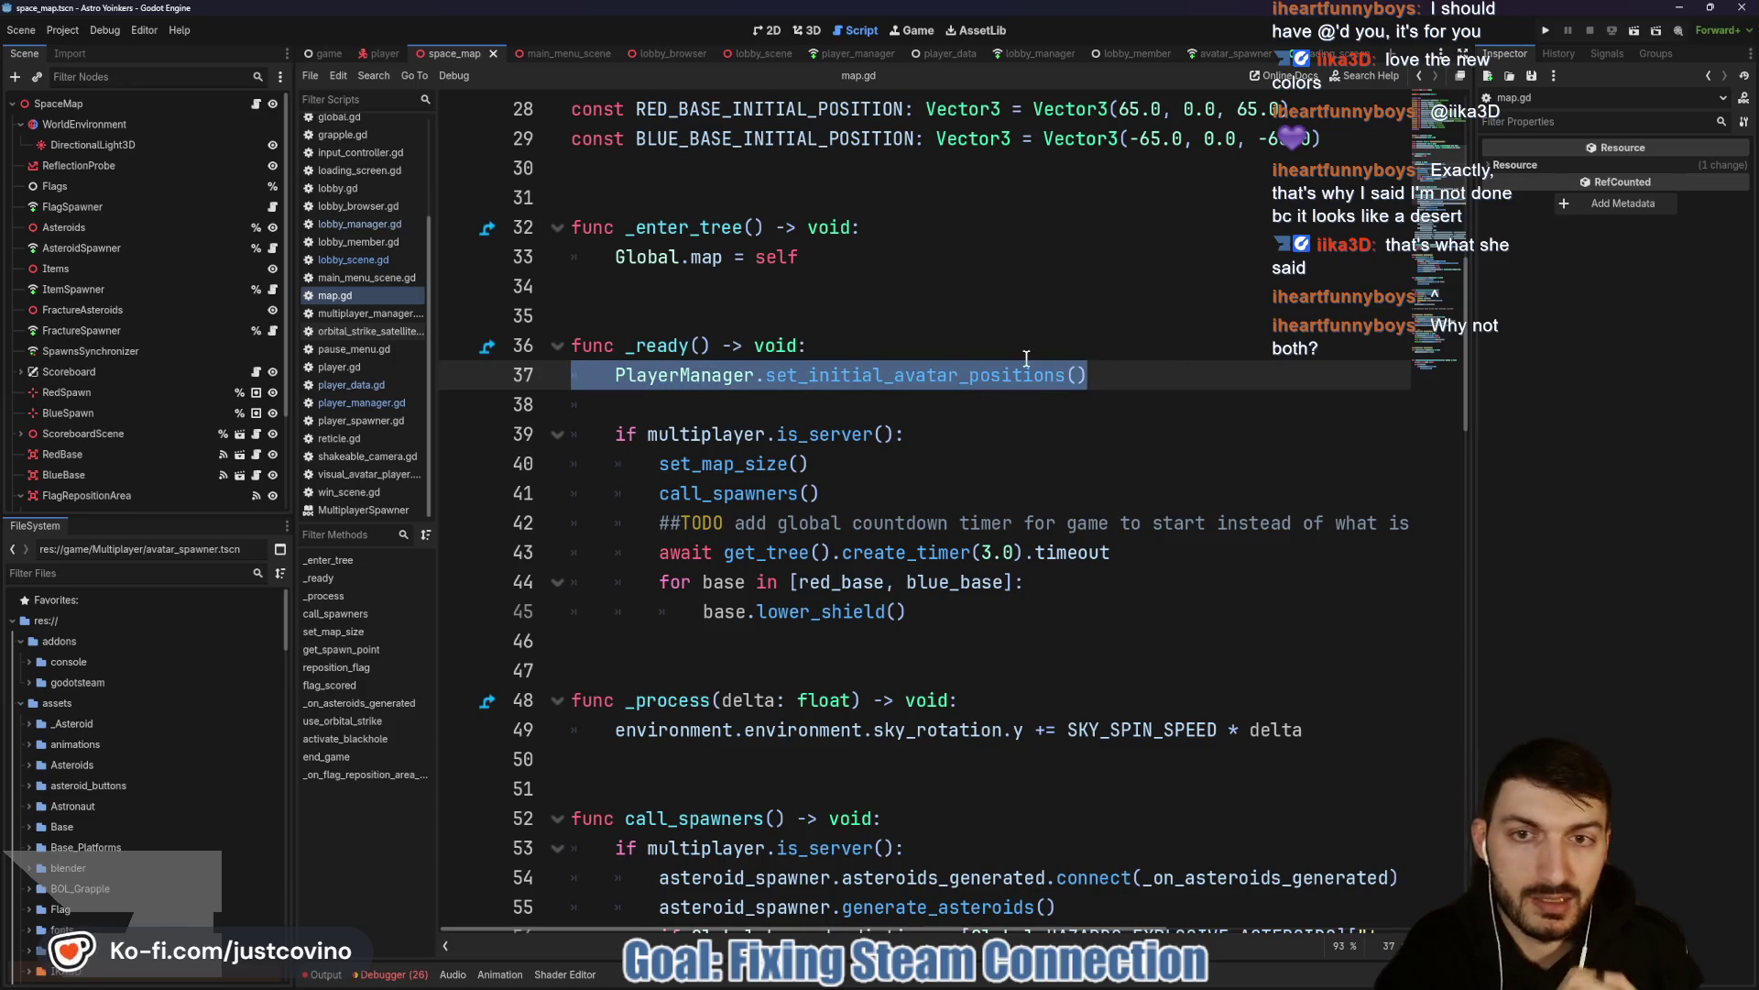
key("alt+Down")
key("alt+Down")
key("alt+Down")
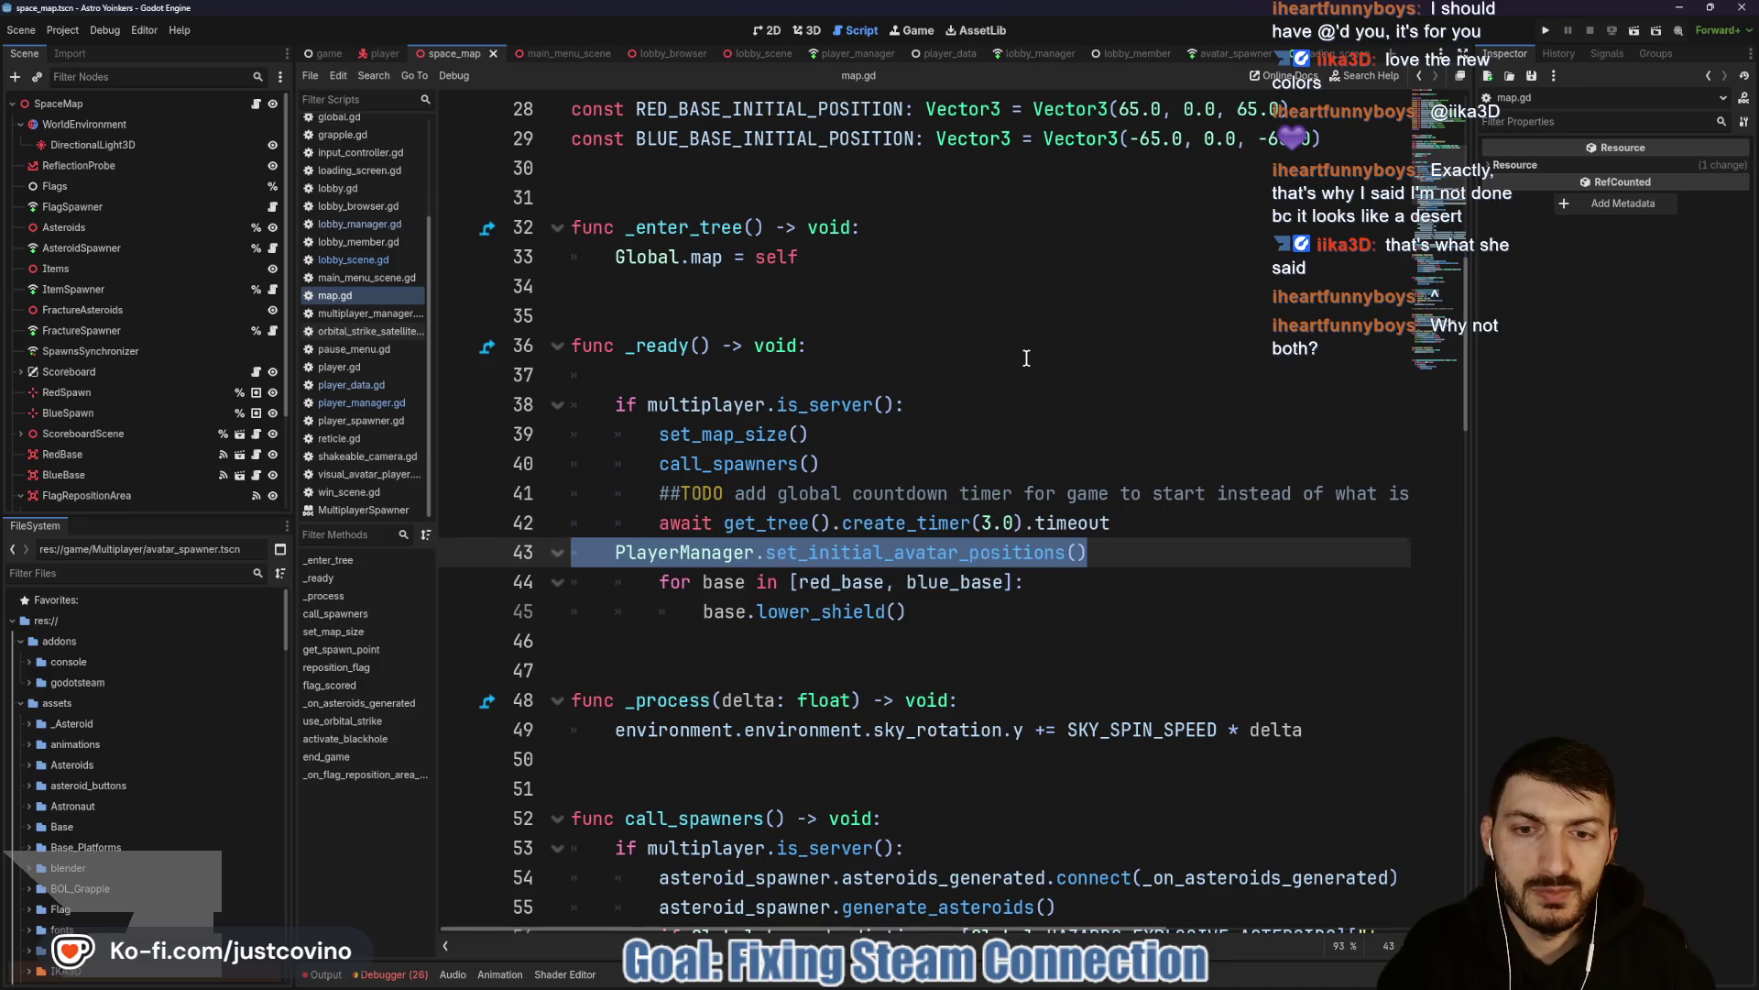
Delete the stray blank line in _ready and save map.gd.
left_click(695, 381)
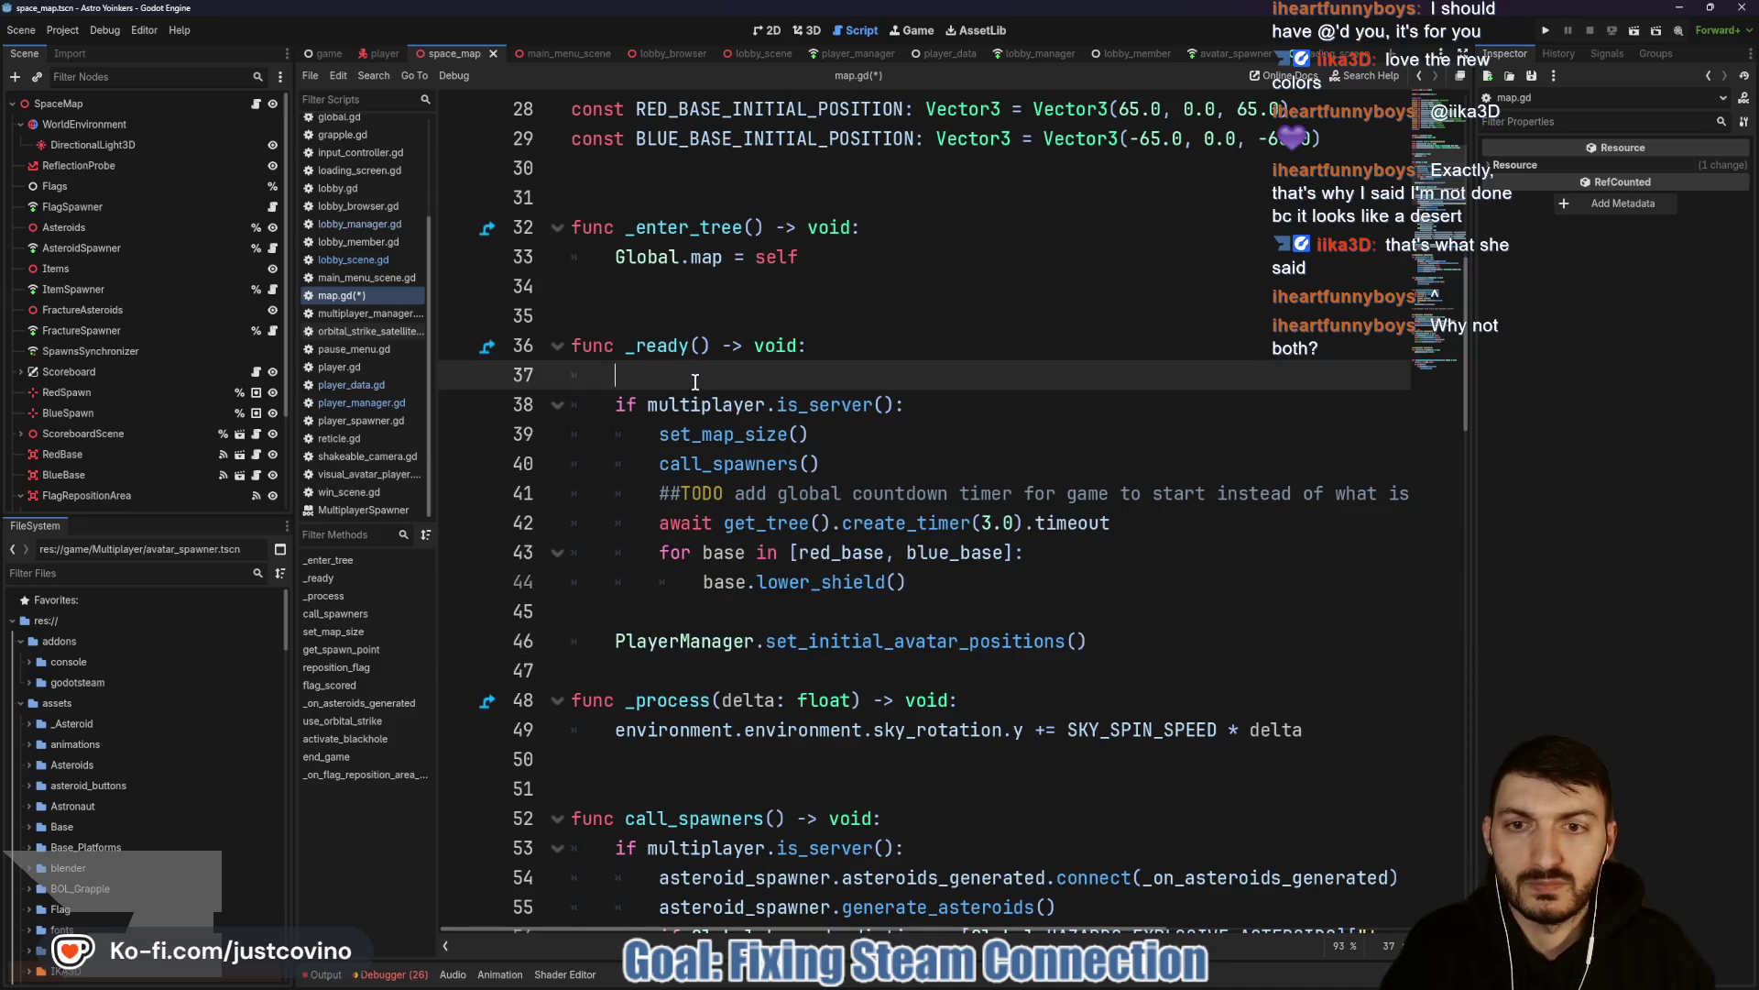
key("BackSpace")
key("BackSpace")
left_click(652, 584)
key("ctrl+s")
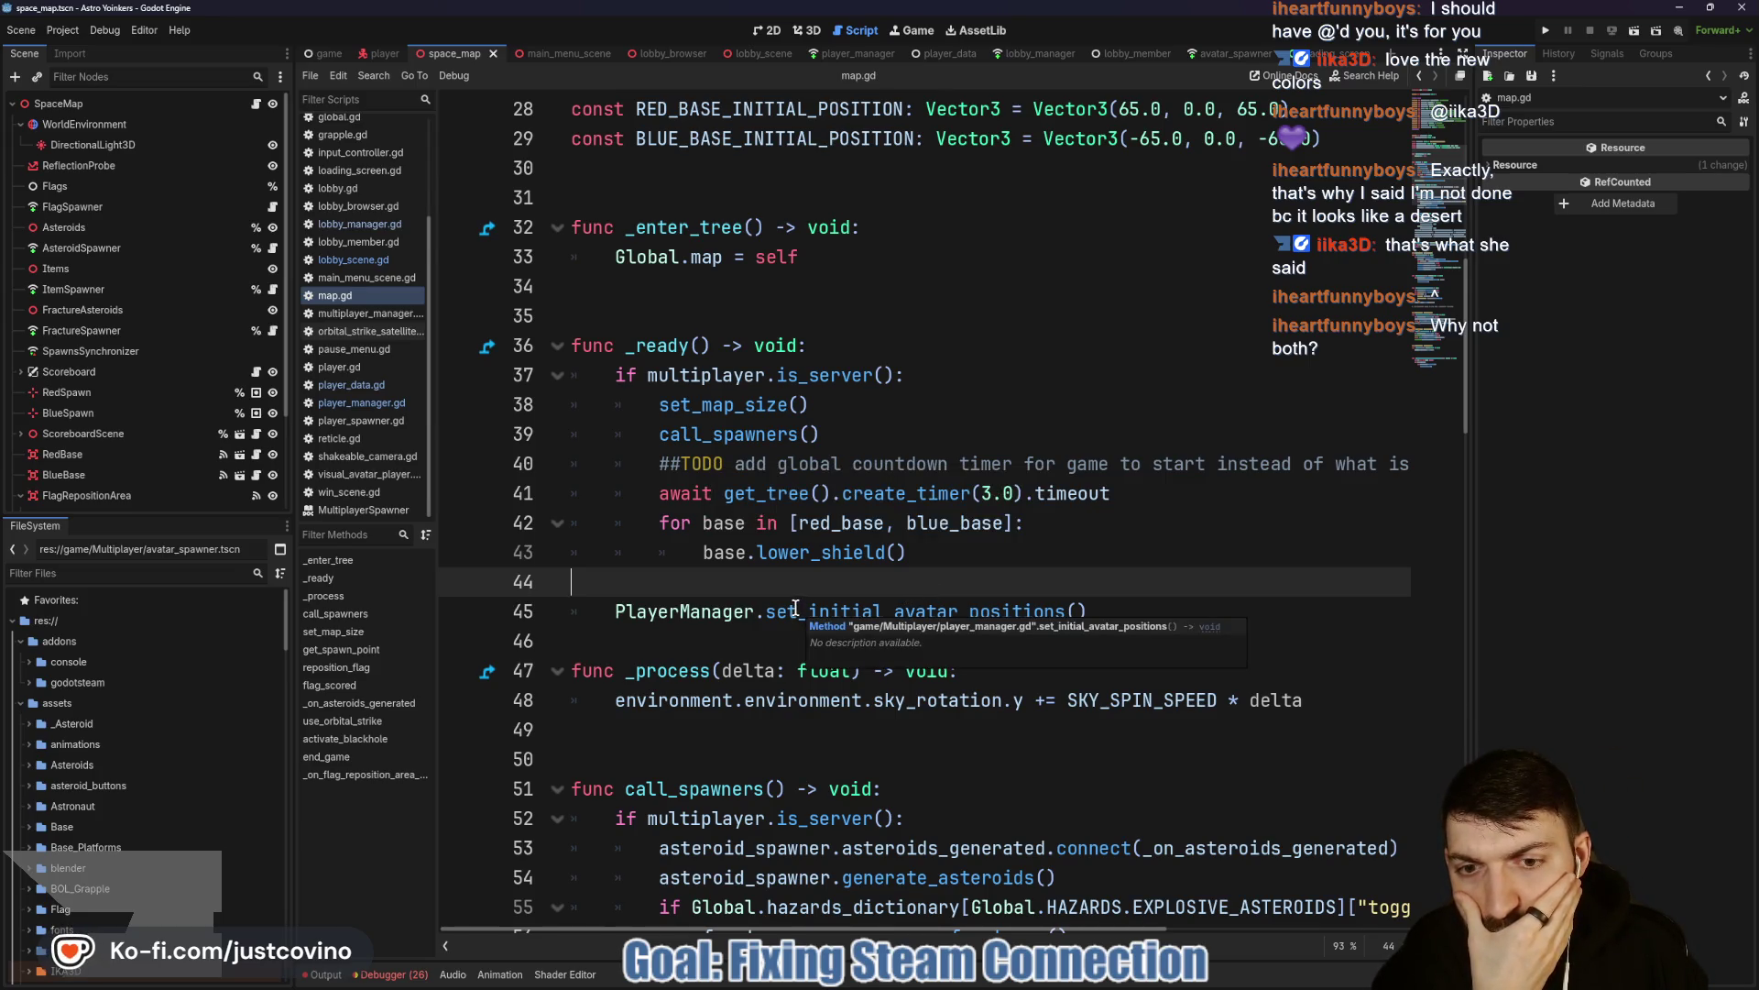
Insert a blank line before func _process and save map.gd again.
left_click(660, 640)
key("Return")
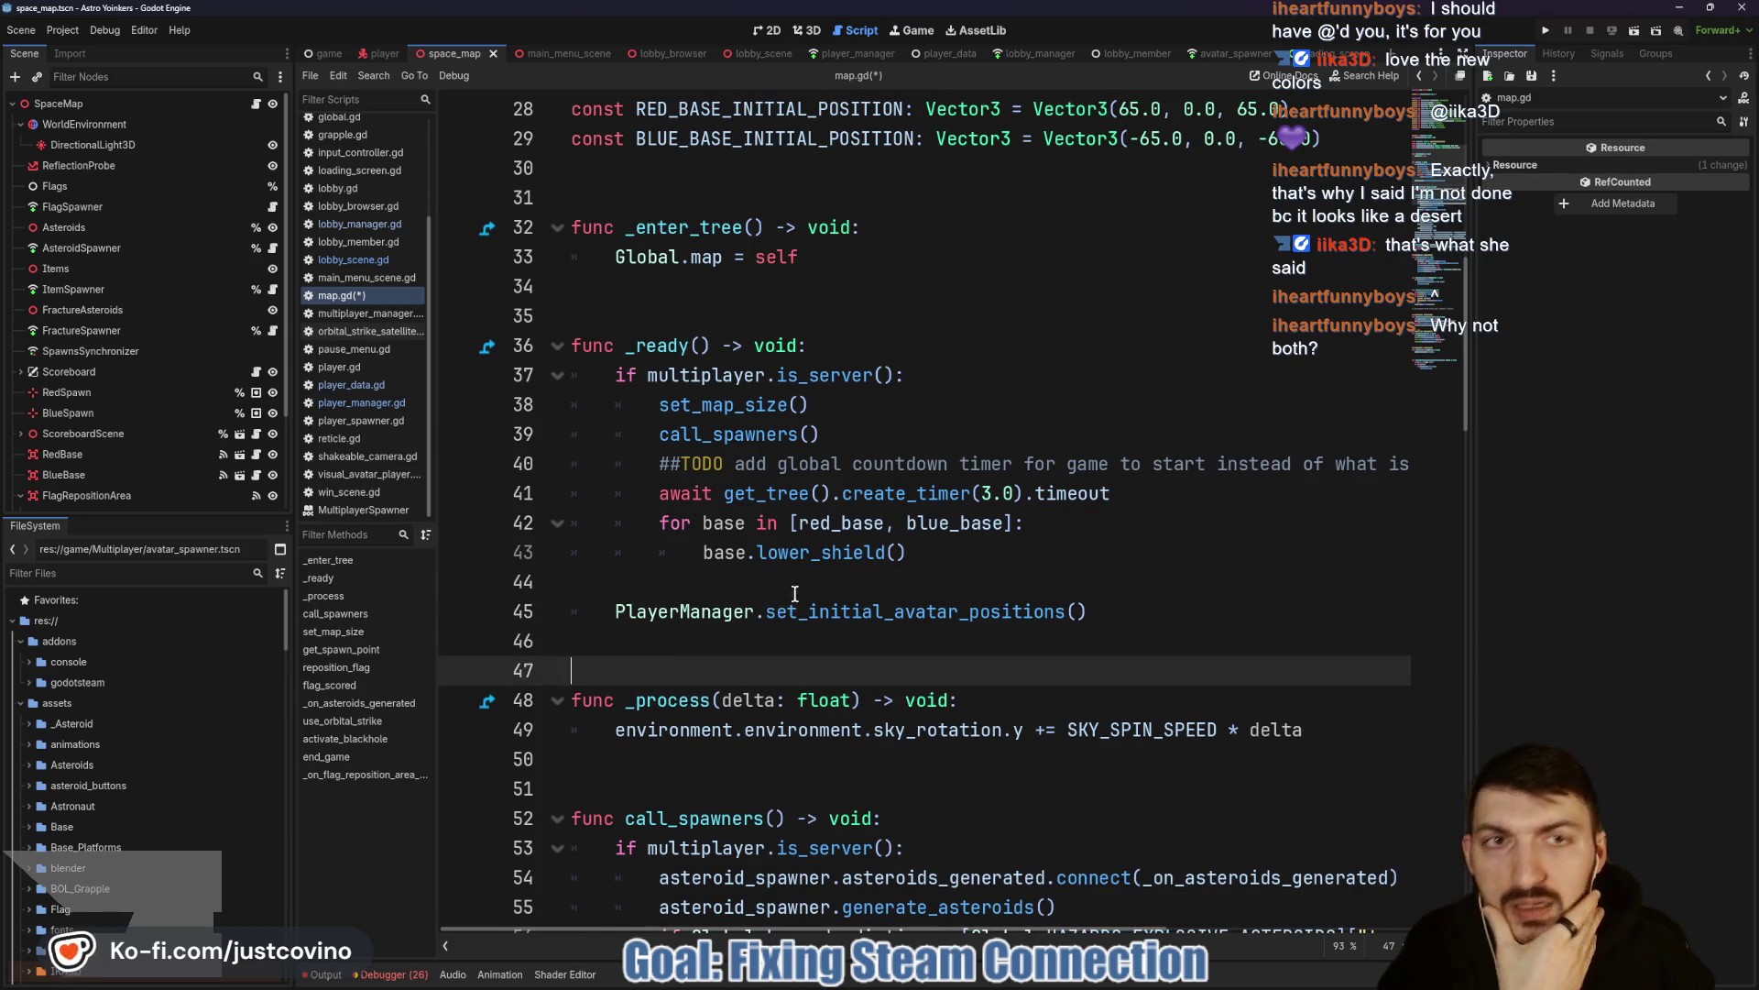
left_click(1038, 410)
key("ctrl+s")
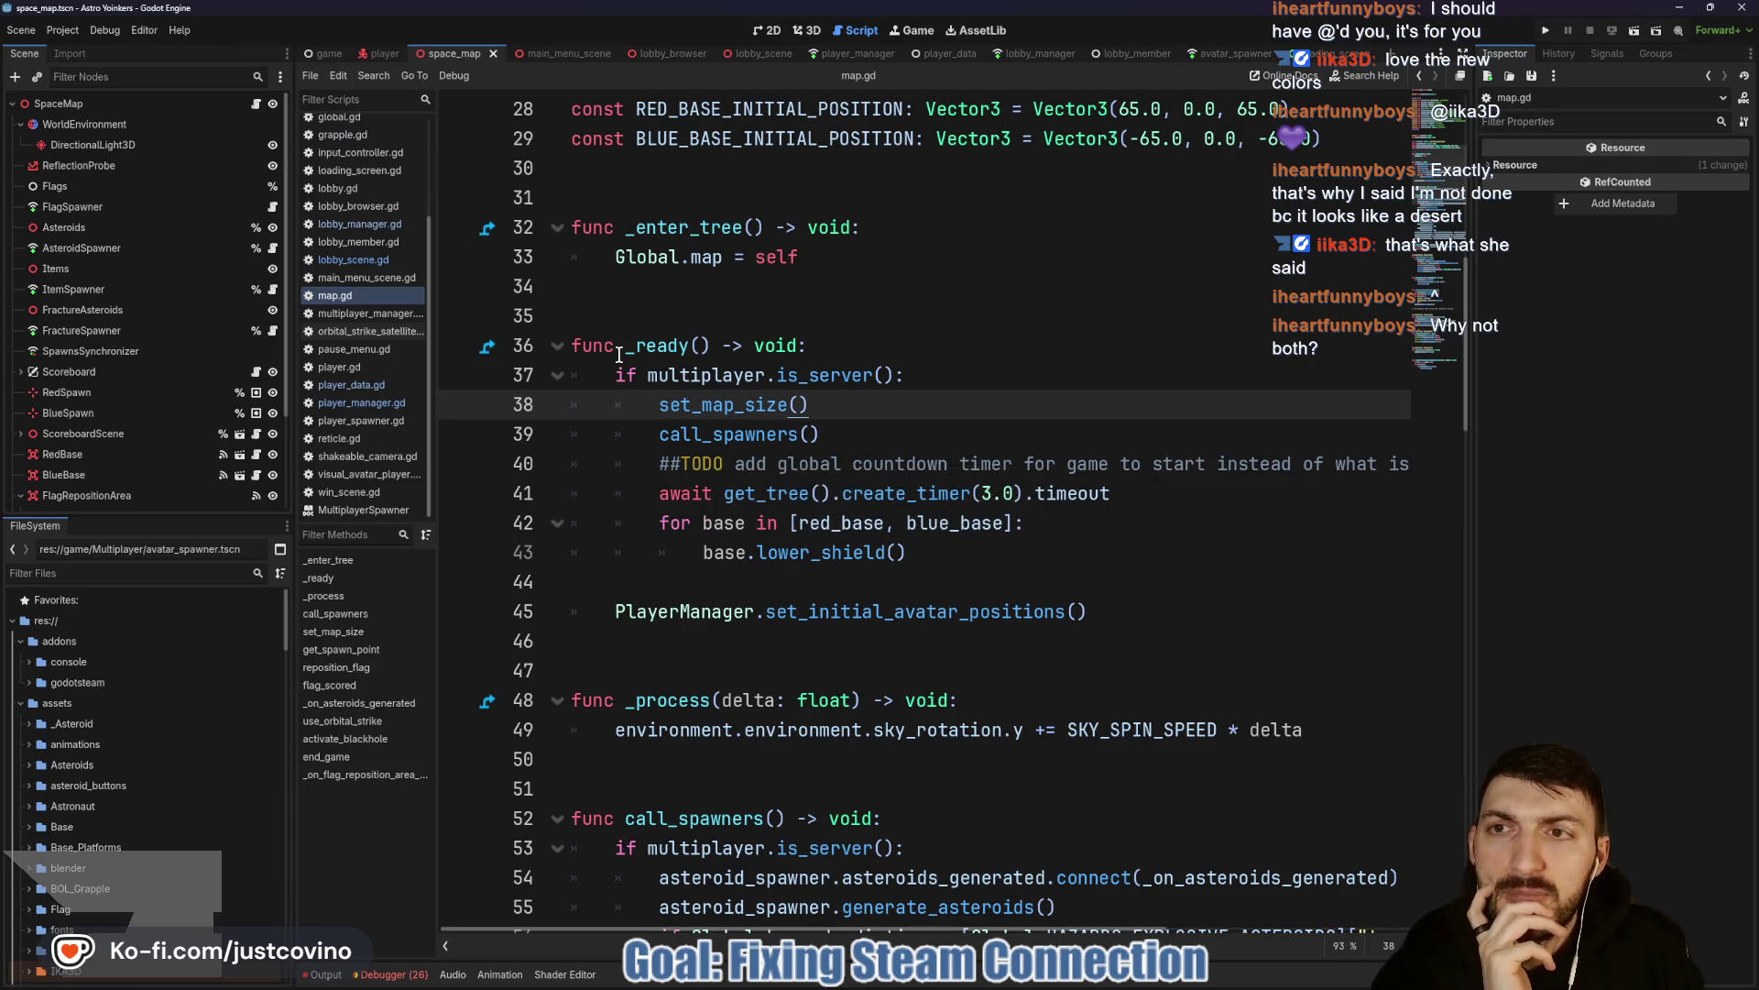
left_click(321, 56)
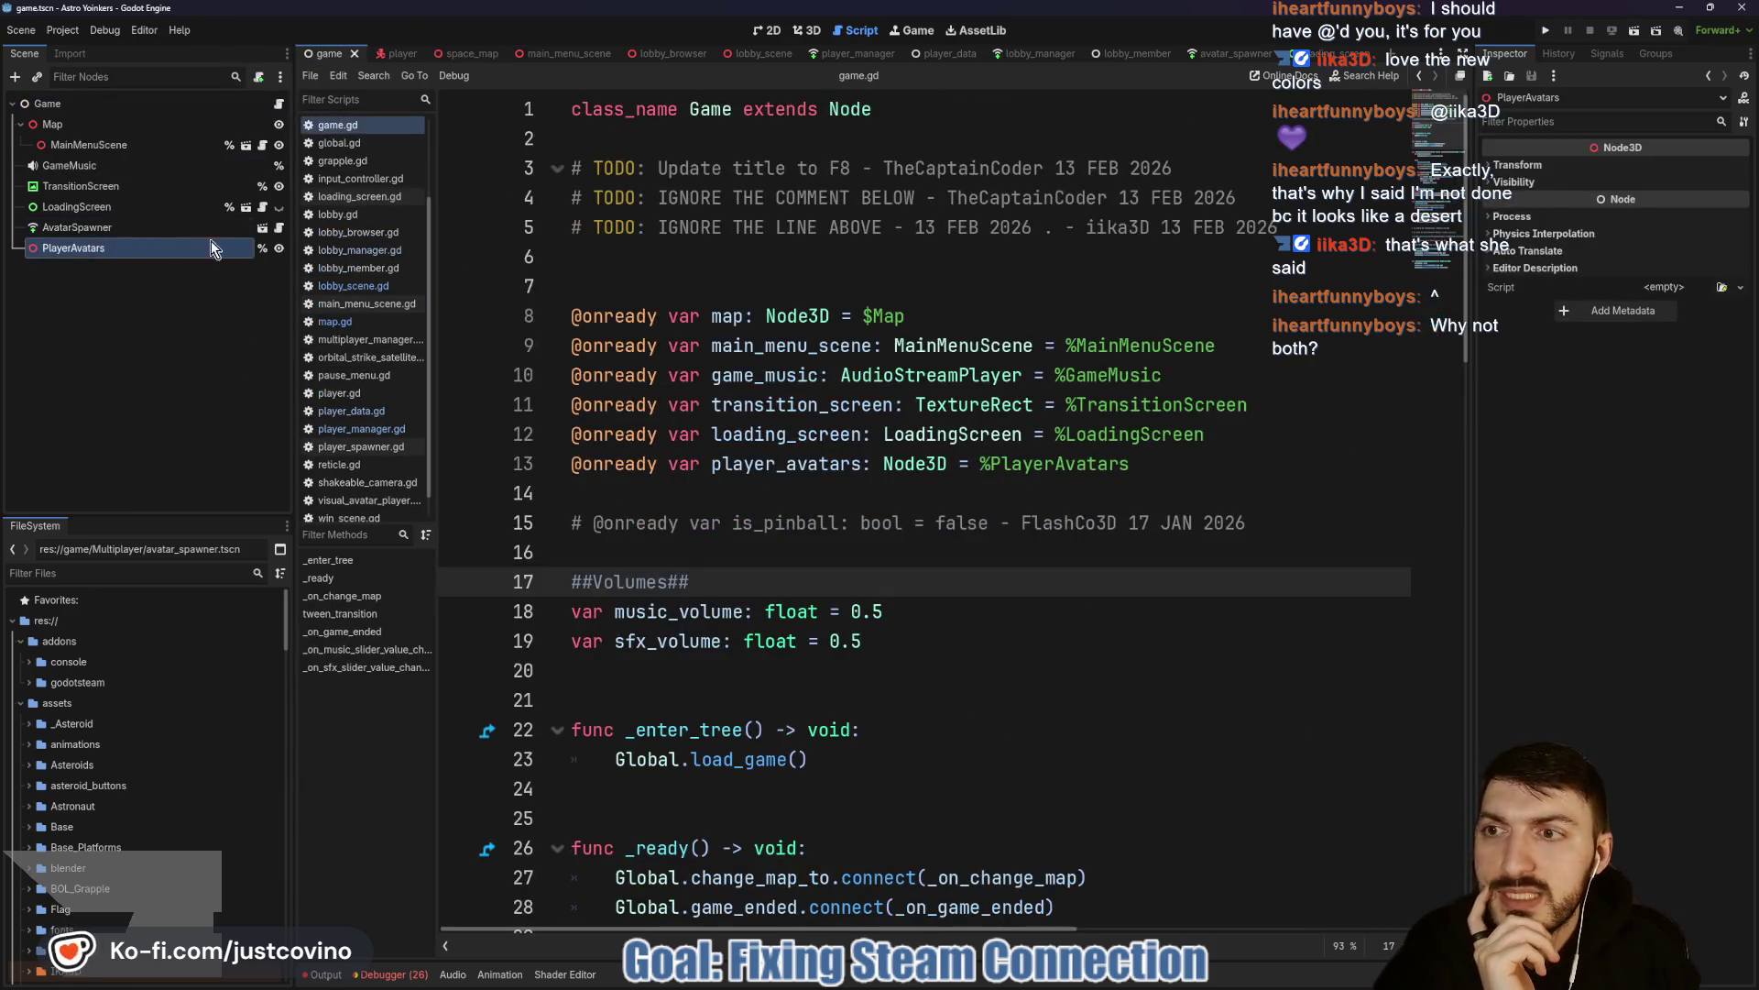
Open loading_screen.gd from the LoadingScreen node and scroll to the change_map function.
left_click(263, 207)
scroll(866, 383, "down", 3)
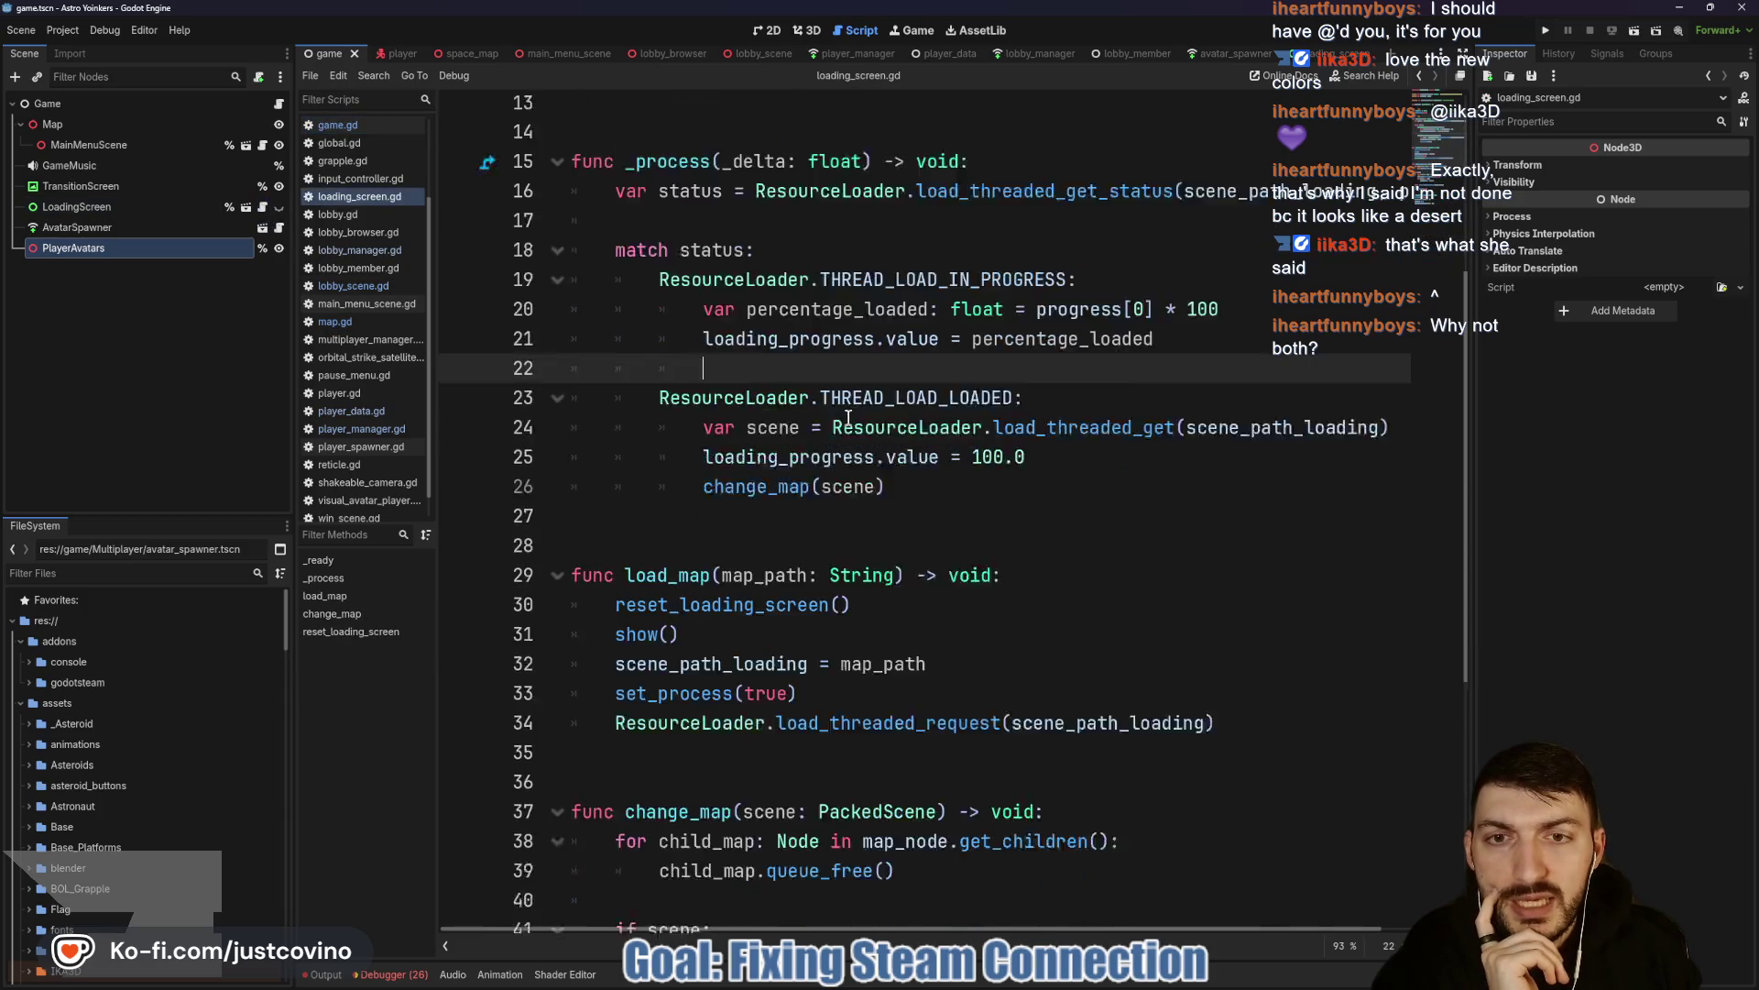
scroll(961, 440, "down", 3)
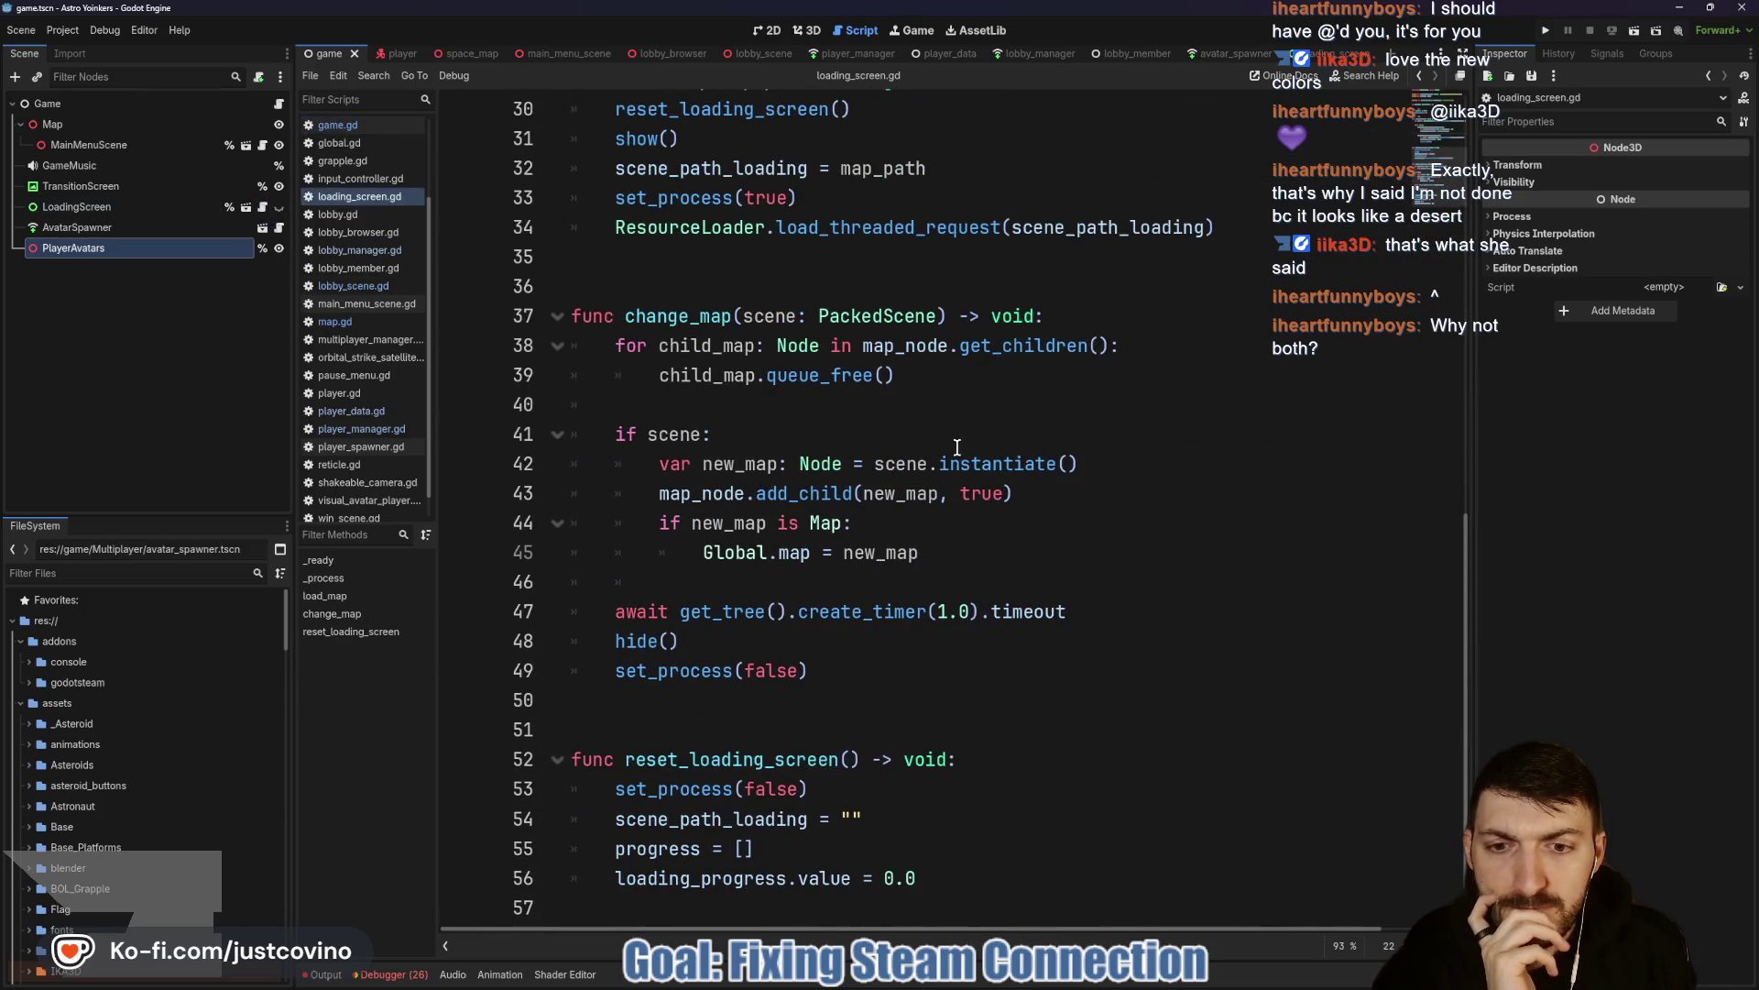
scroll(834, 684, "up", 8)
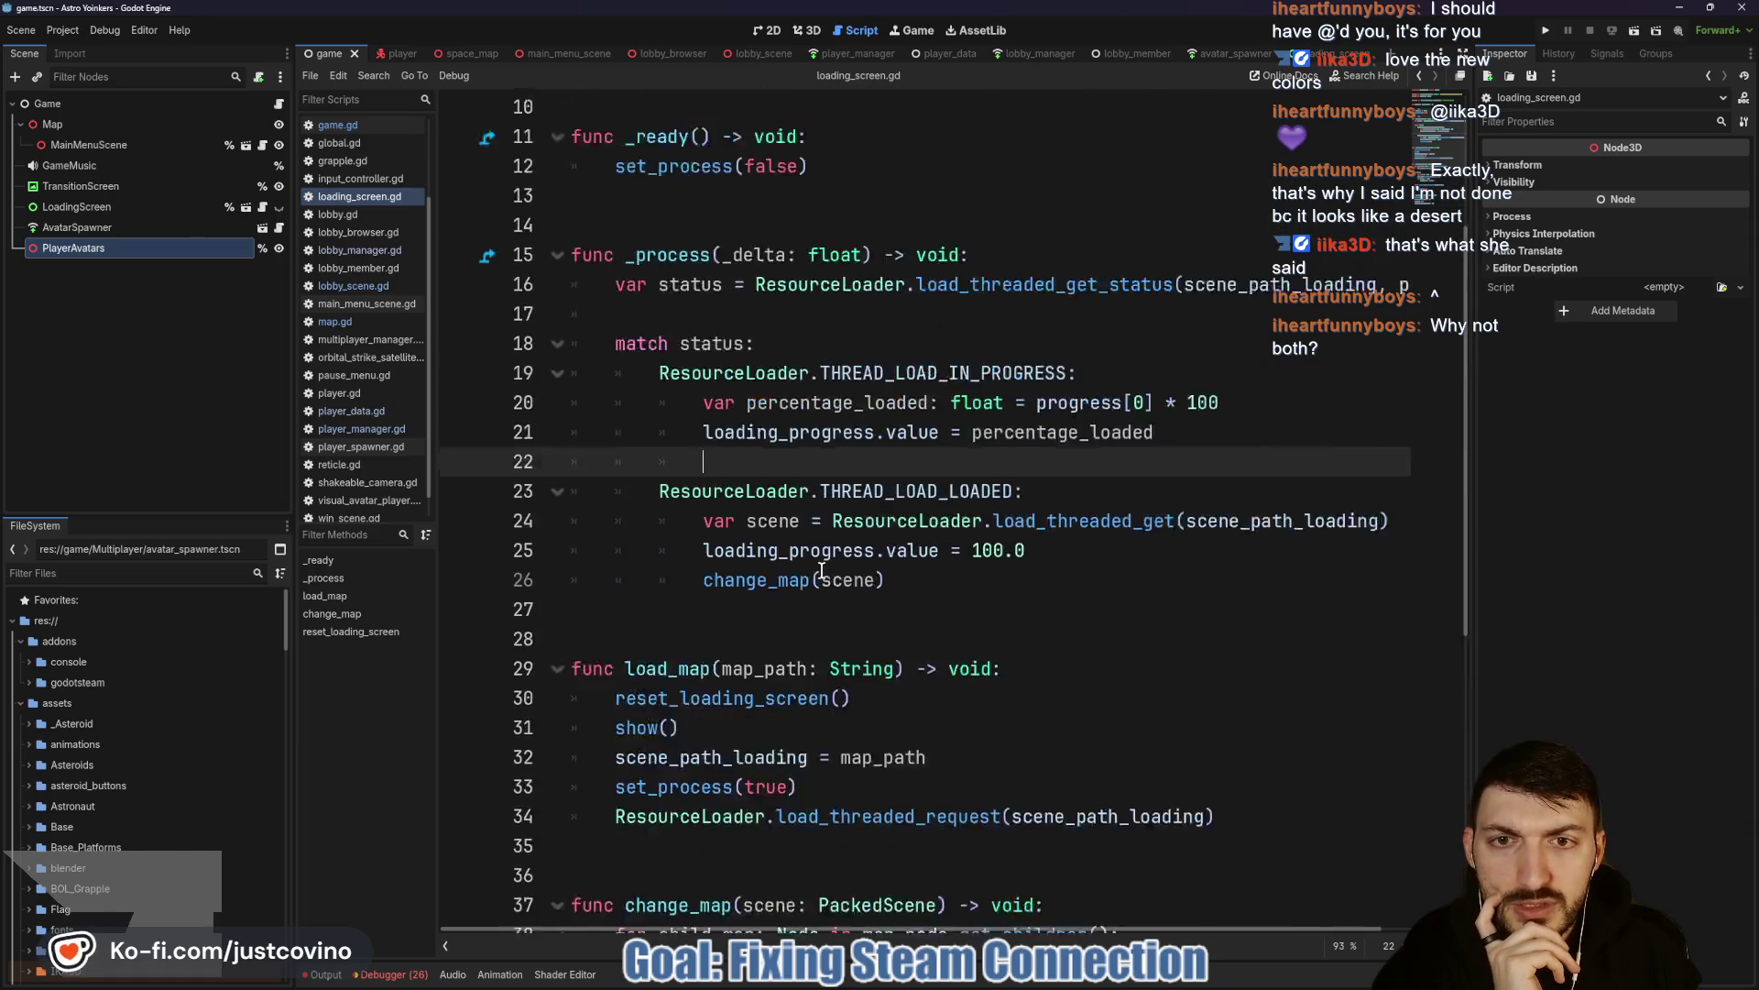
double_click(760, 700)
scroll(1035, 666, "down", 2)
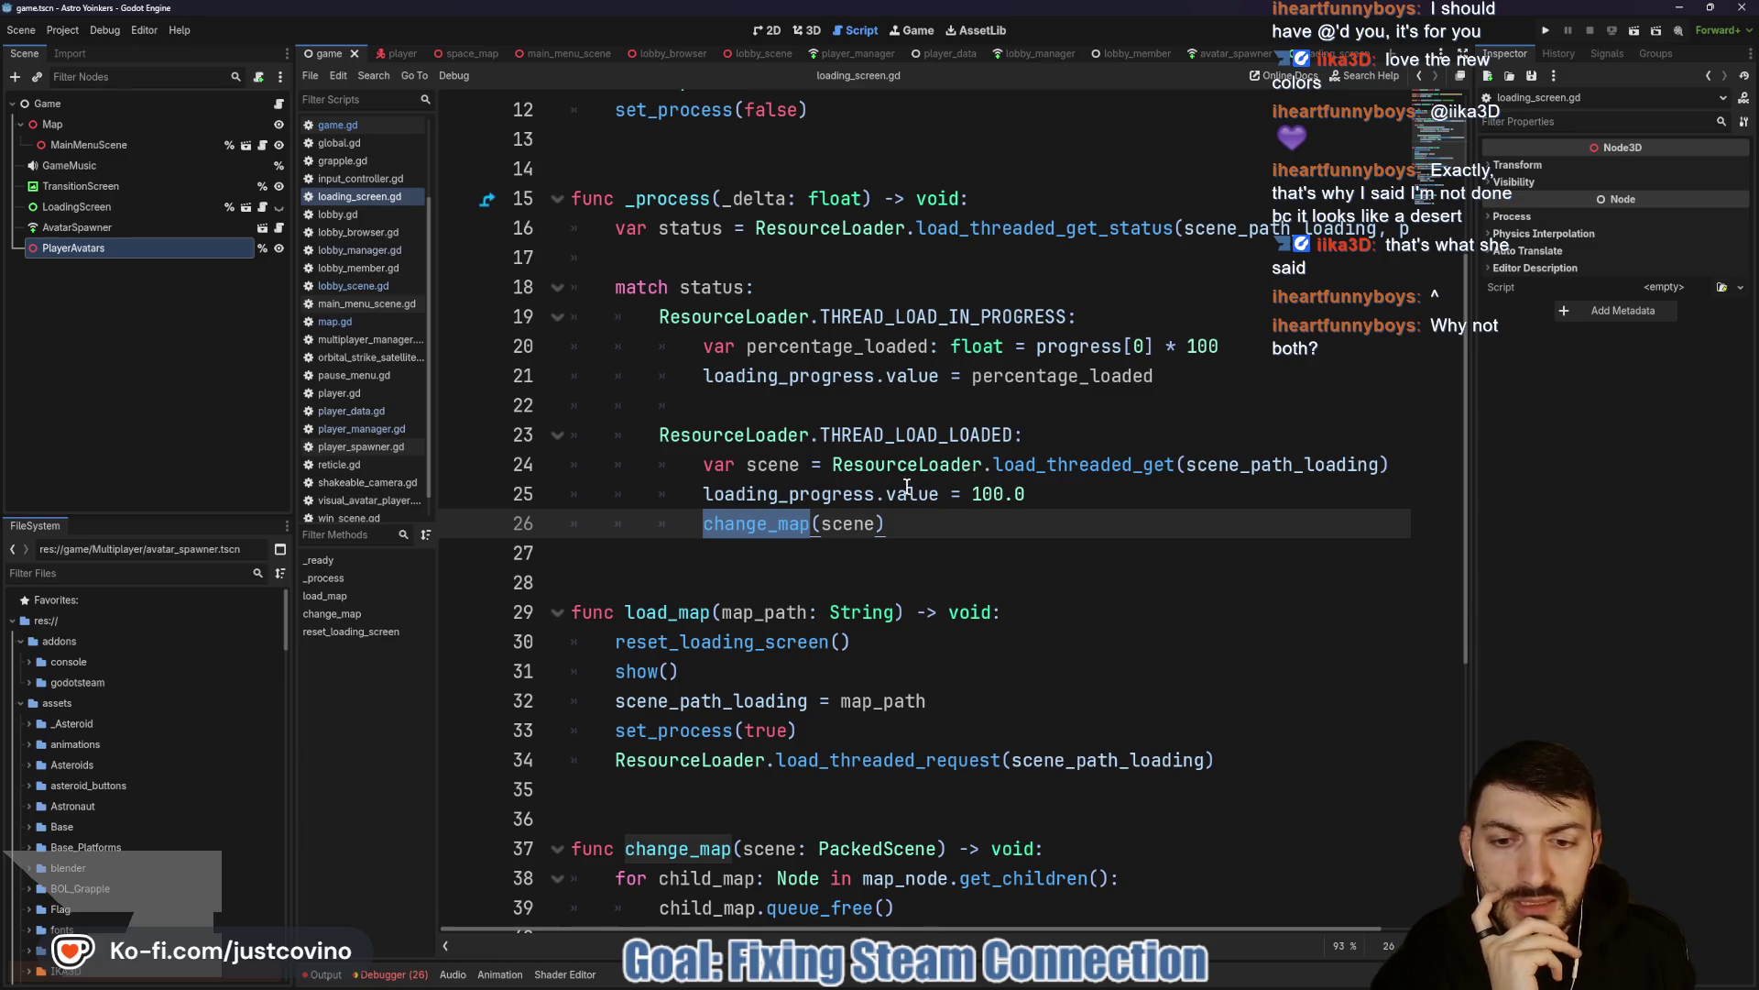
scroll(908, 486, "down", 5)
scroll(825, 641, "up", 1)
scroll(751, 761, "down", 1)
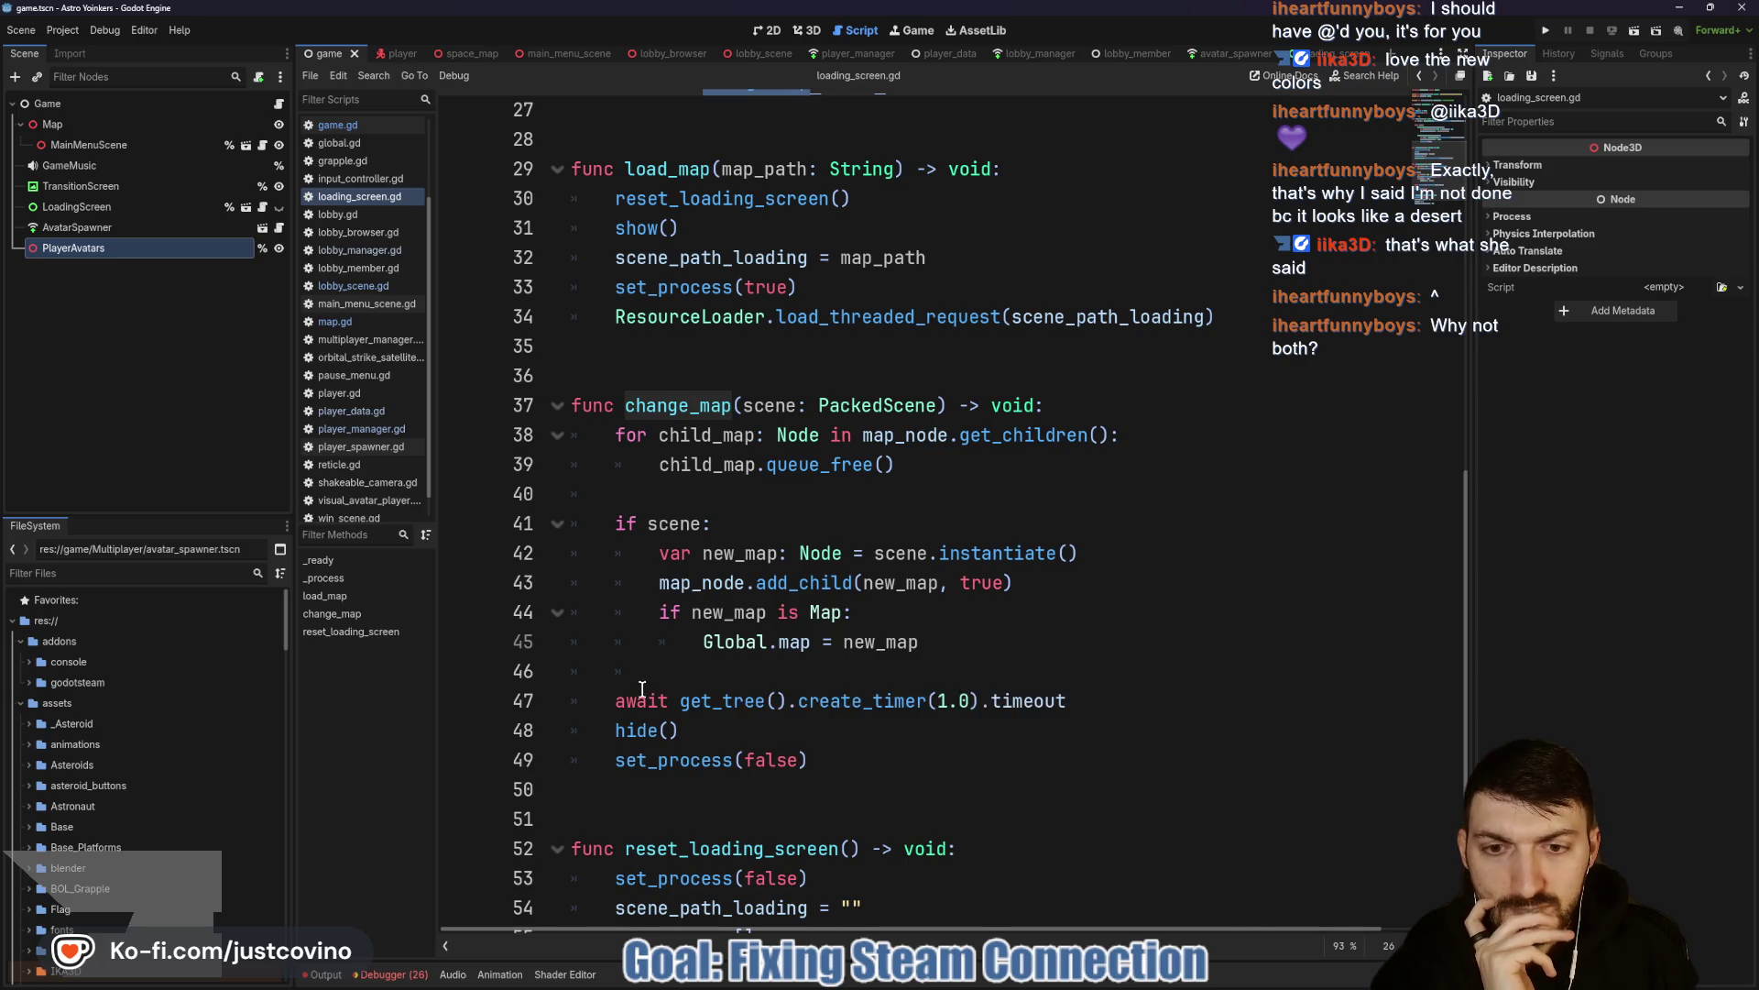
left_click(730, 675)
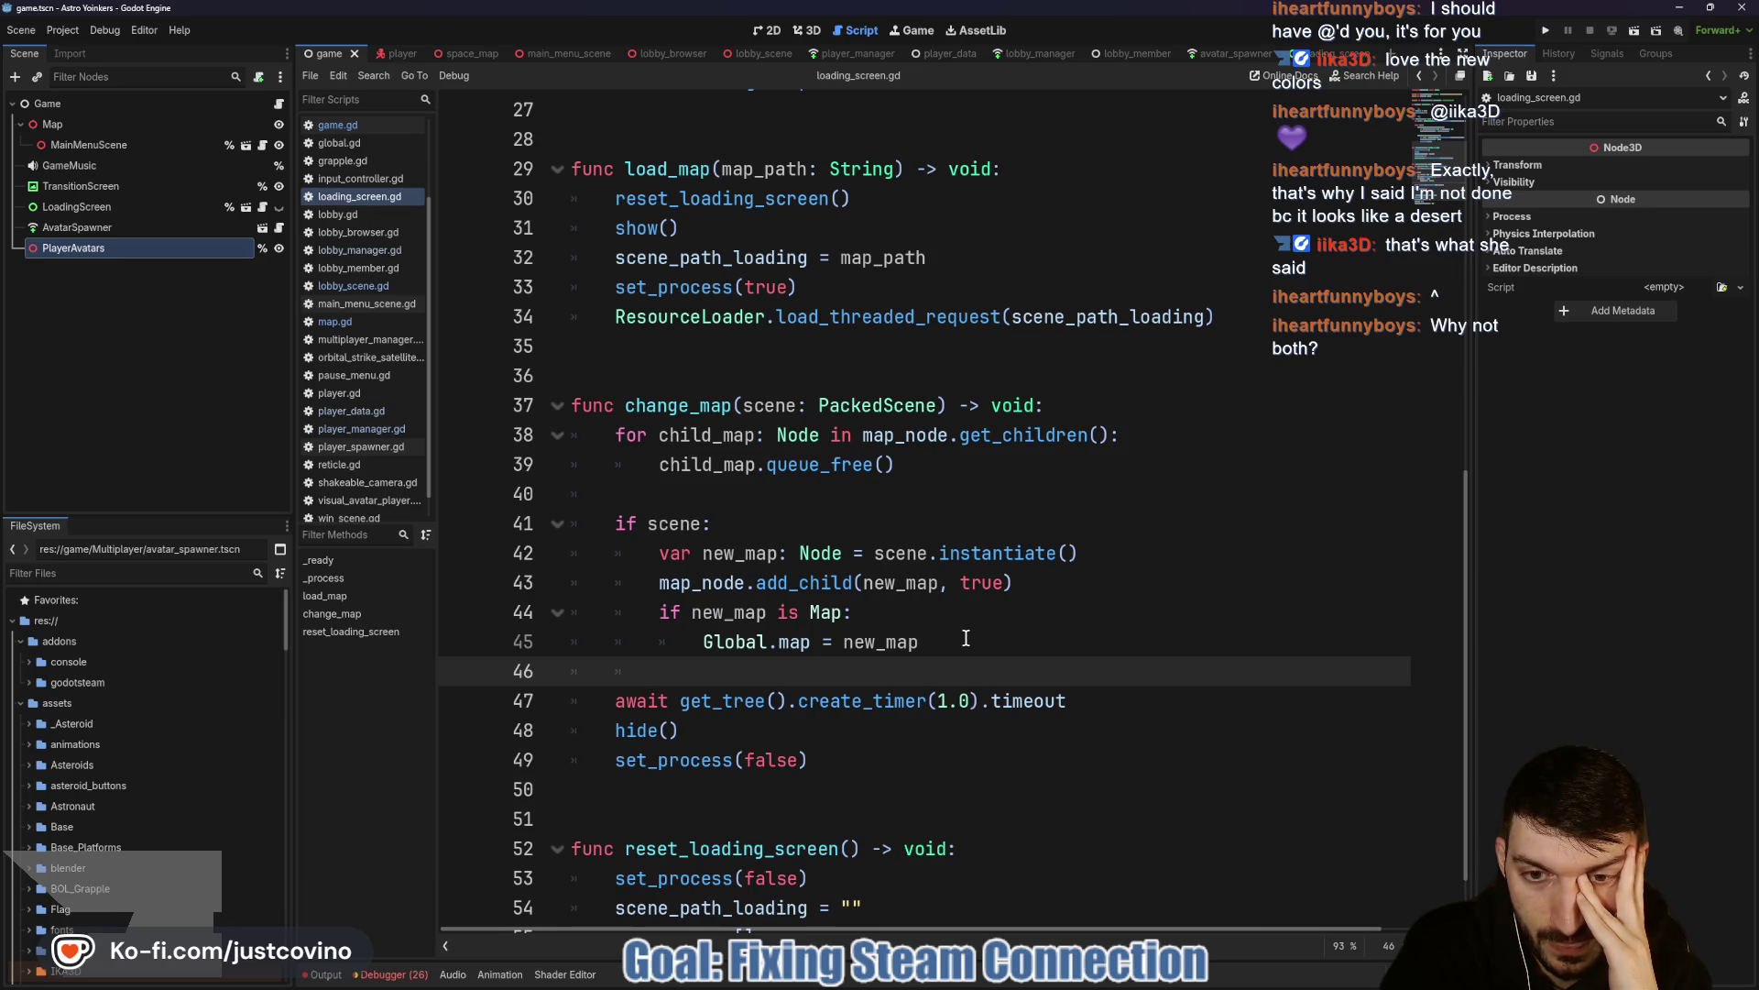
Find the Global.map assignment and jump to the Global script's definition.
scroll(967, 639, "up", 9)
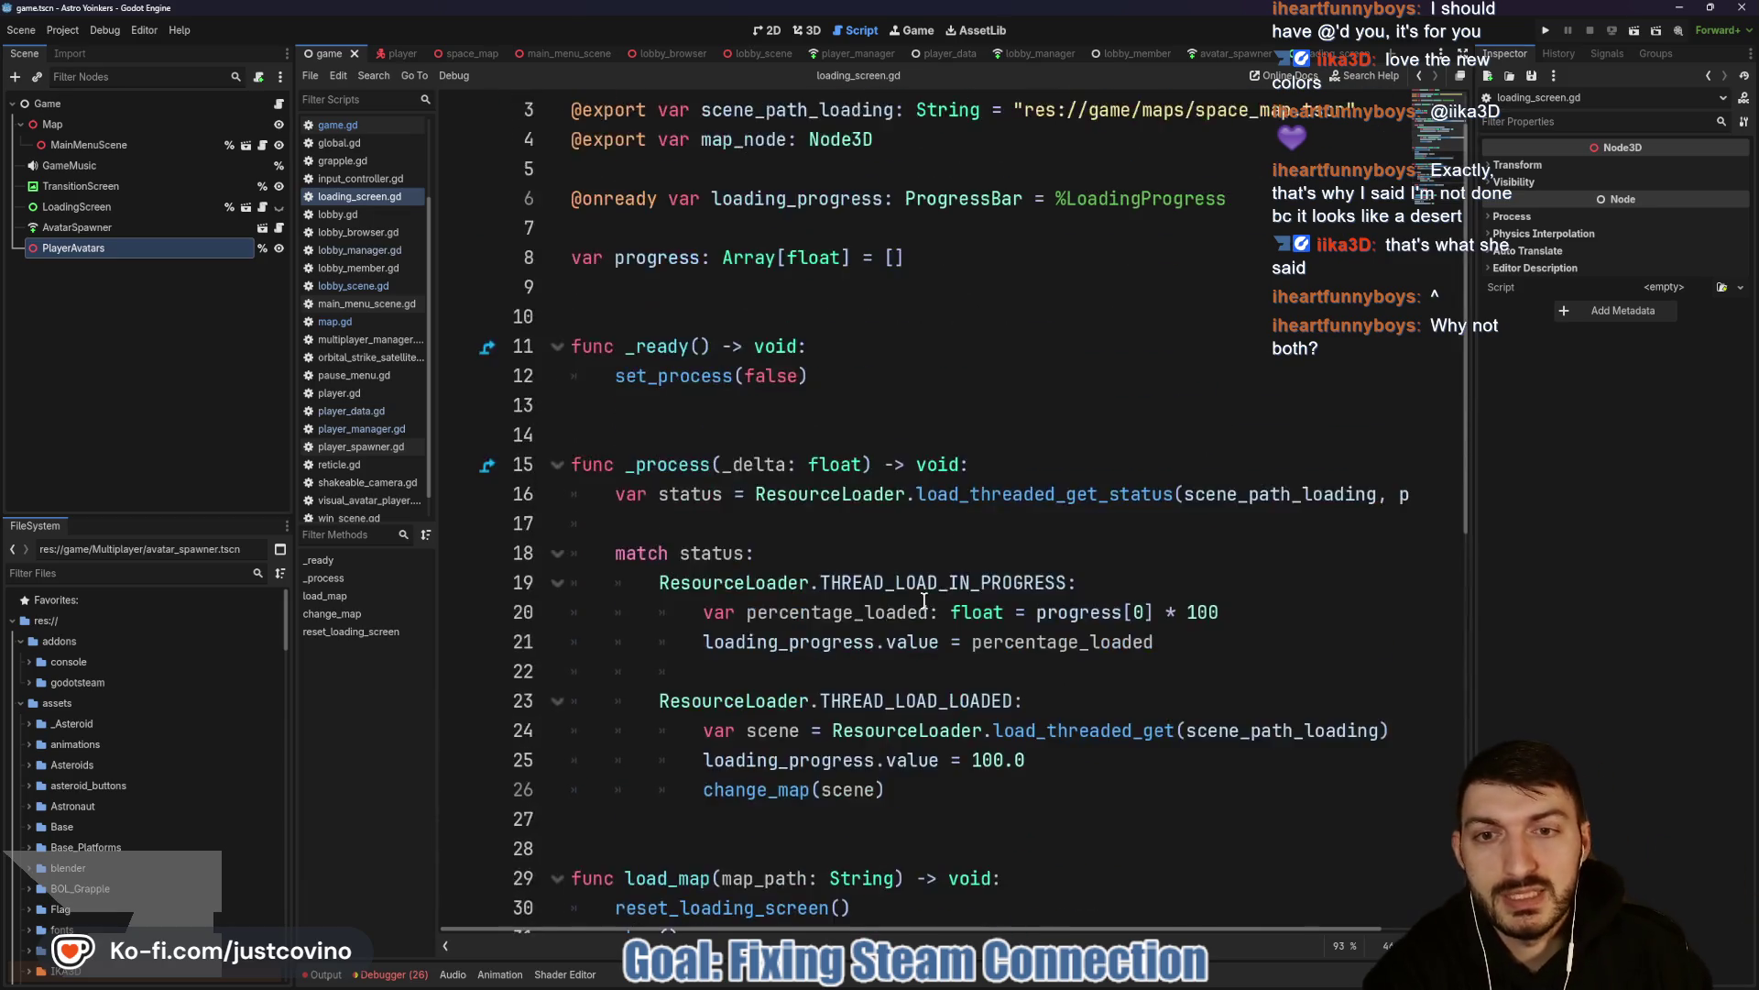
left_click(656, 374)
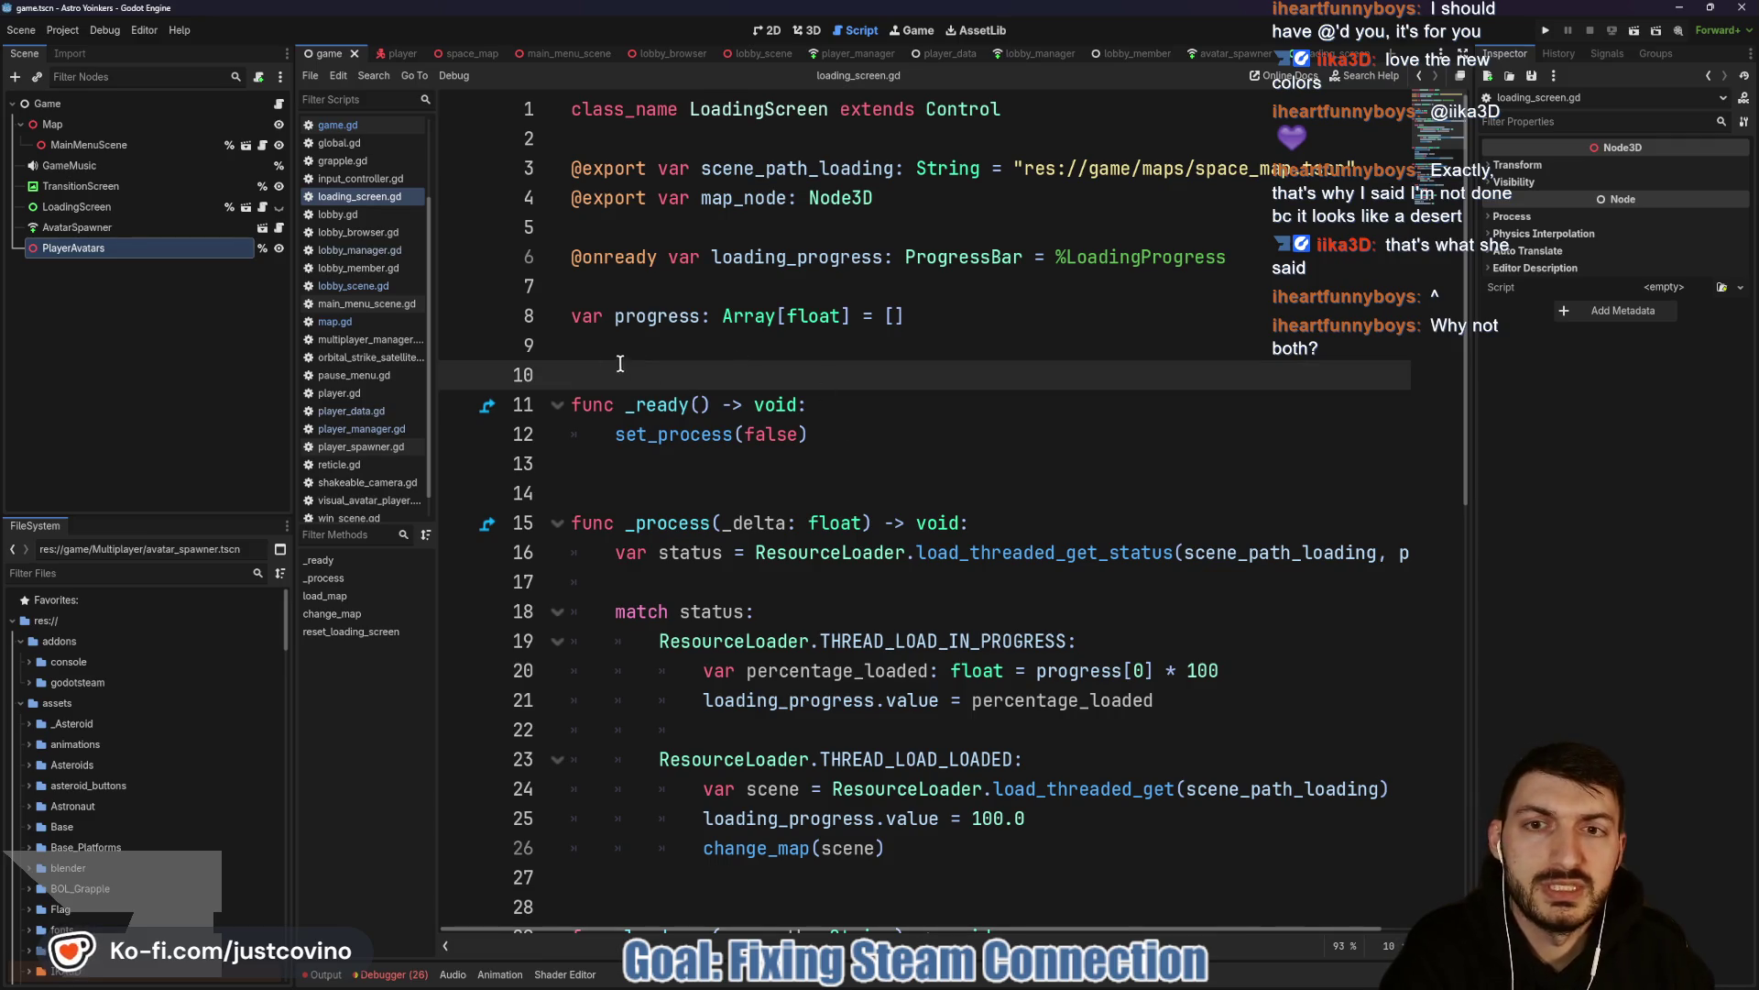
scroll(902, 481, "down", 10)
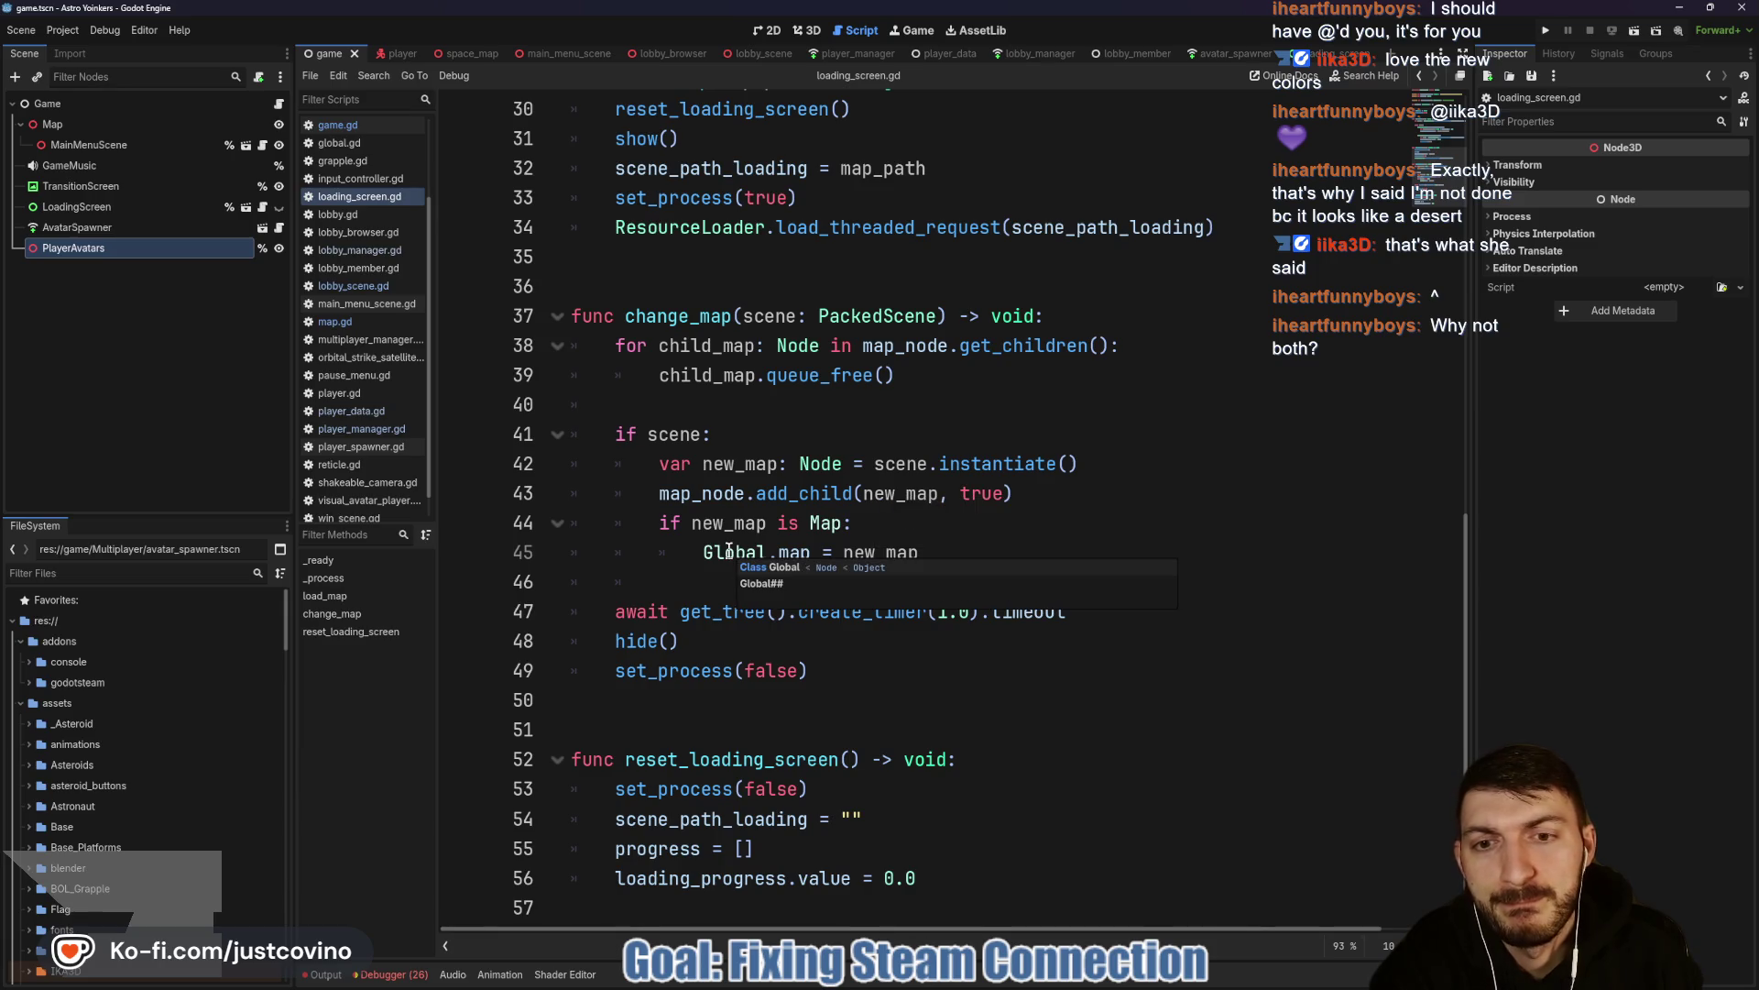
left_click(726, 555)
left_click(727, 555, "ctrl")
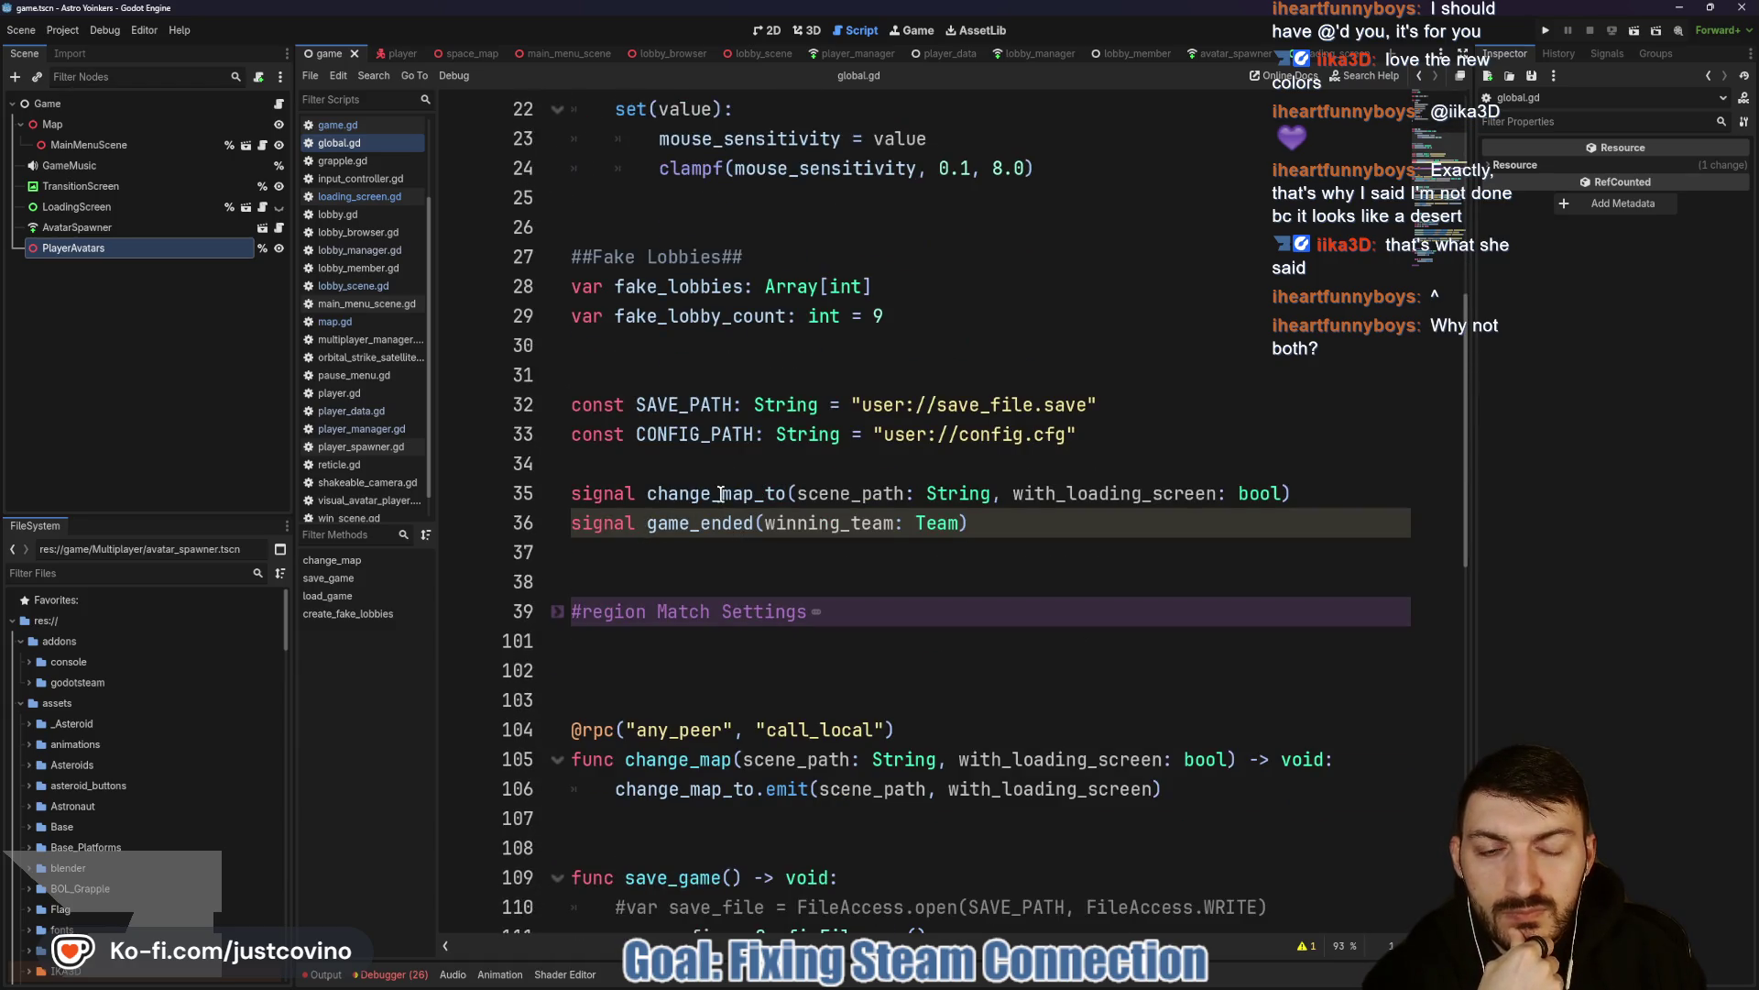
Add 'signal map_loaded(pid: int)' below the game_ended signal in global.gd.
left_click(679, 523)
double_click(679, 524)
left_click(904, 549)
type("signal map_l")
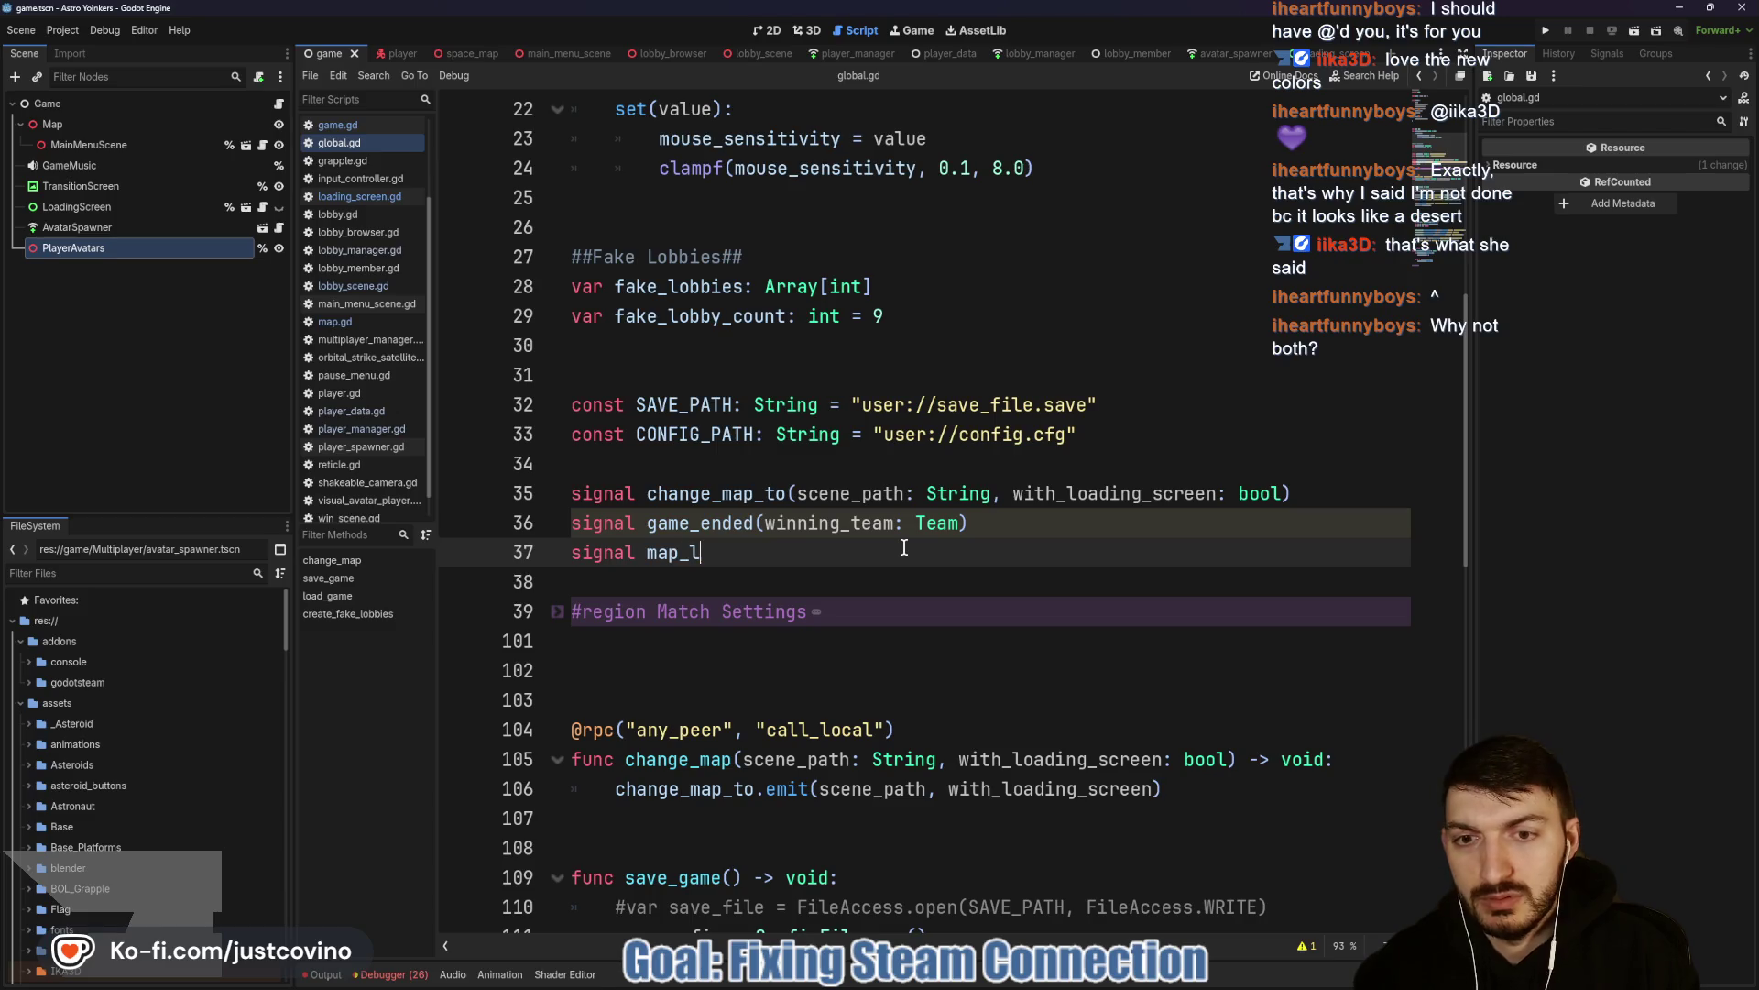
type("oaded(pid: int)")
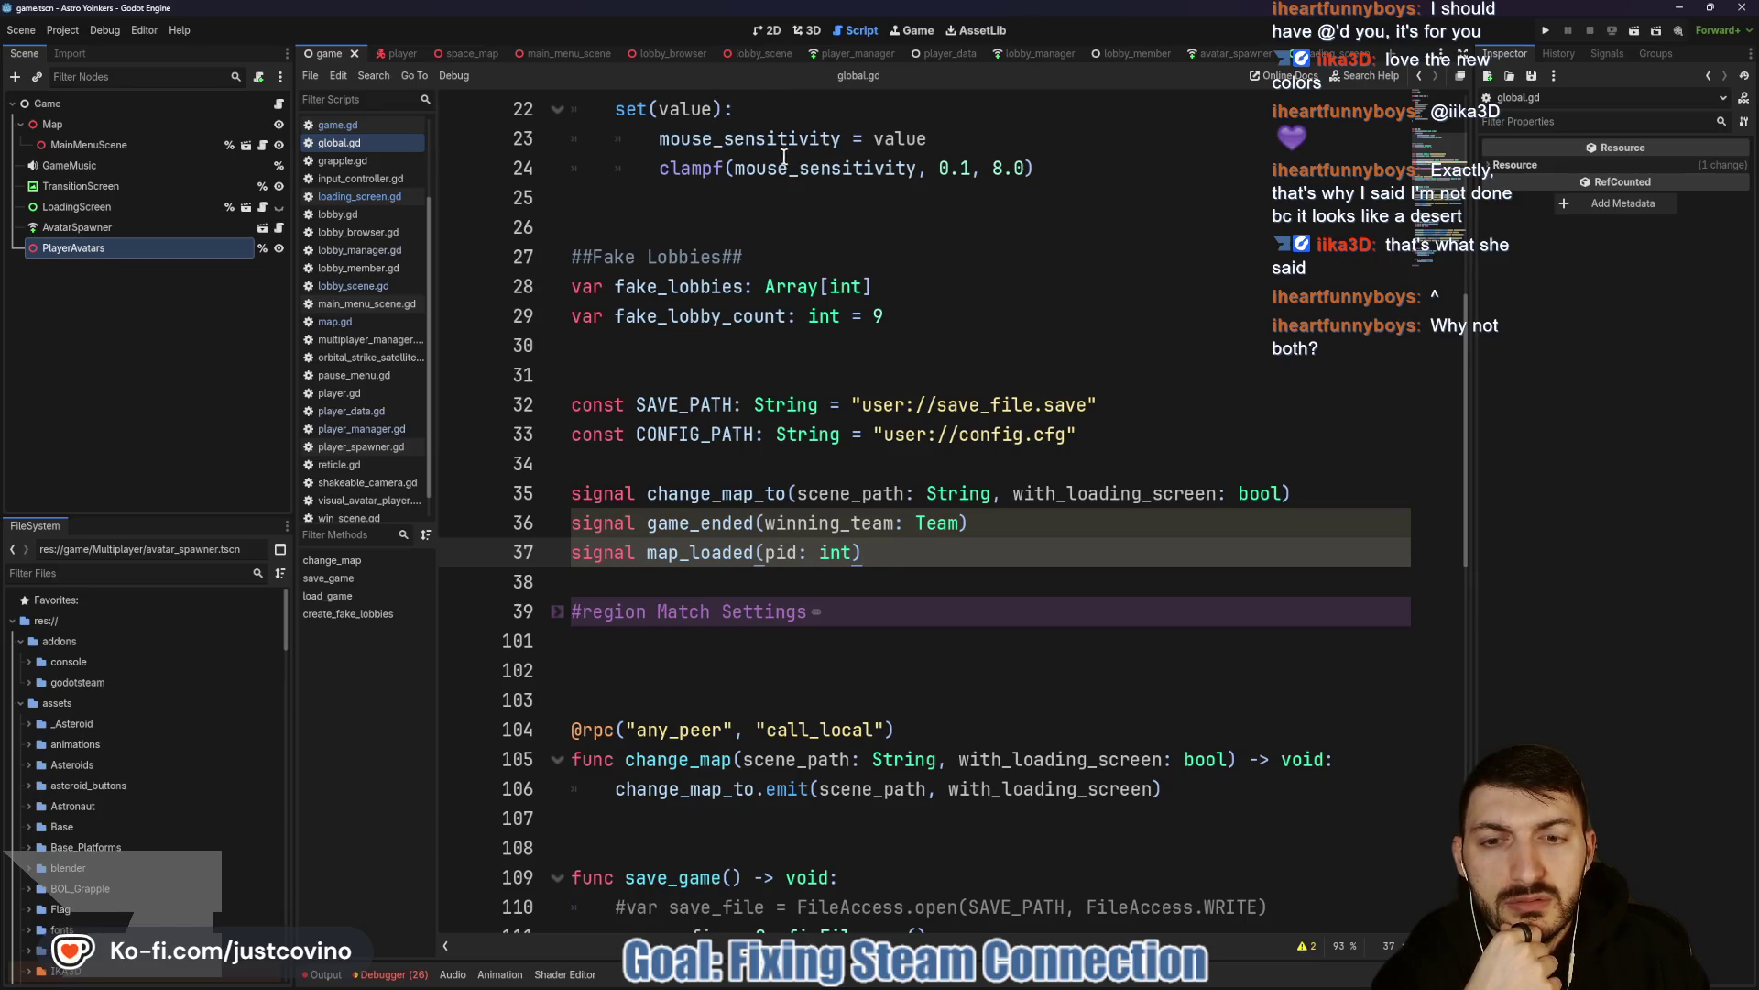
scroll(790, 153, "down", 3)
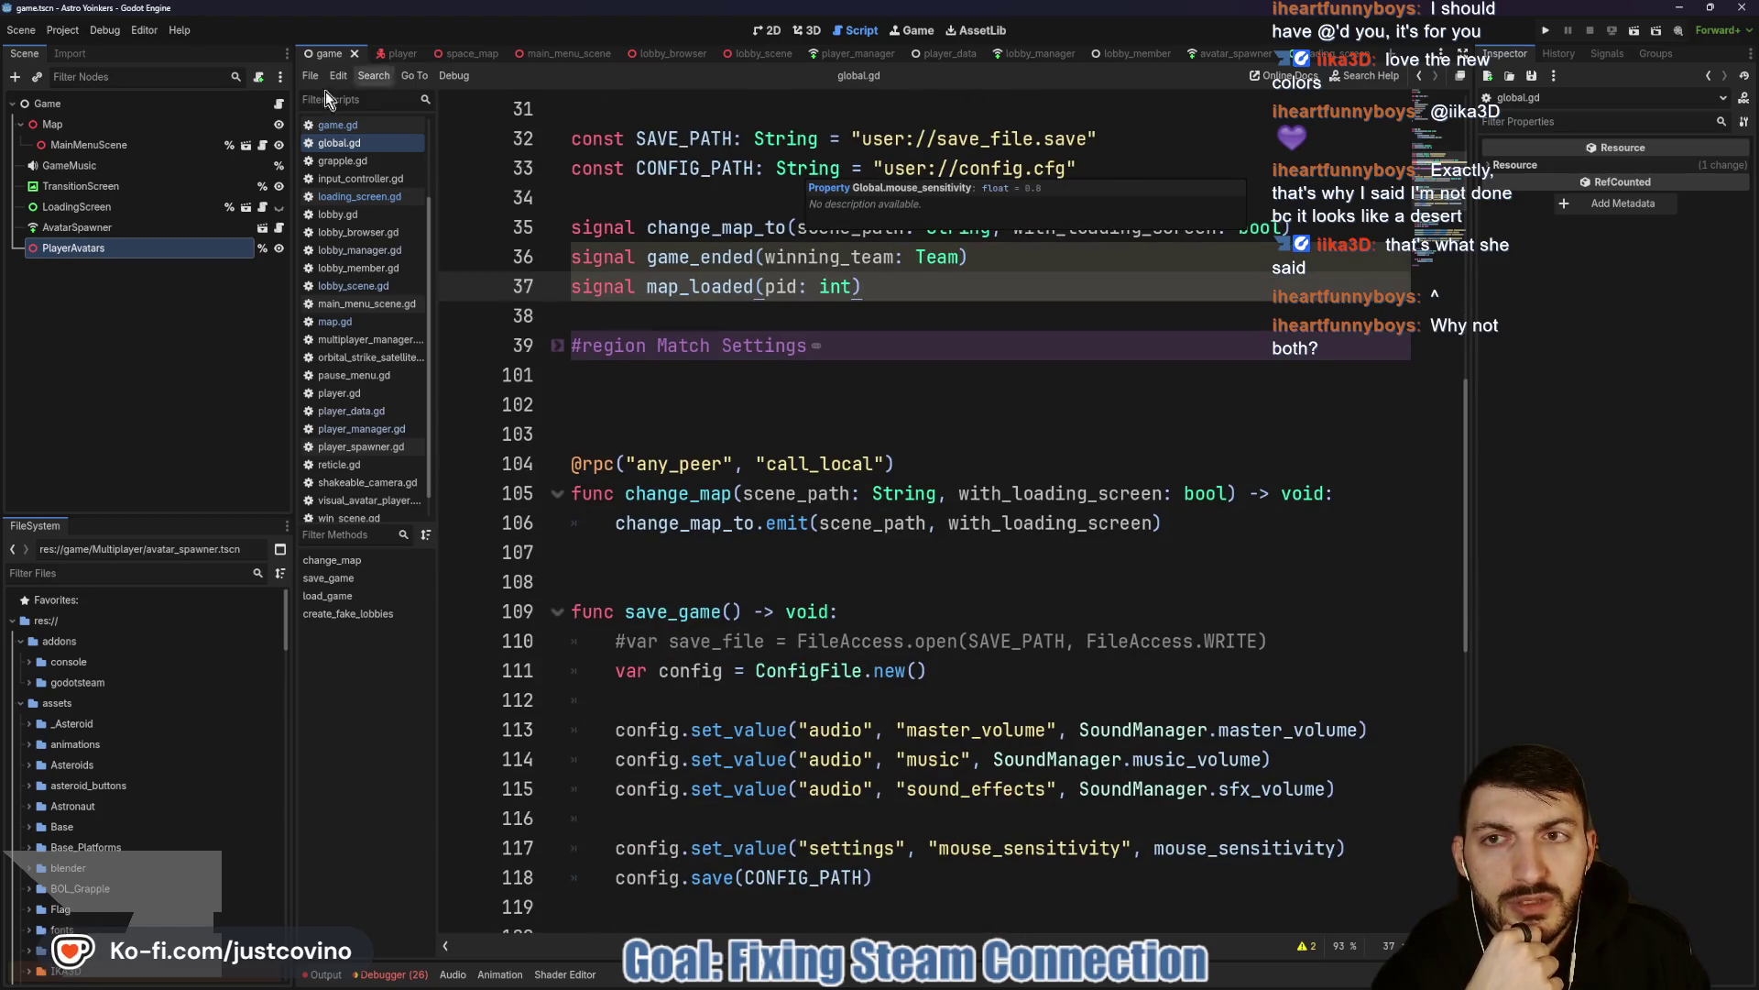
left_click(262, 207)
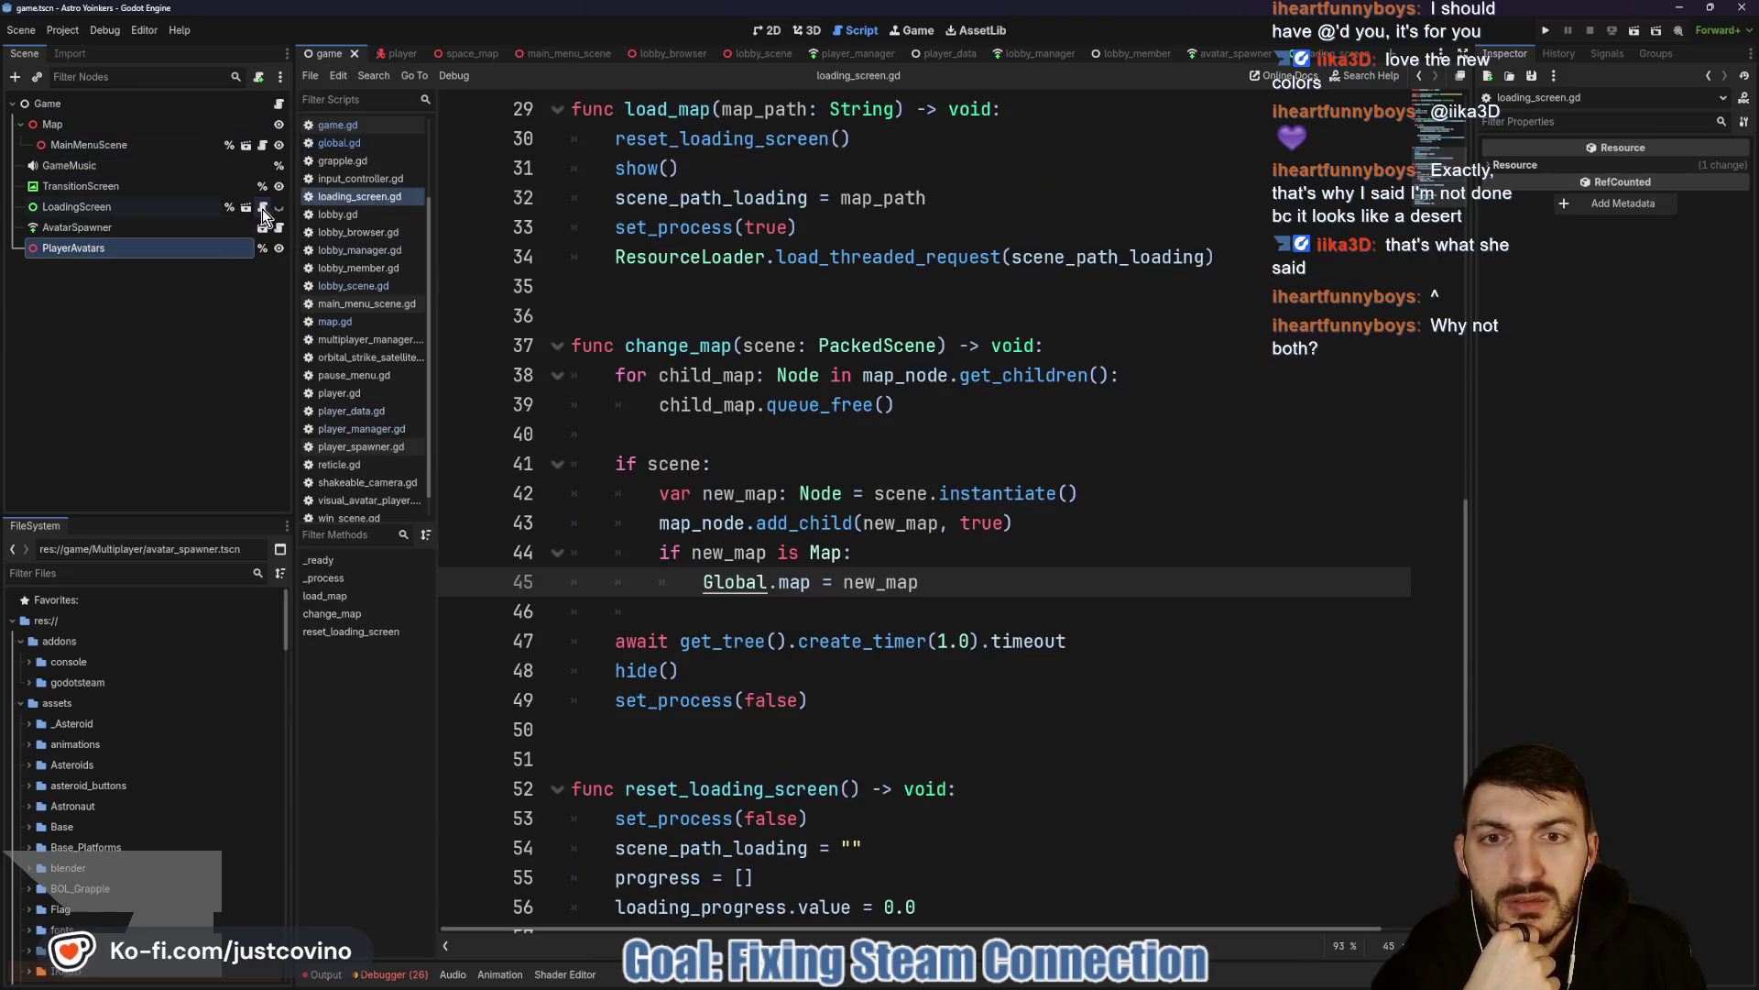
On line 46 of change_map, add Global.map_loaded.emit(multiplayer.get_unique_id()) using autocomplete.
scroll(847, 547, "down", 1)
left_click(664, 587)
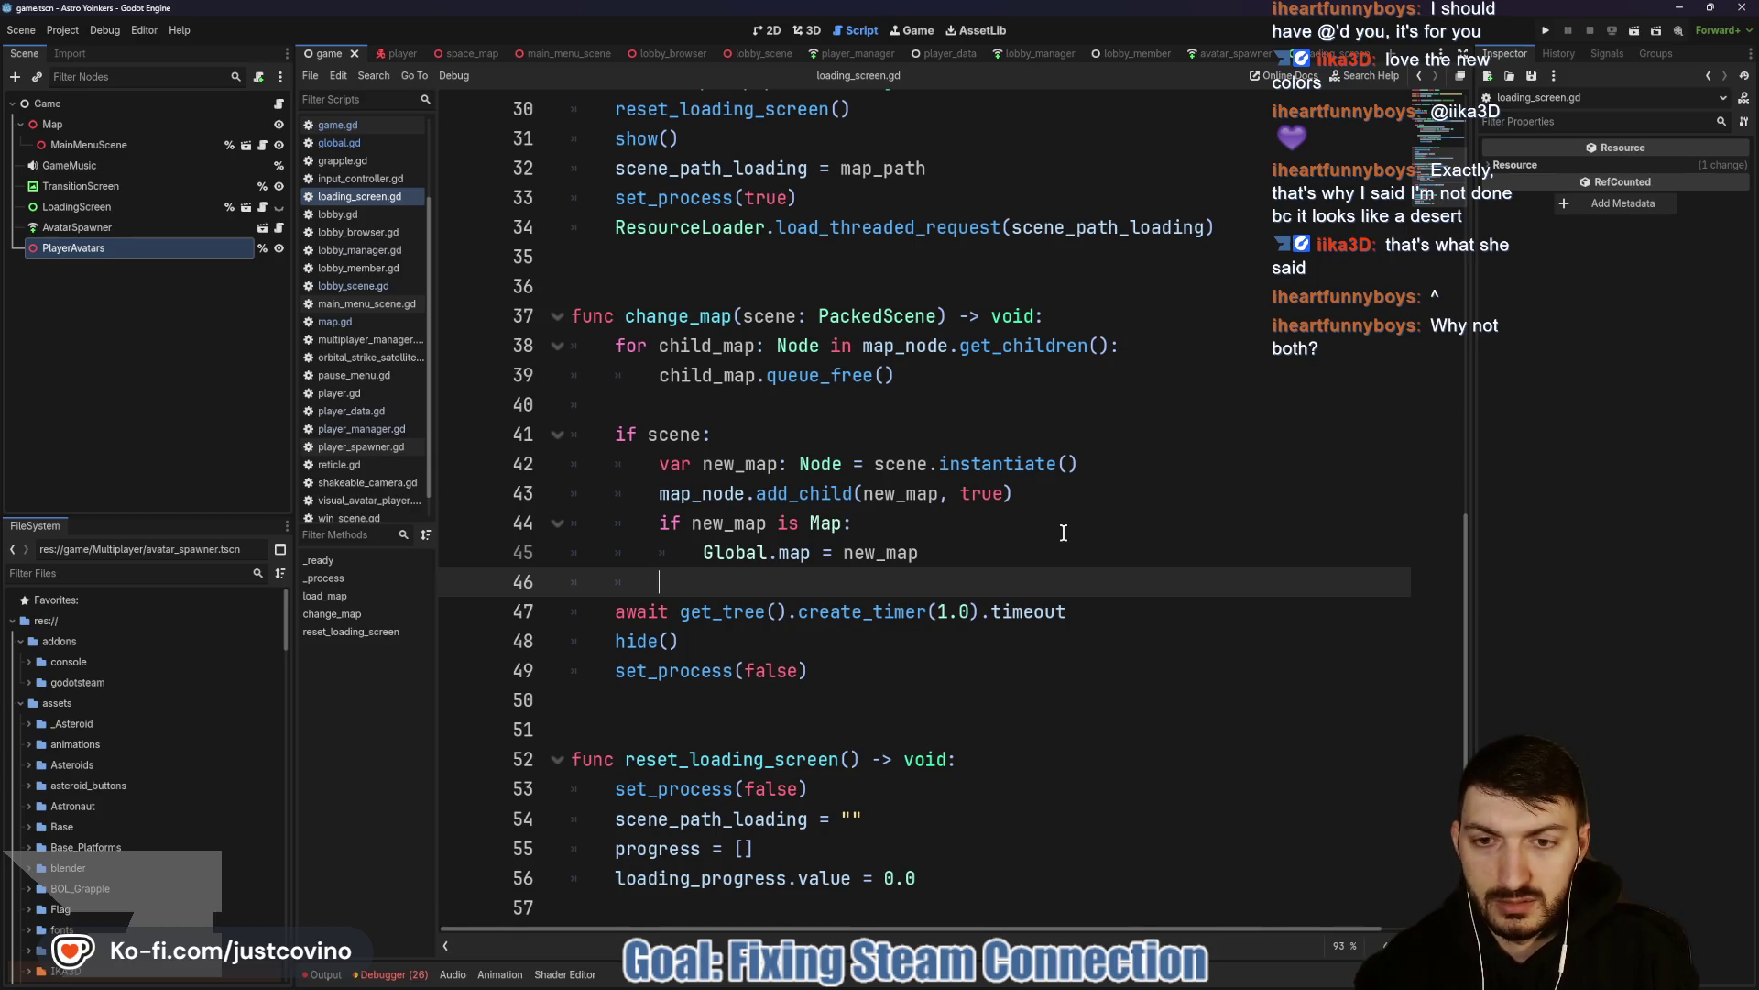
type("Global.")
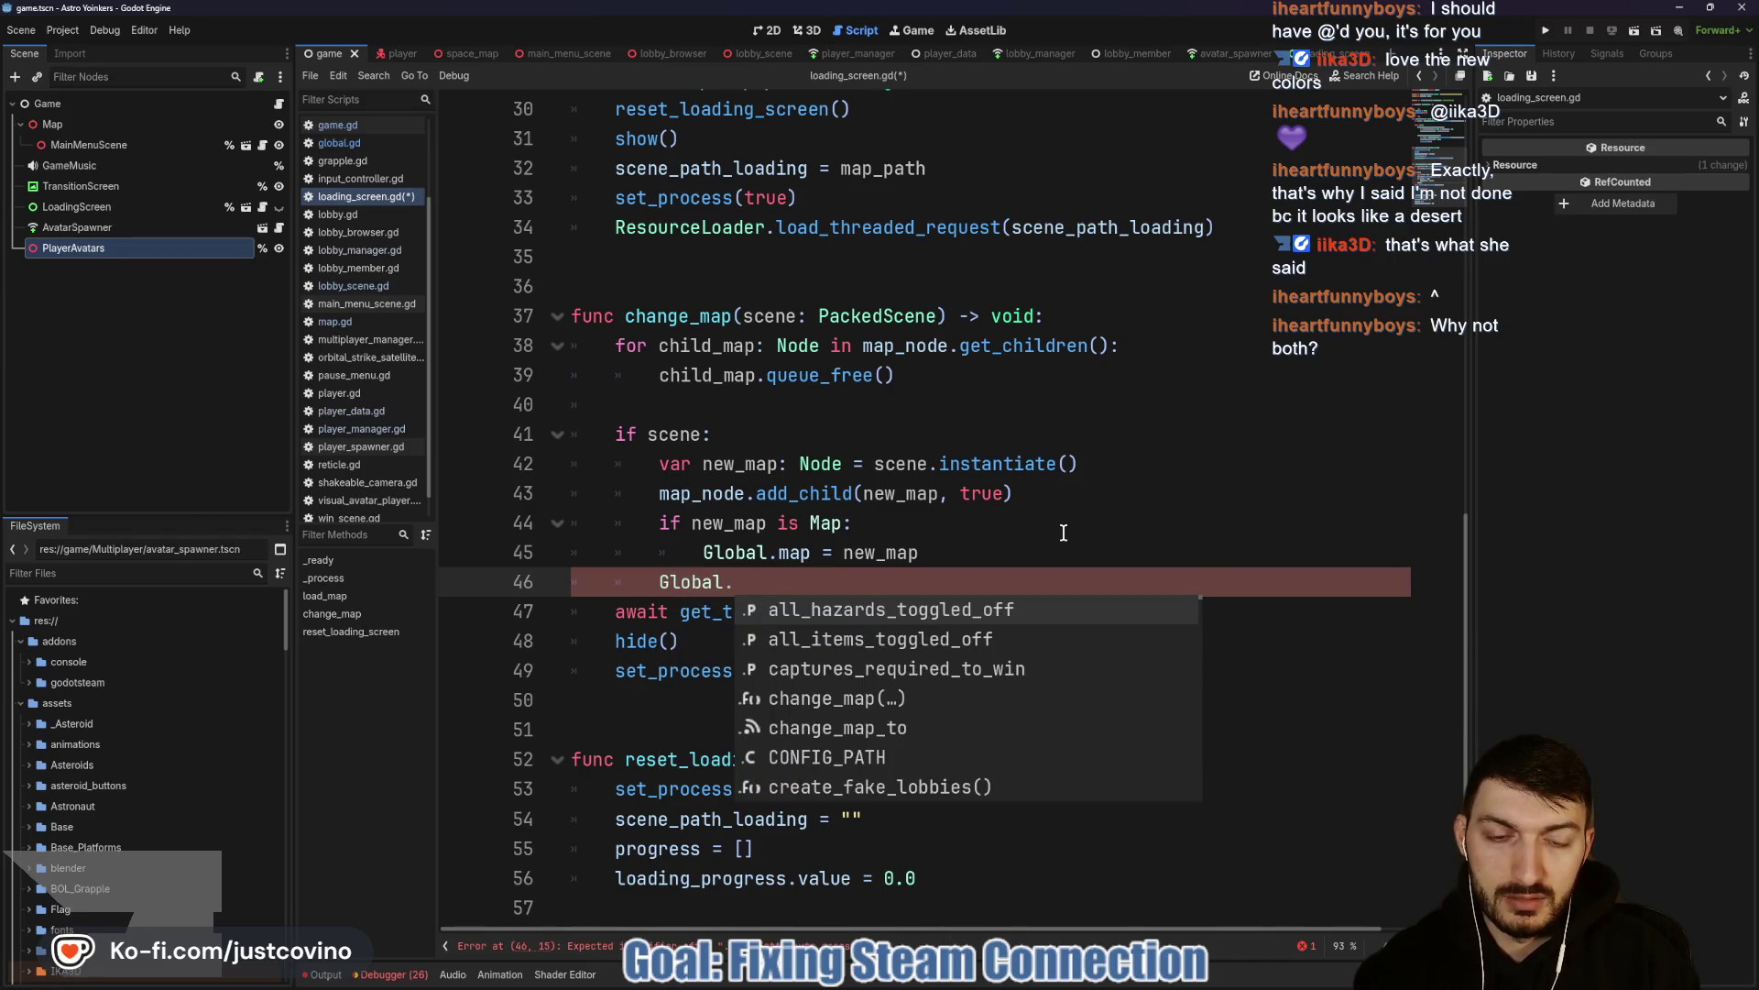
type("ma")
key("Down")
key("Down")
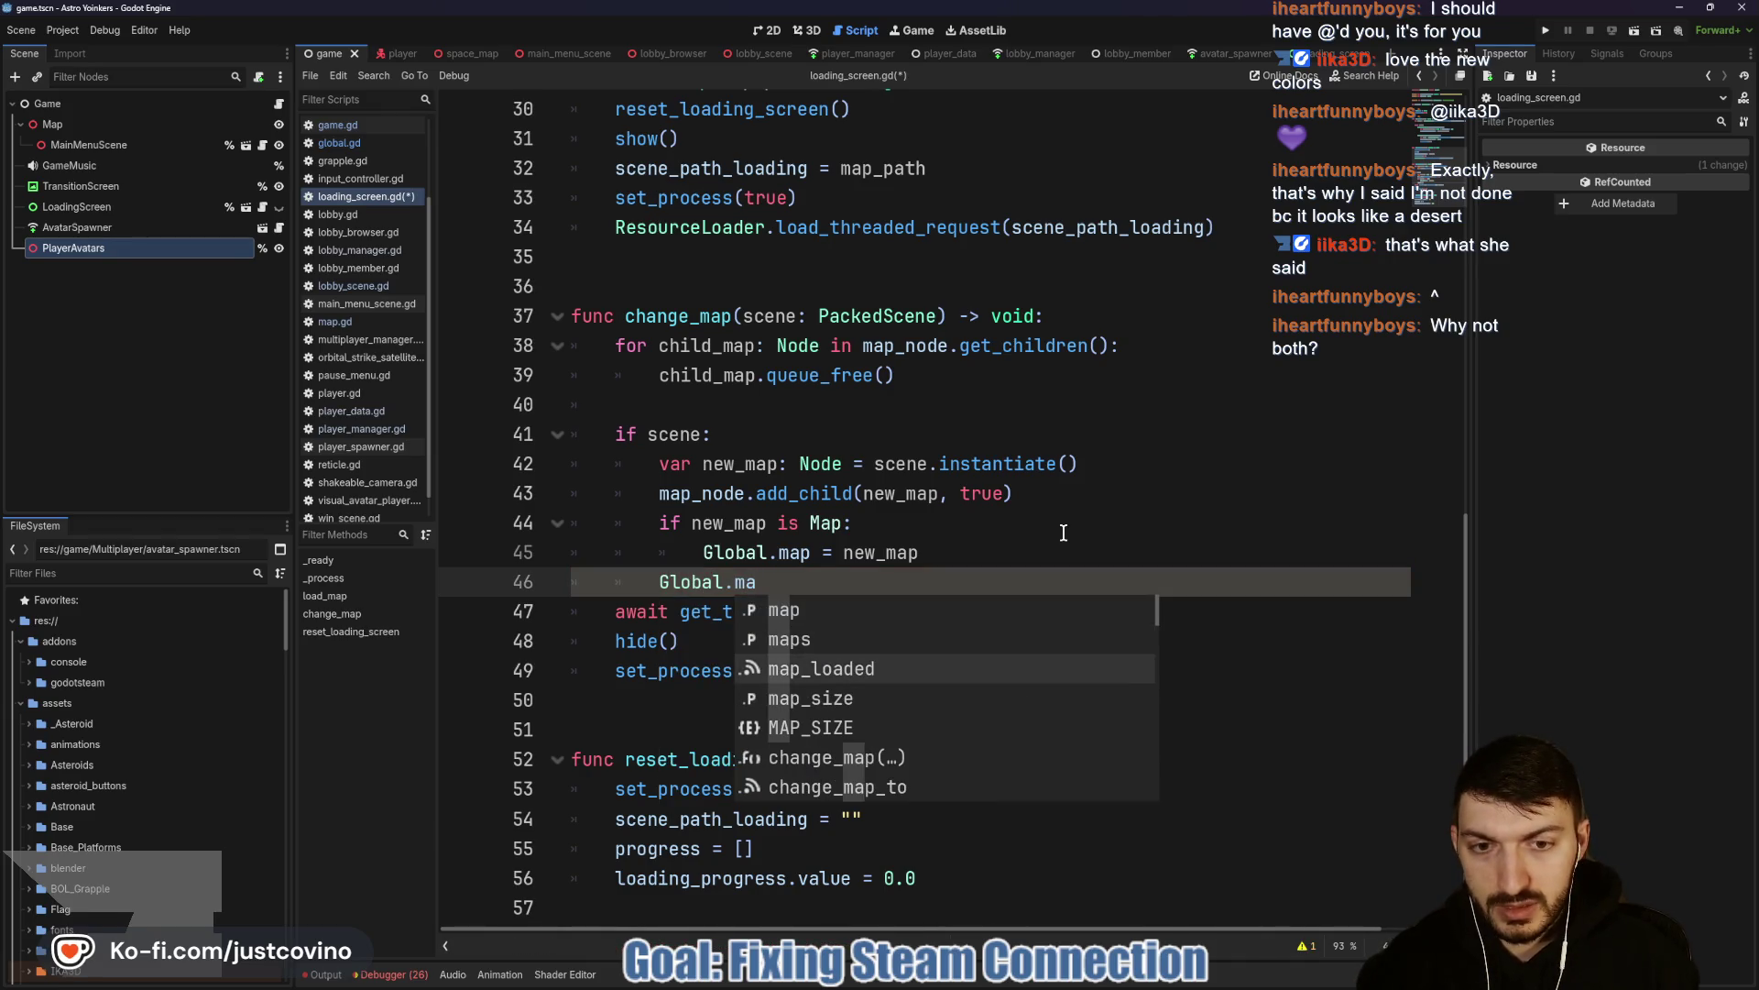
key("Return")
type(".emit")
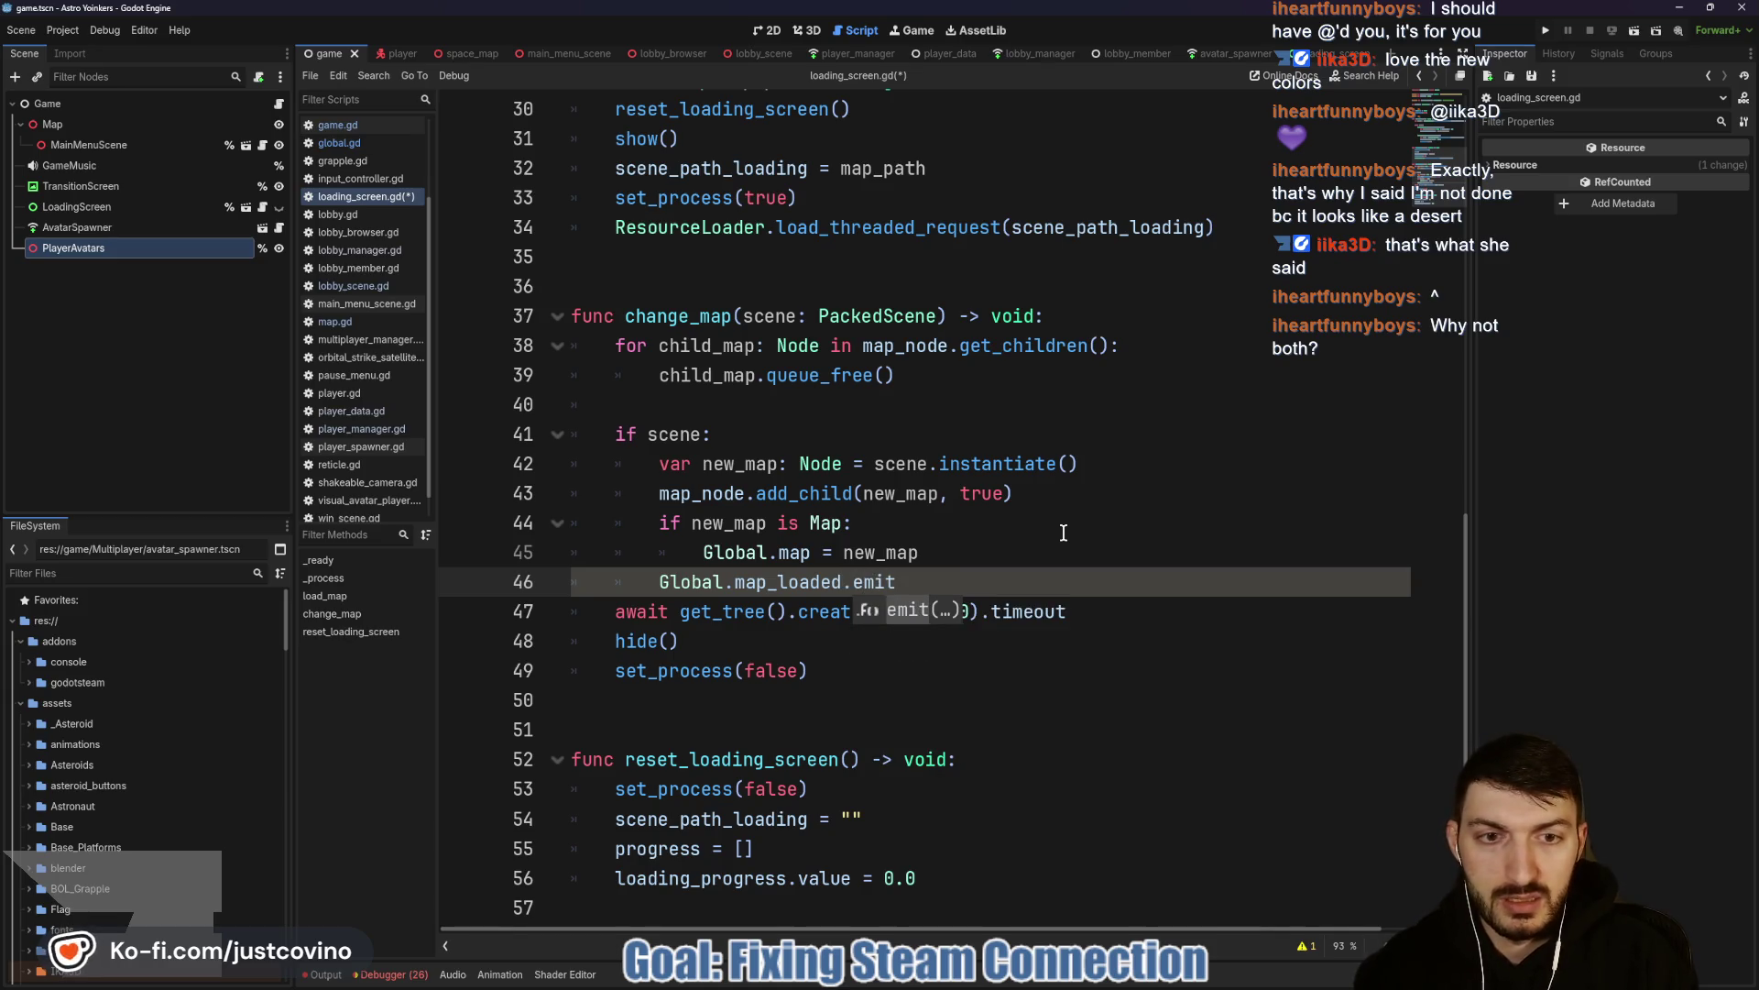
key("Return")
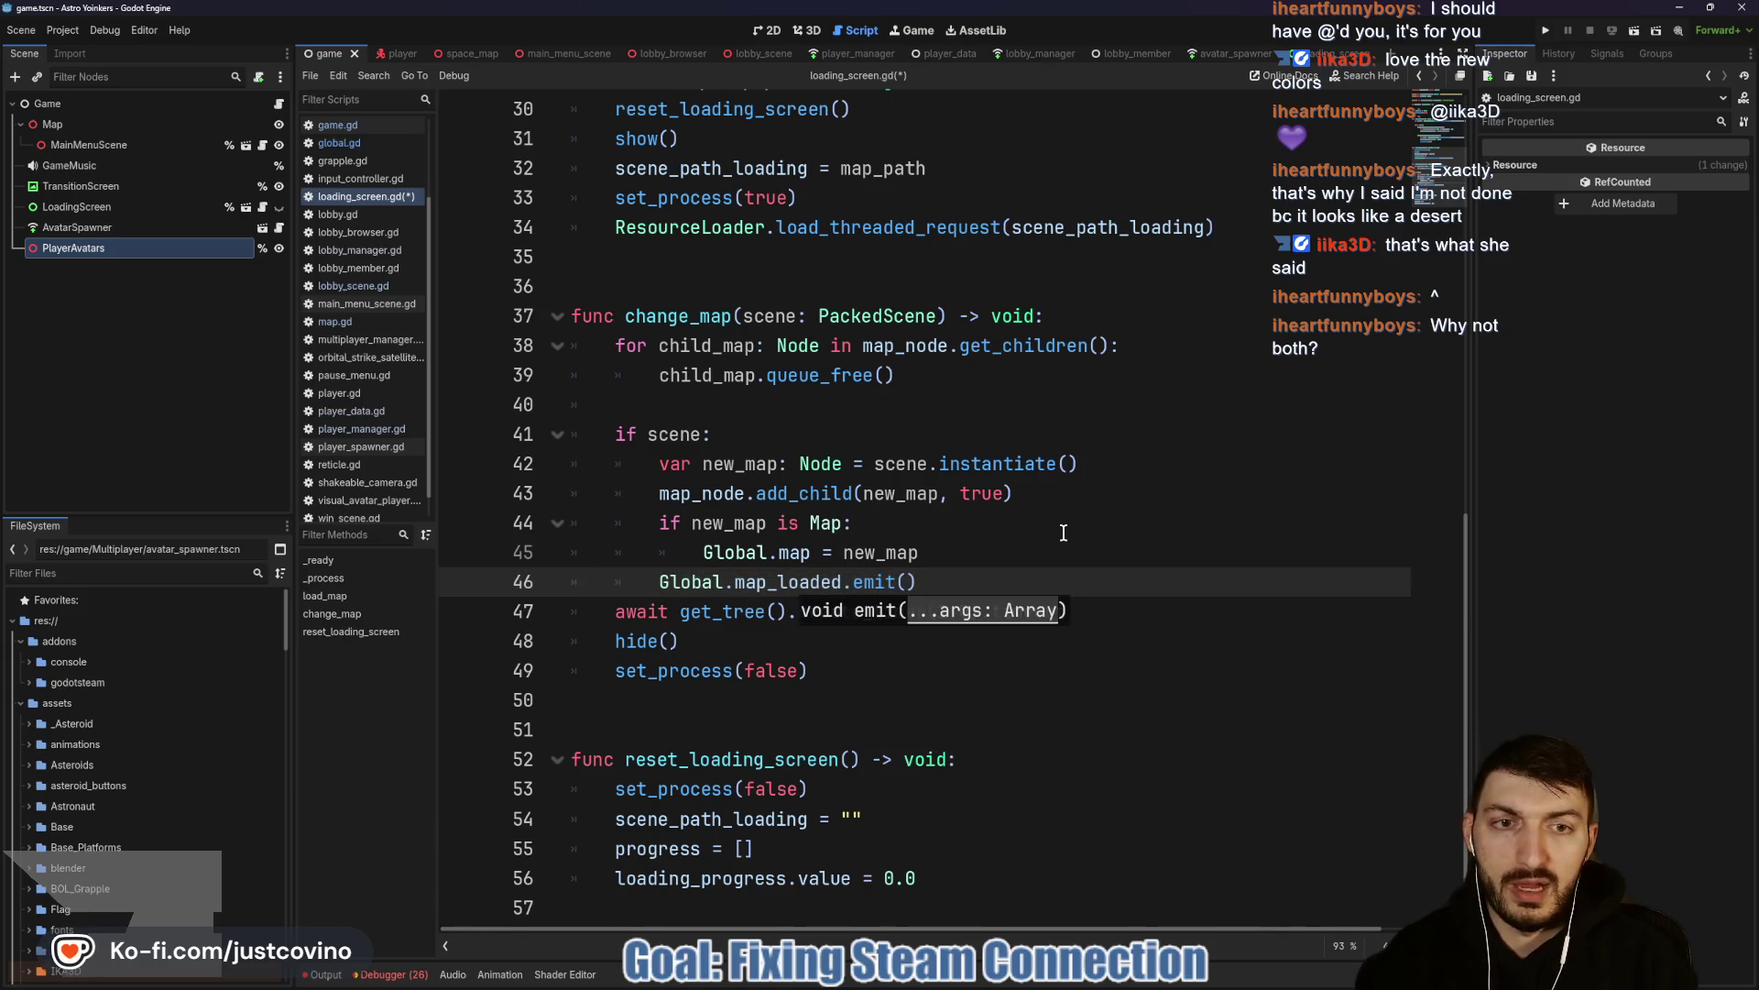
type("multiplayer.get_")
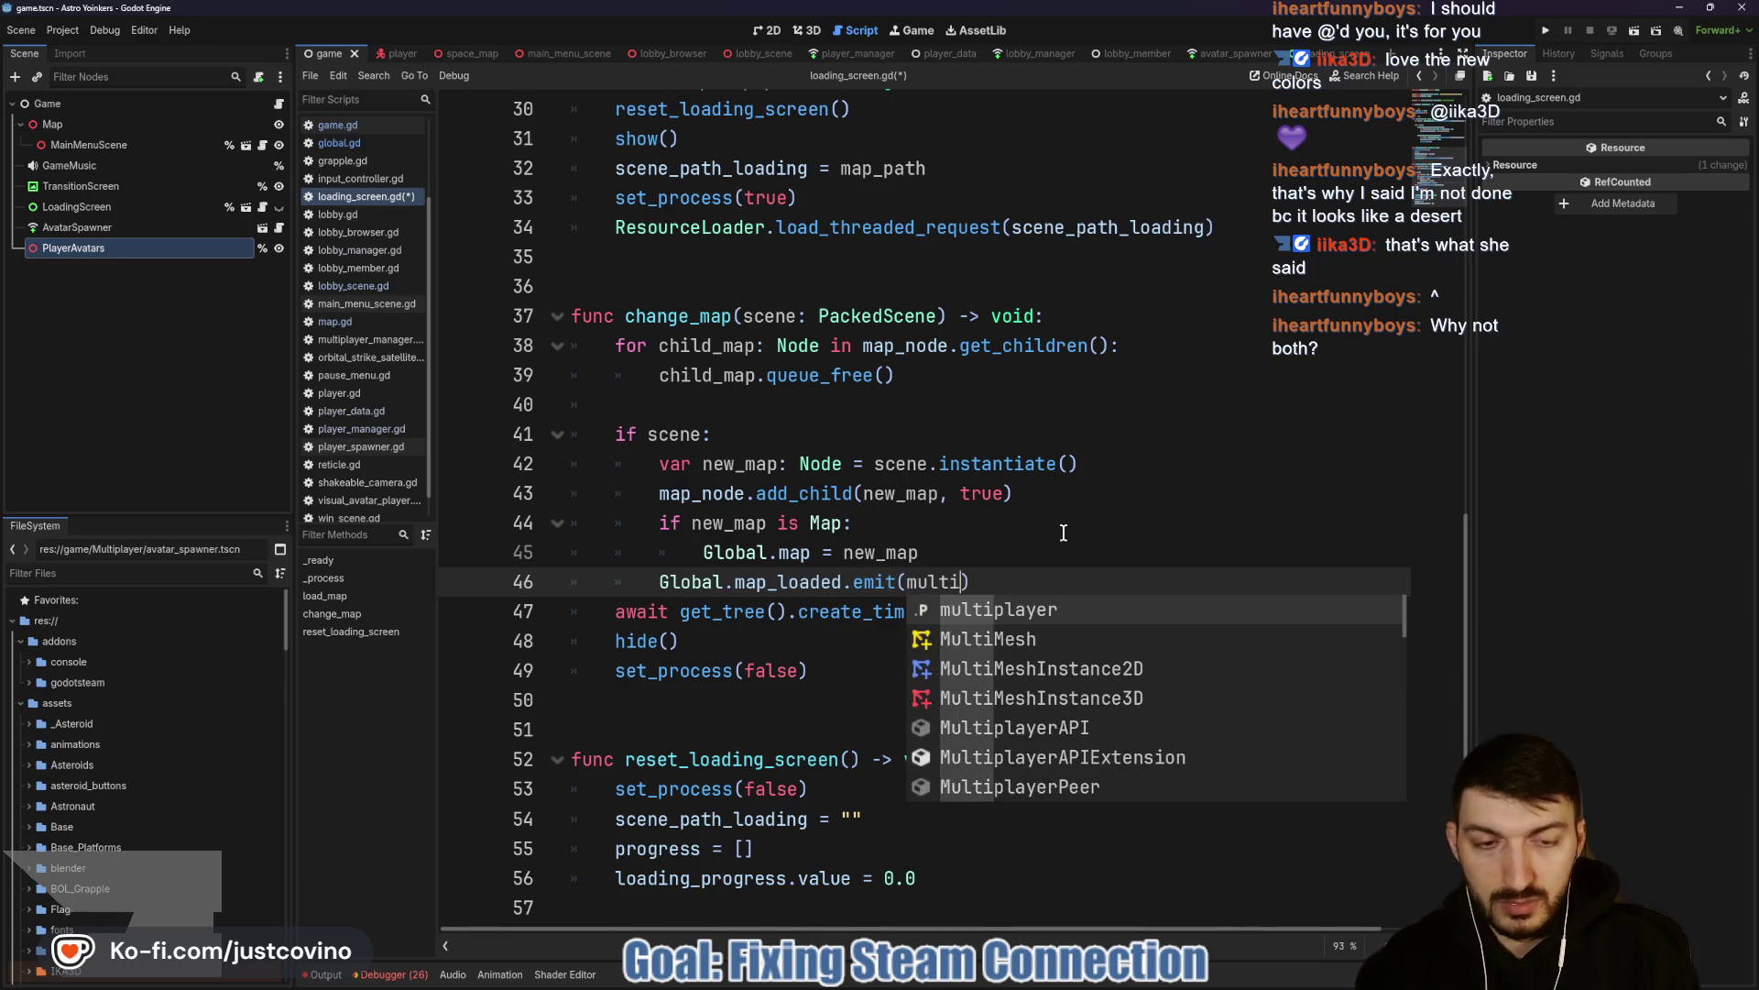
type("uni")
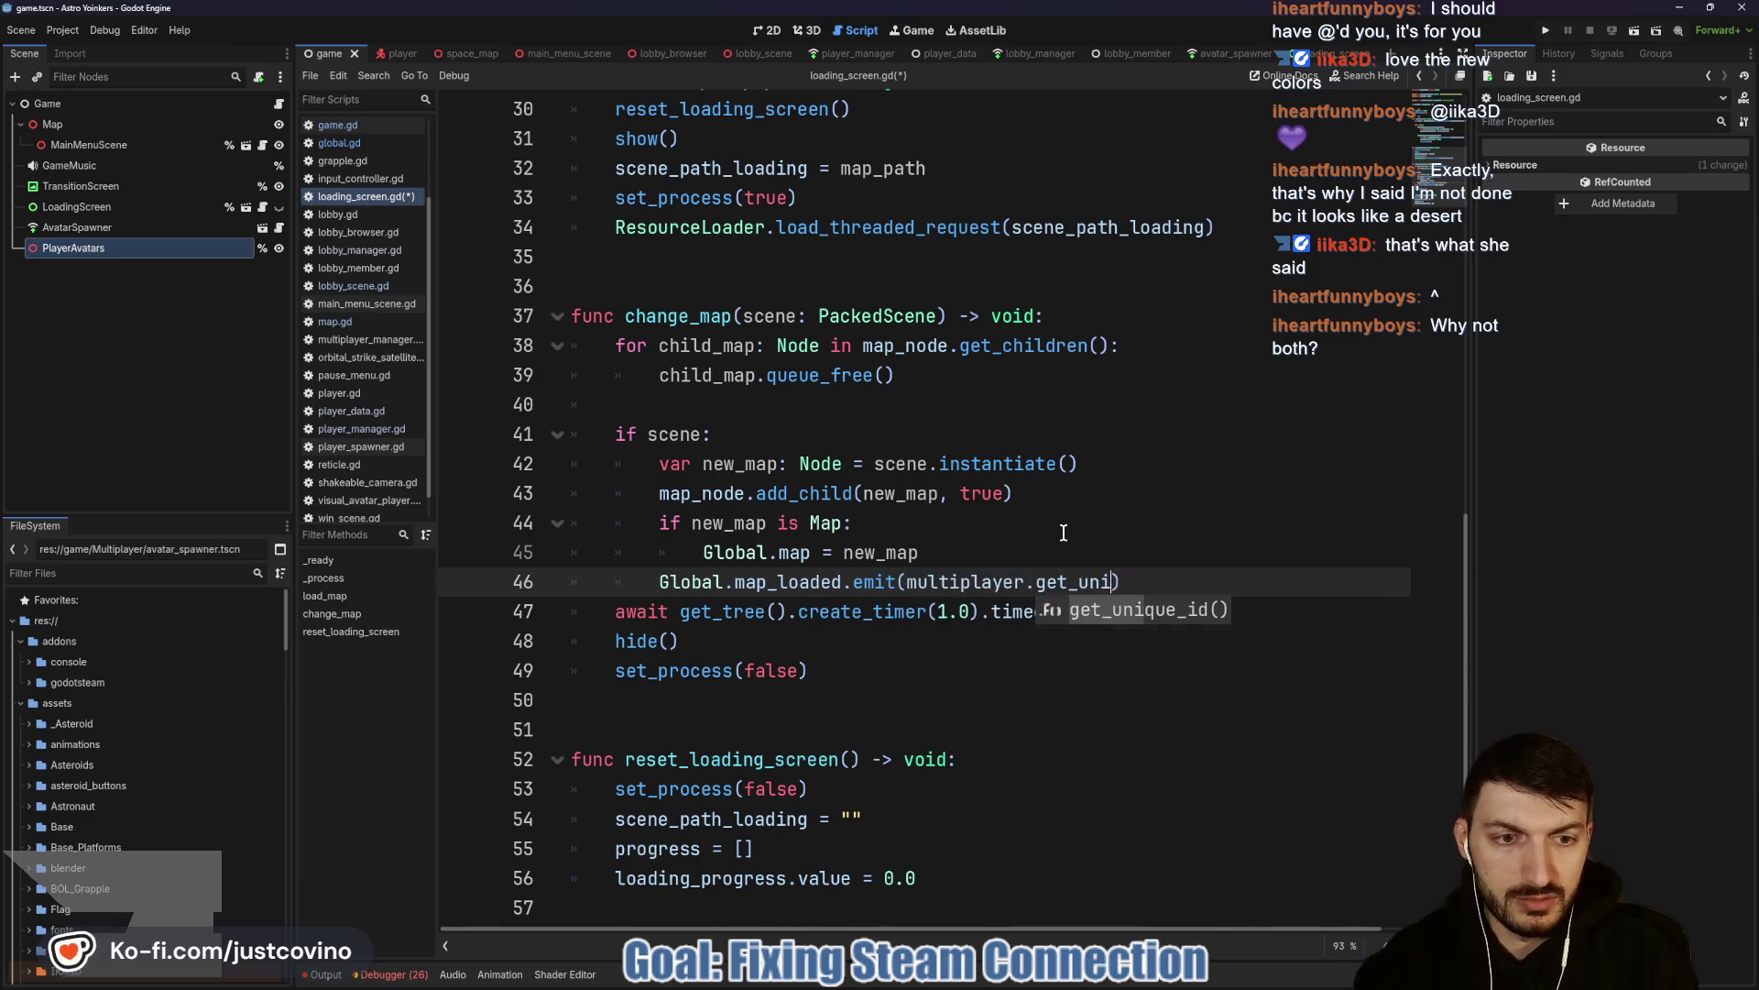
key("Return")
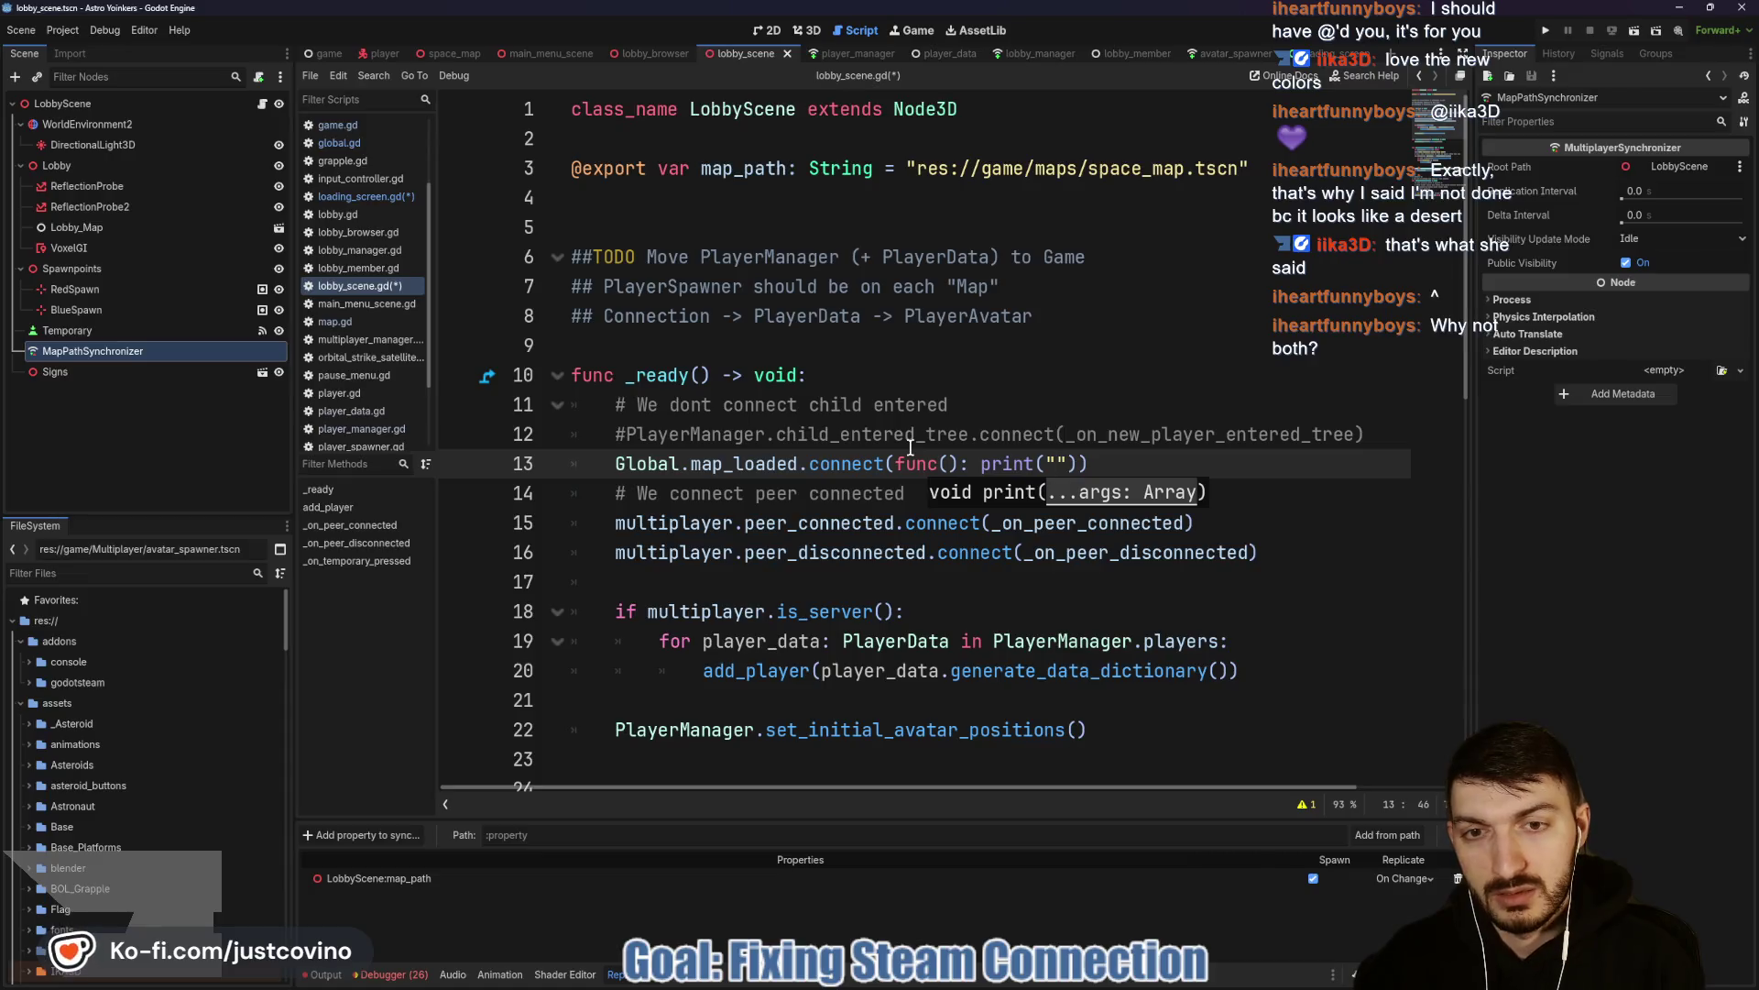
type("Mapa")
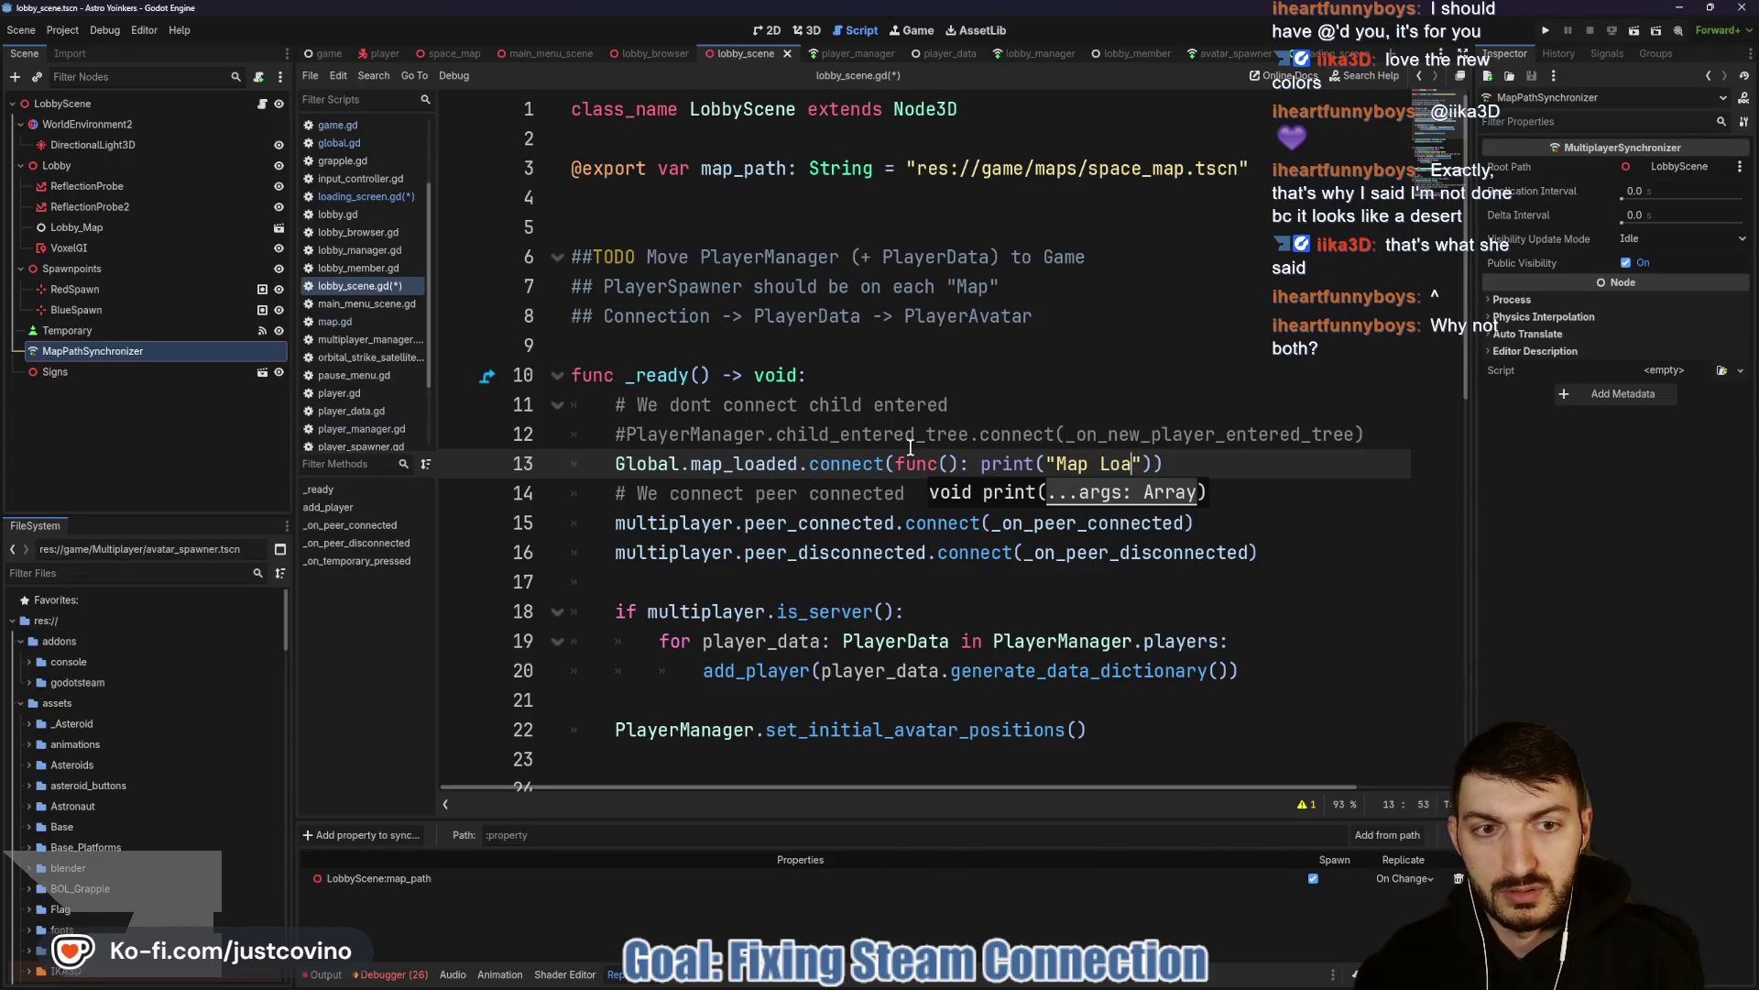
type("cieved")
Save the Map Loaded print in lobby_scene.gd, run the project, and host a lobby.
left_click(1104, 434)
key("ctrl+s")
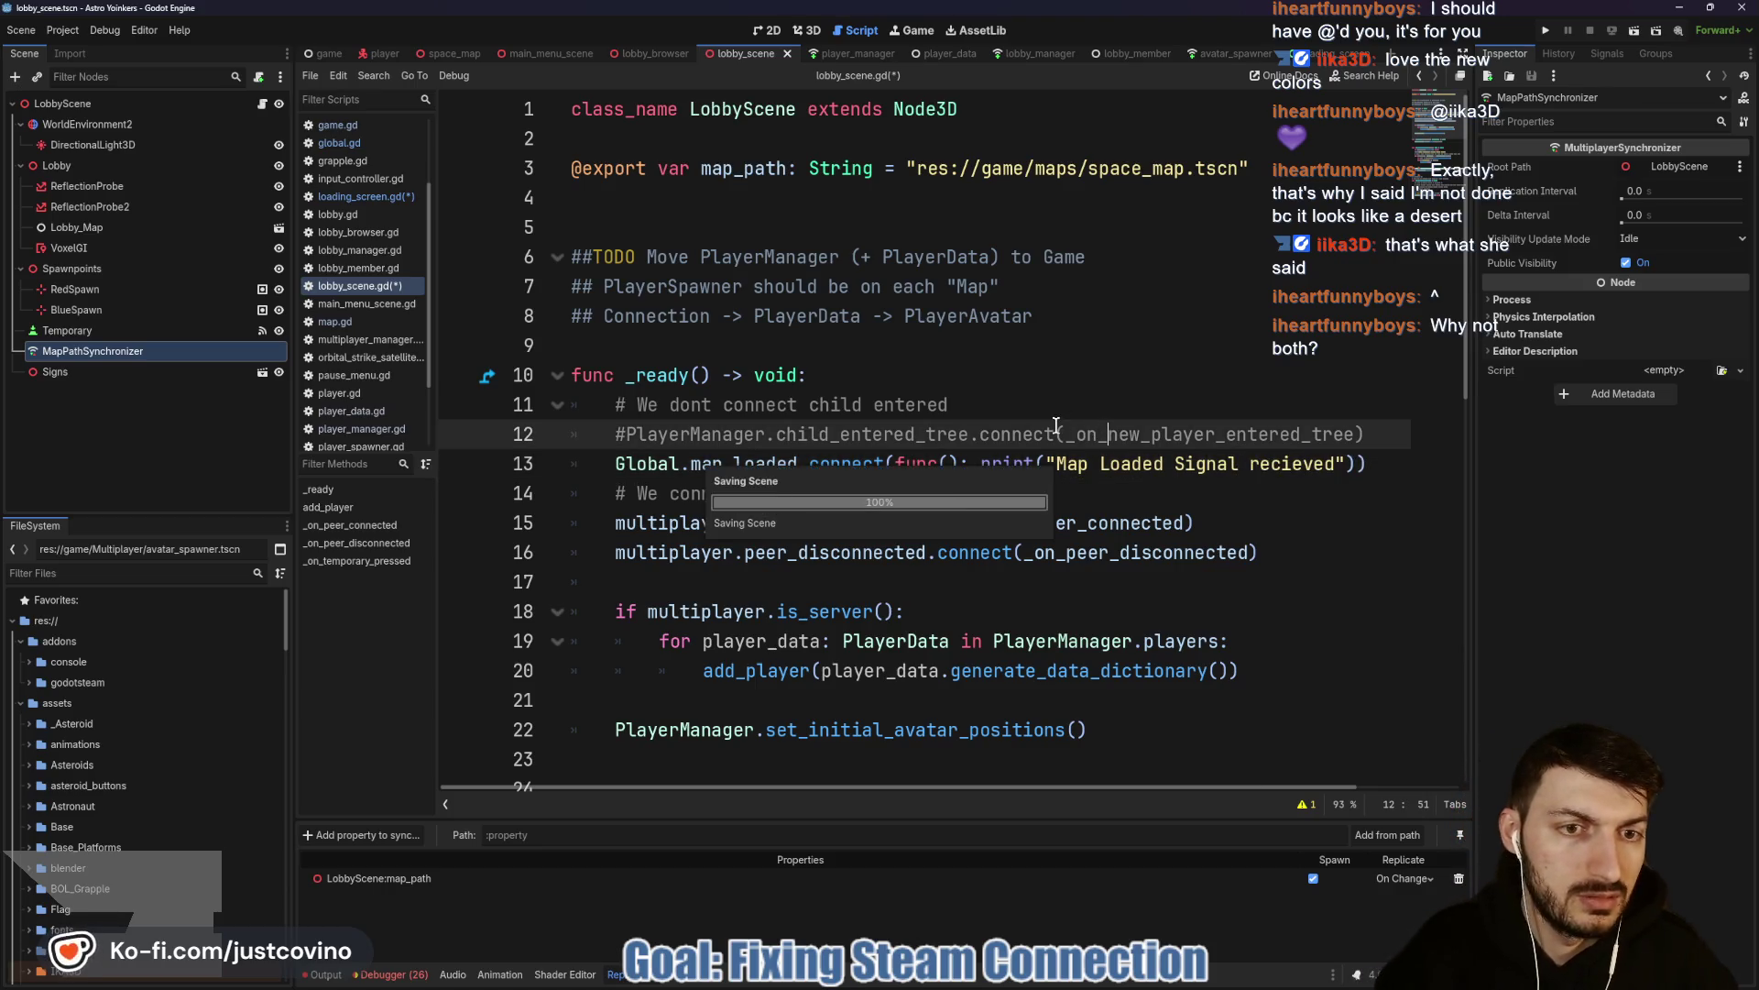
left_click(1547, 30)
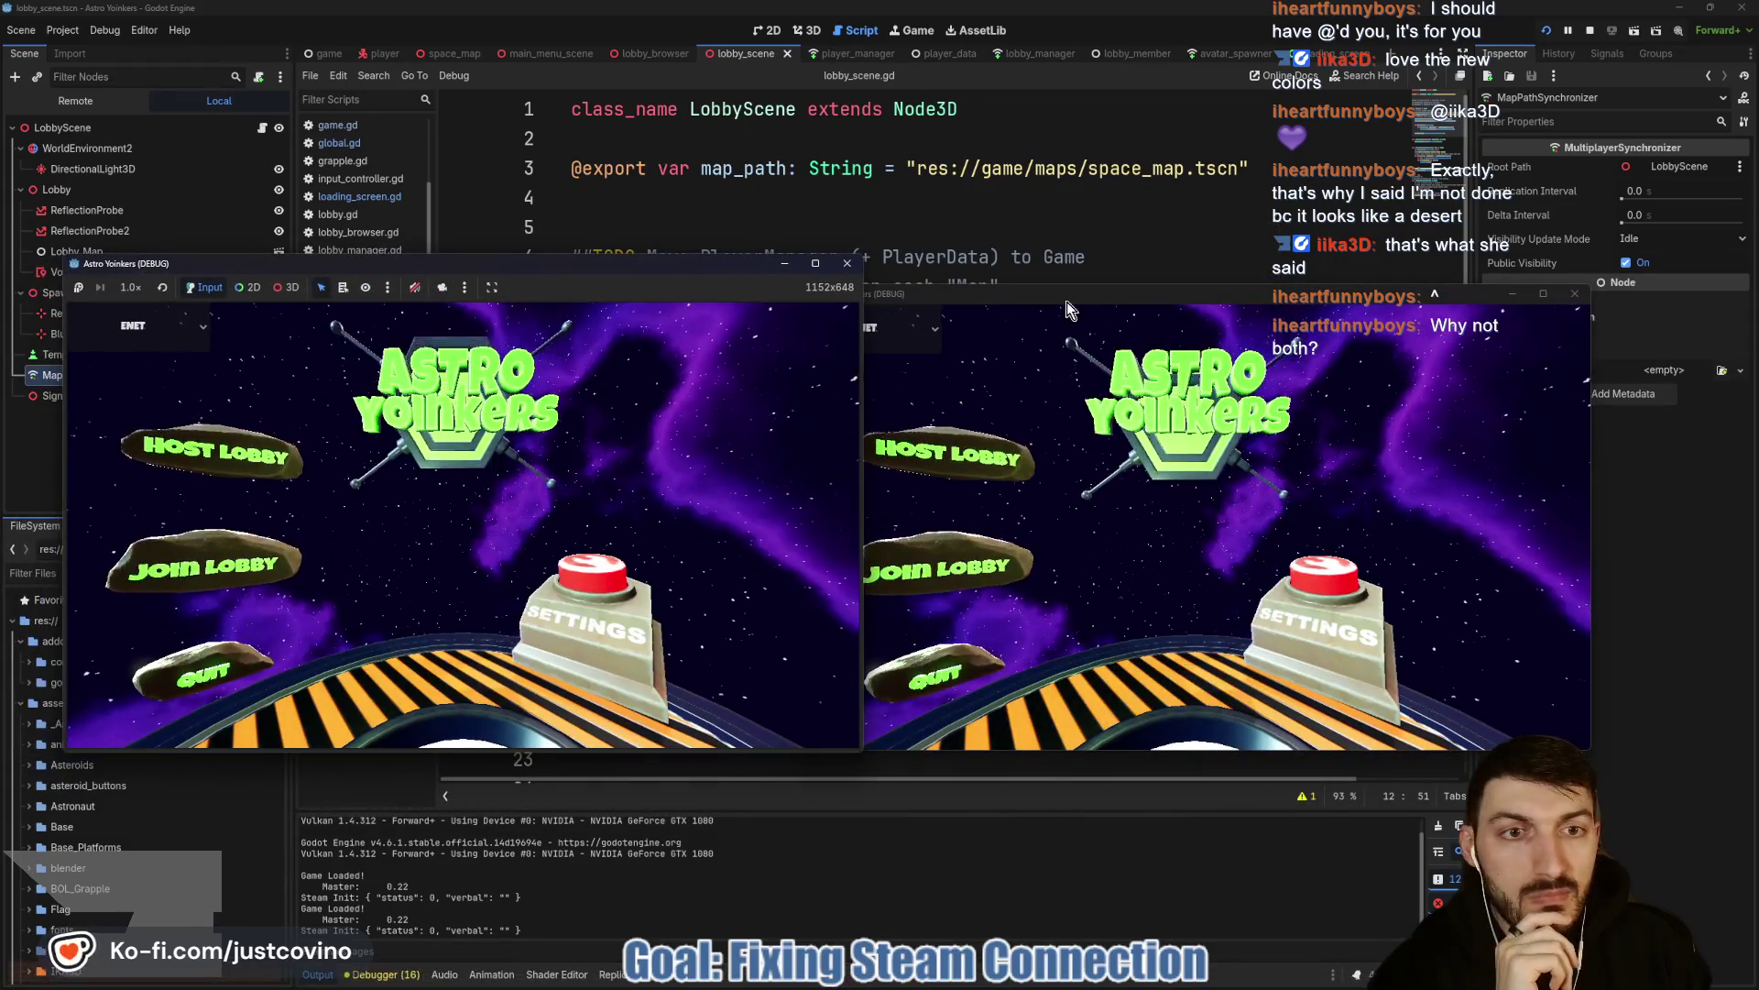
left_click(255, 453)
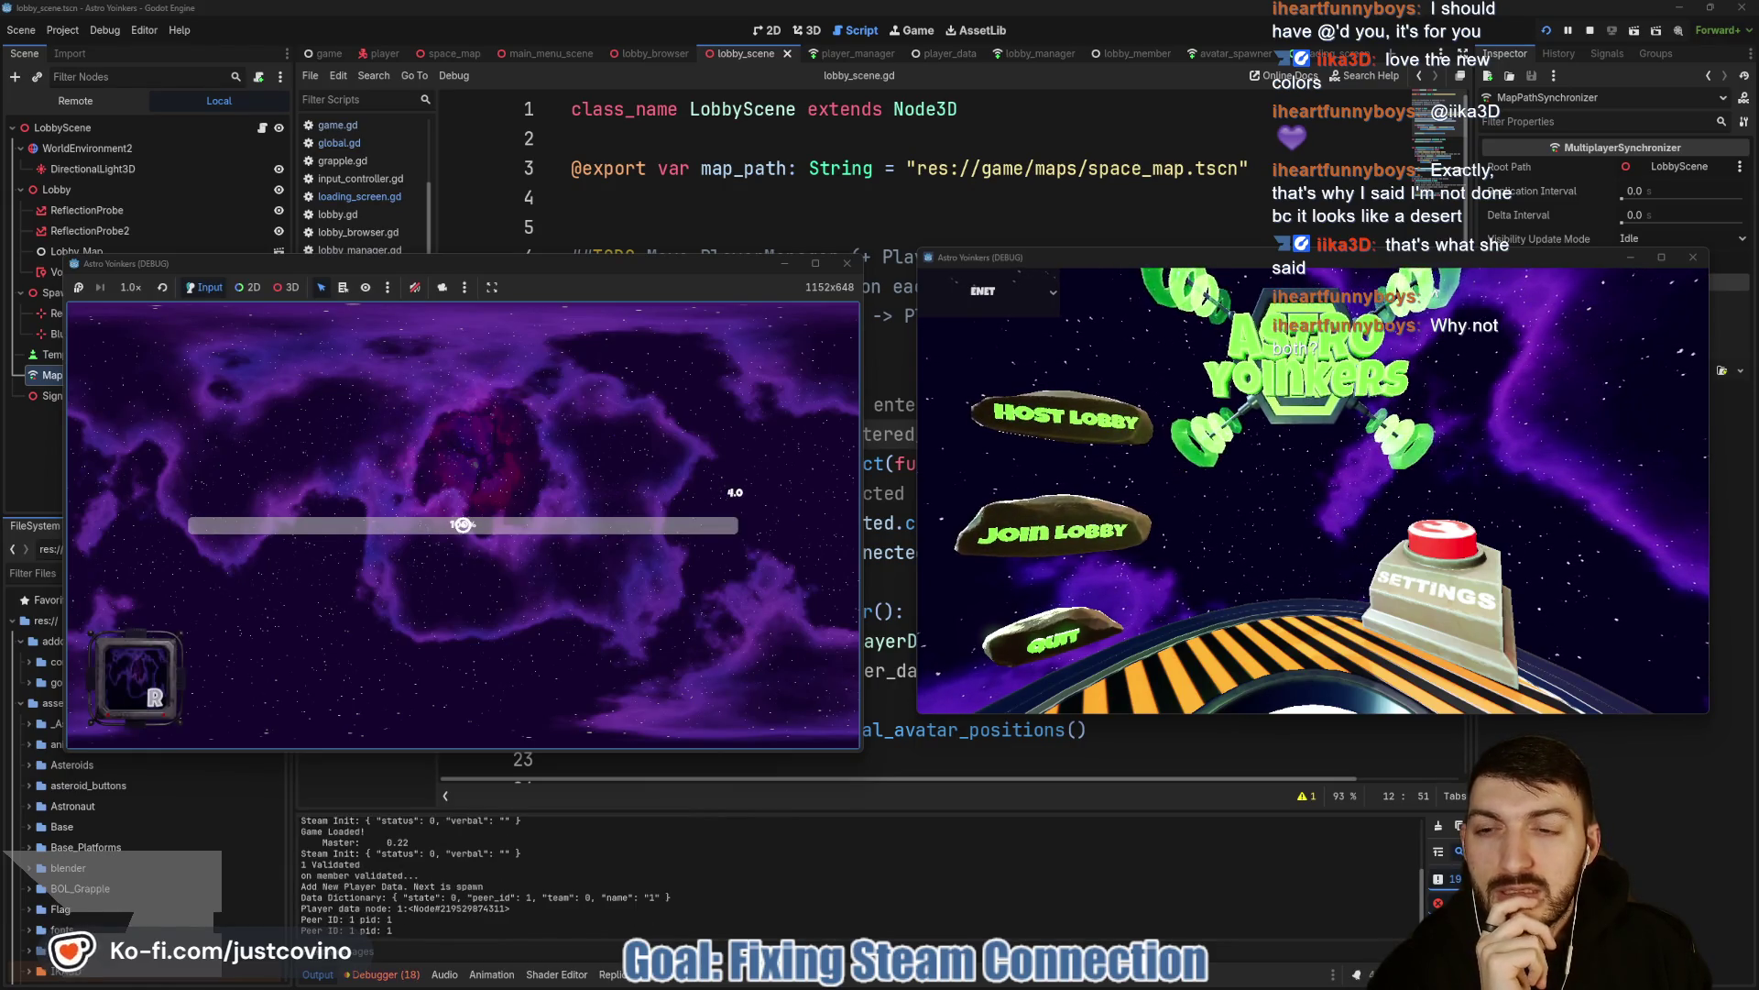
Join the hosted lobby from the second instance, walk the avatar forward, then stop debugging.
left_click(464, 535)
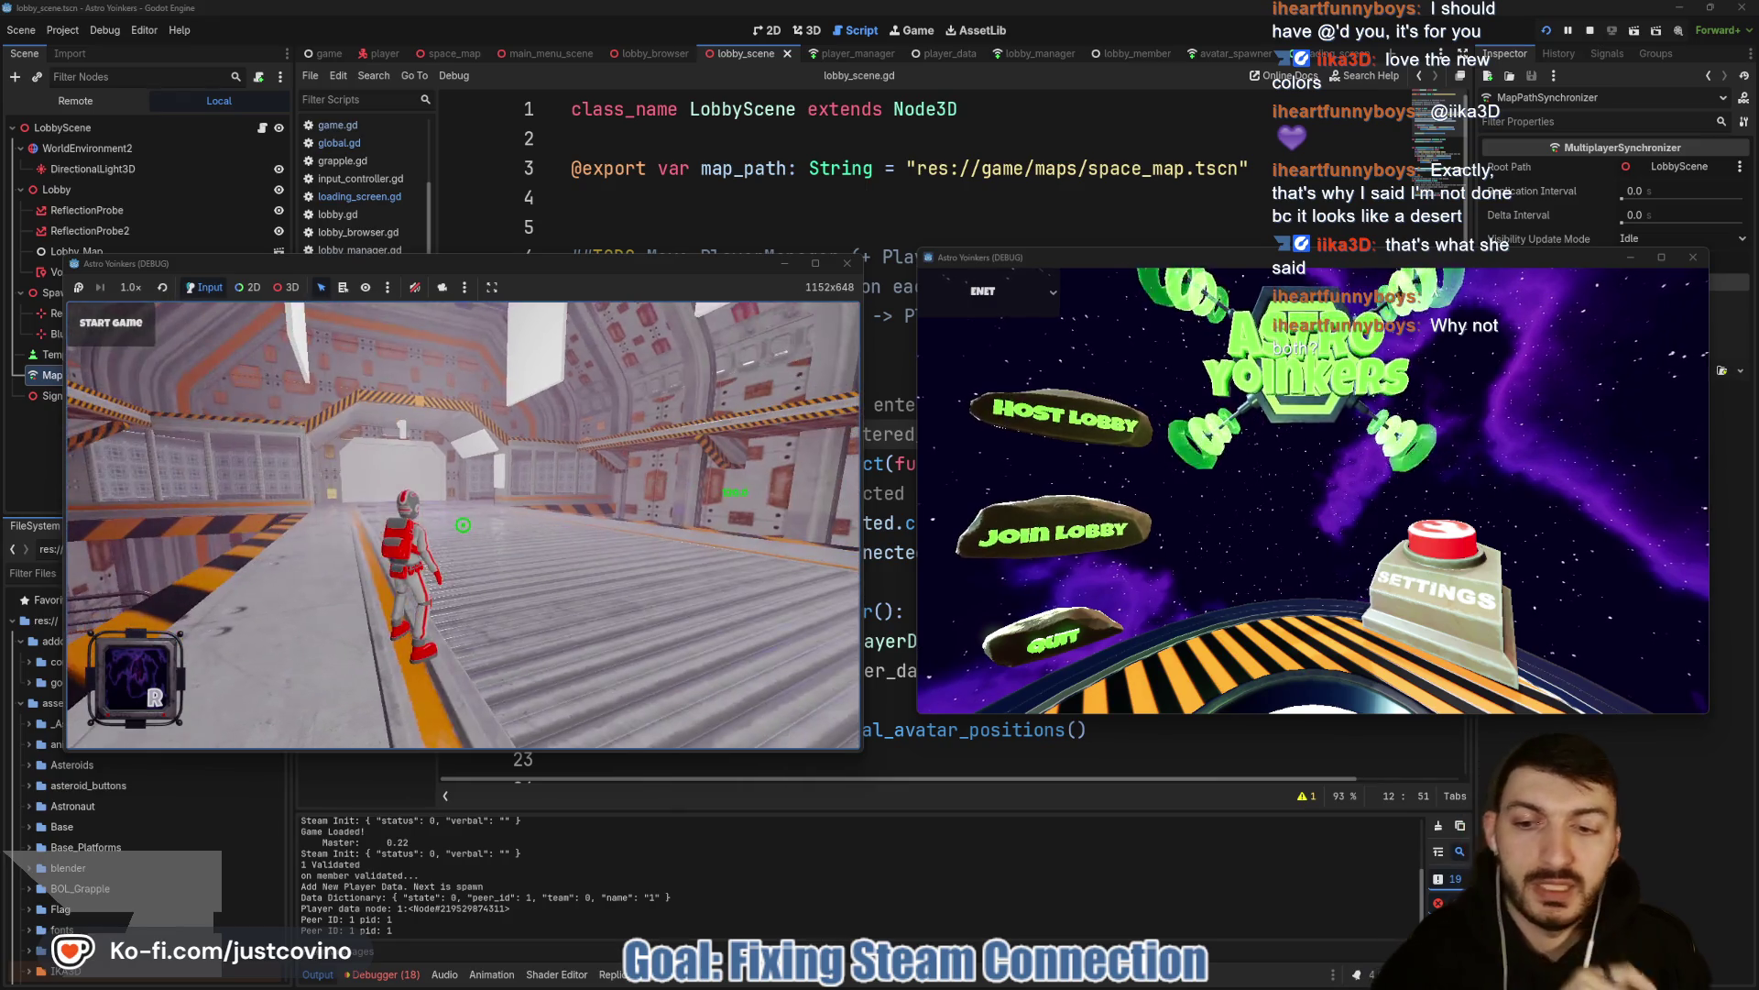
left_click(1064, 530)
left_click(1430, 337)
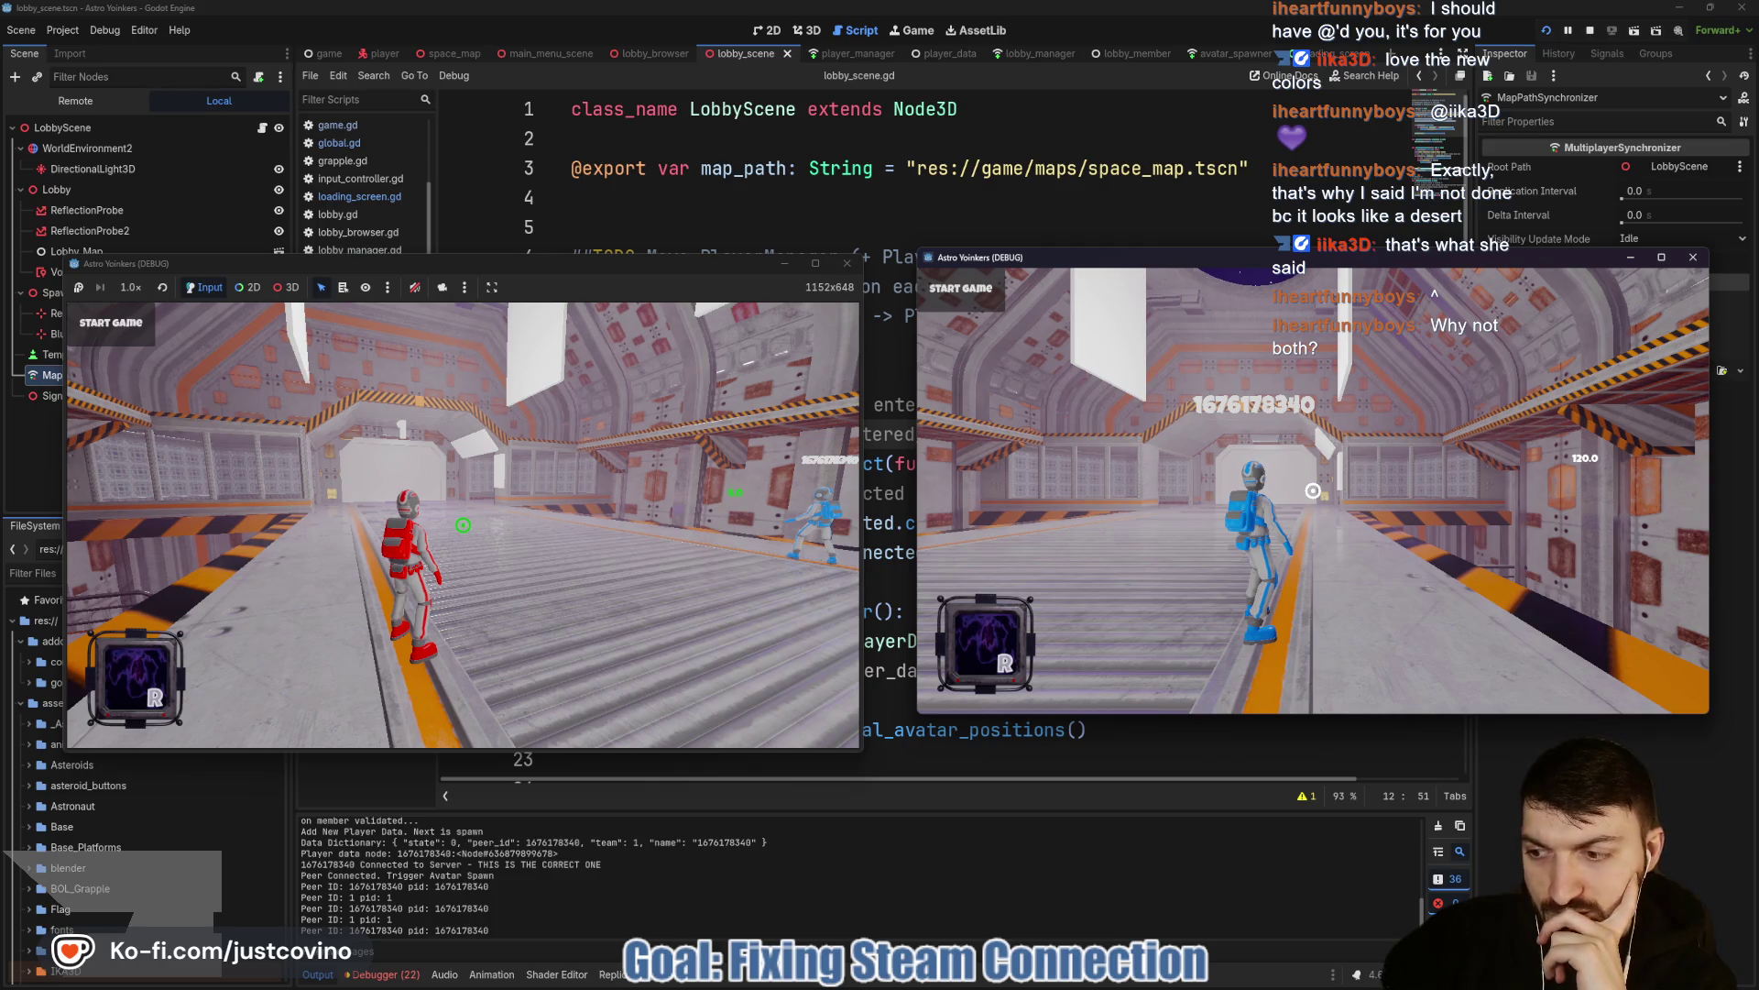
key("w")
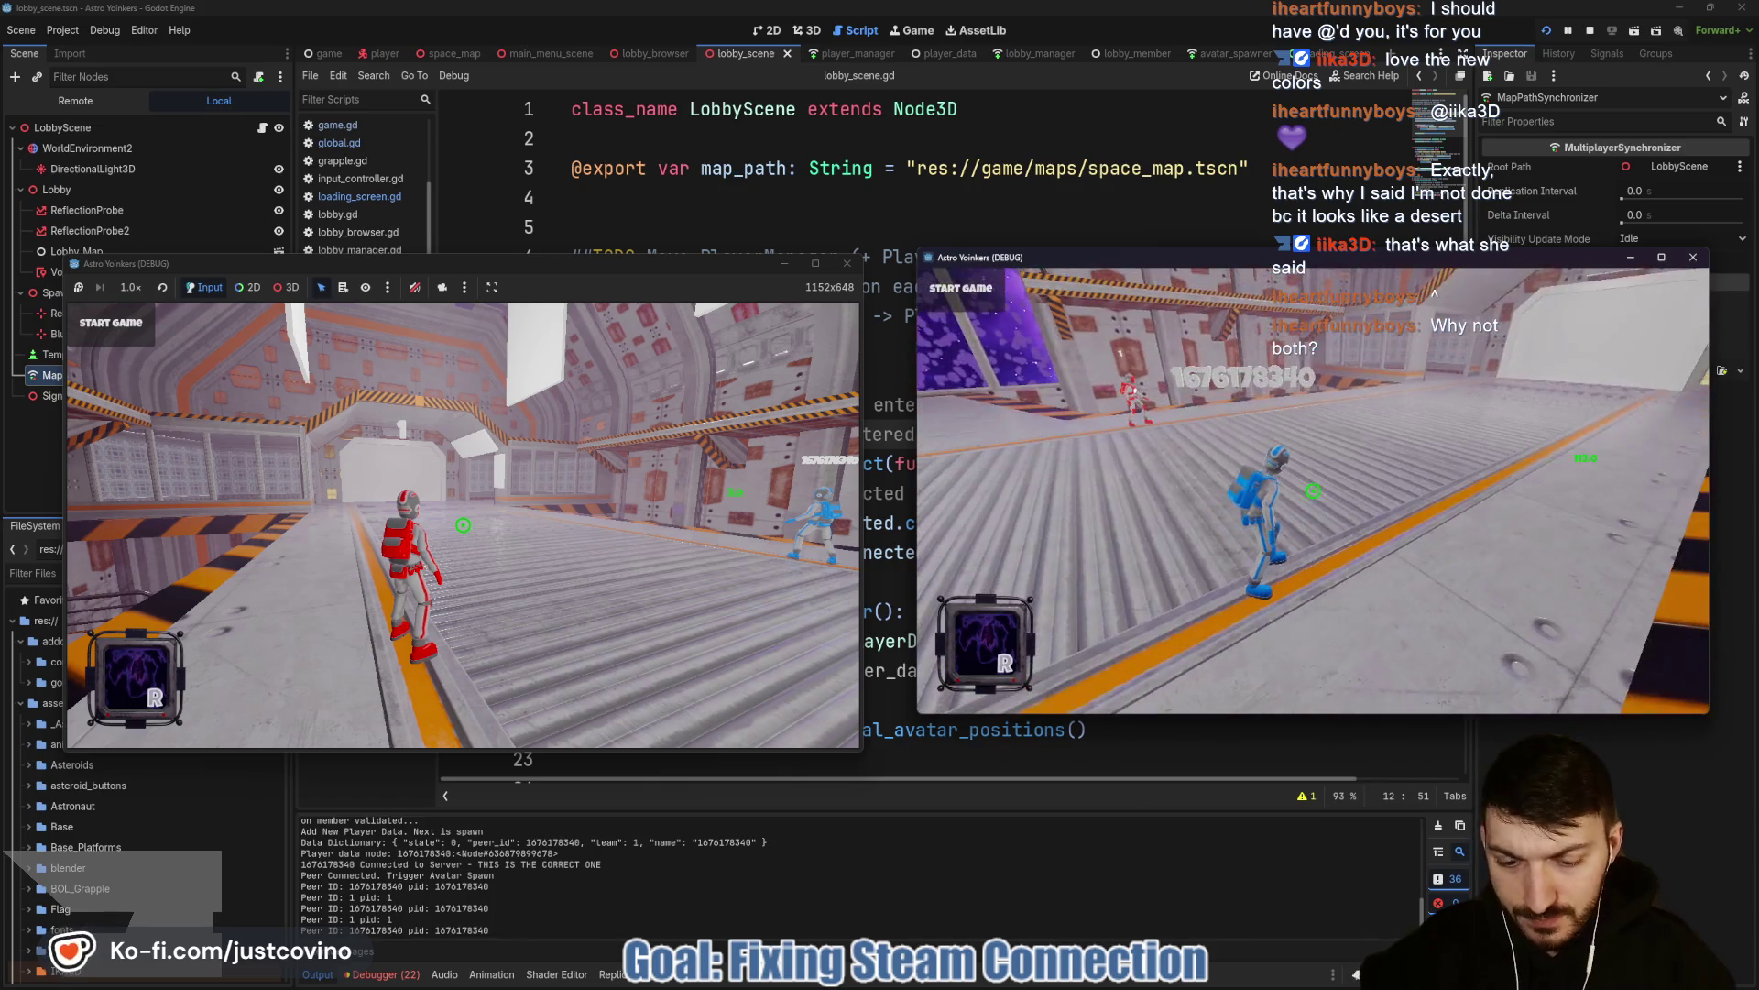
key("F8")
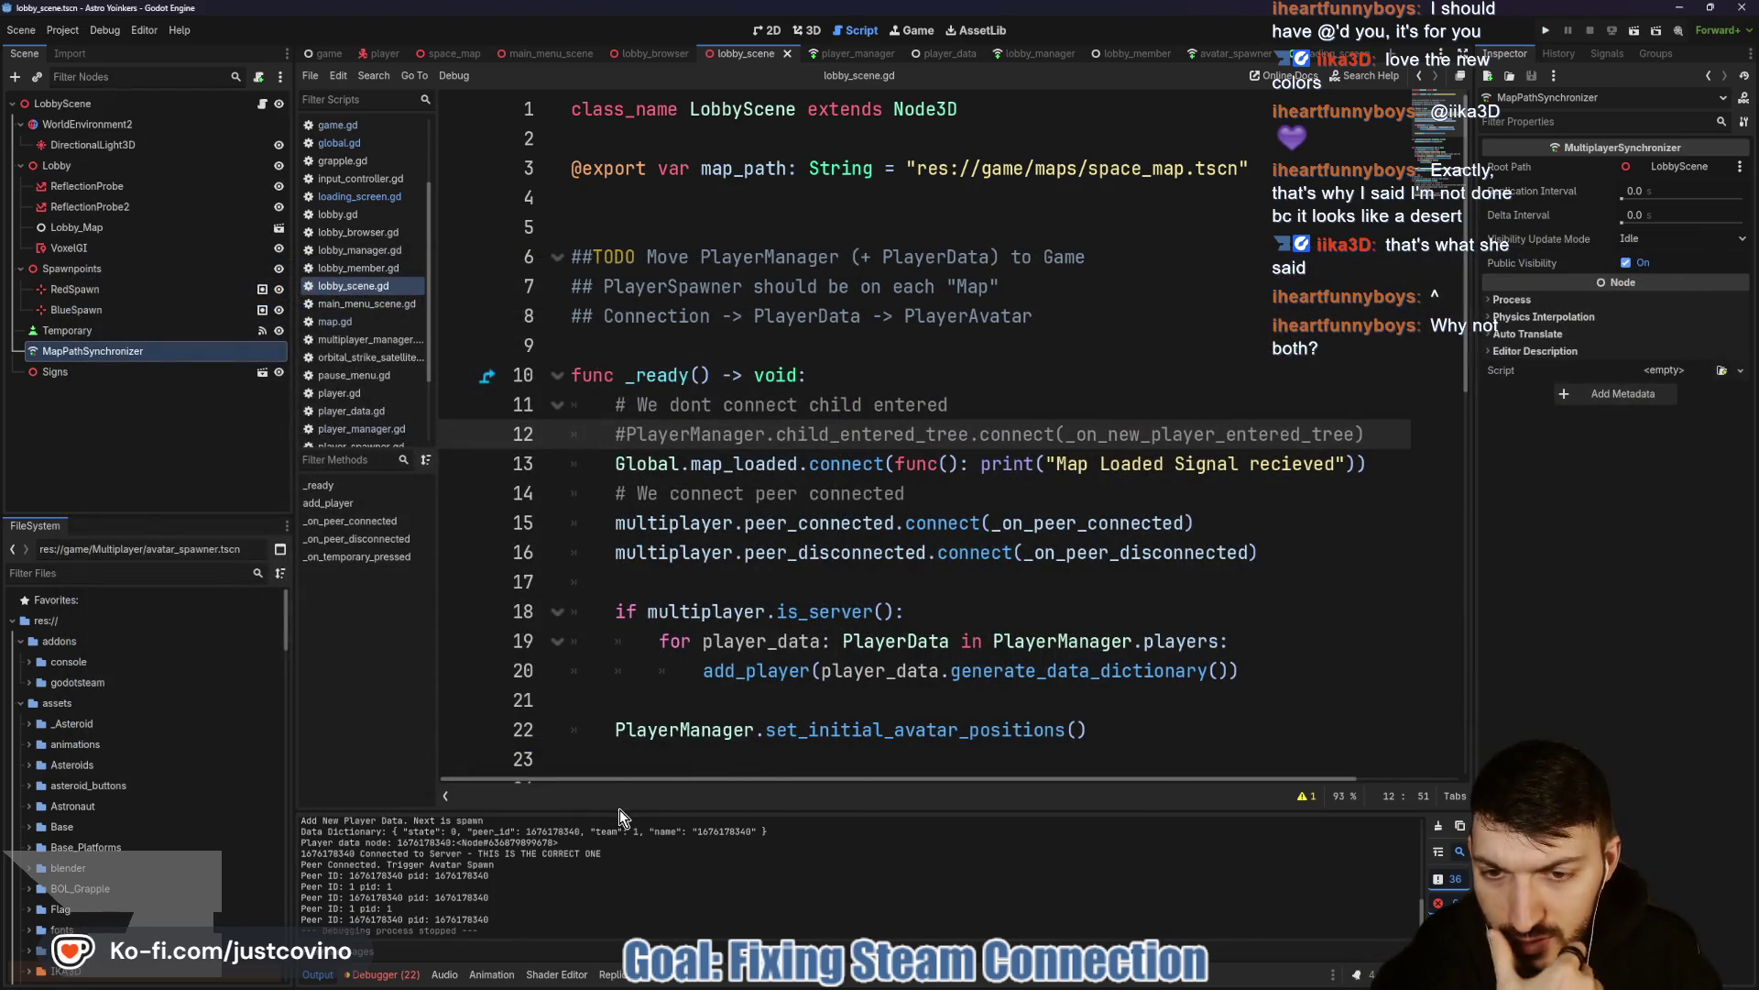
Check the output log, then give the map_loaded lambda a '_pid: int' parameter and save.
left_click_drag(620, 810, 650, 255)
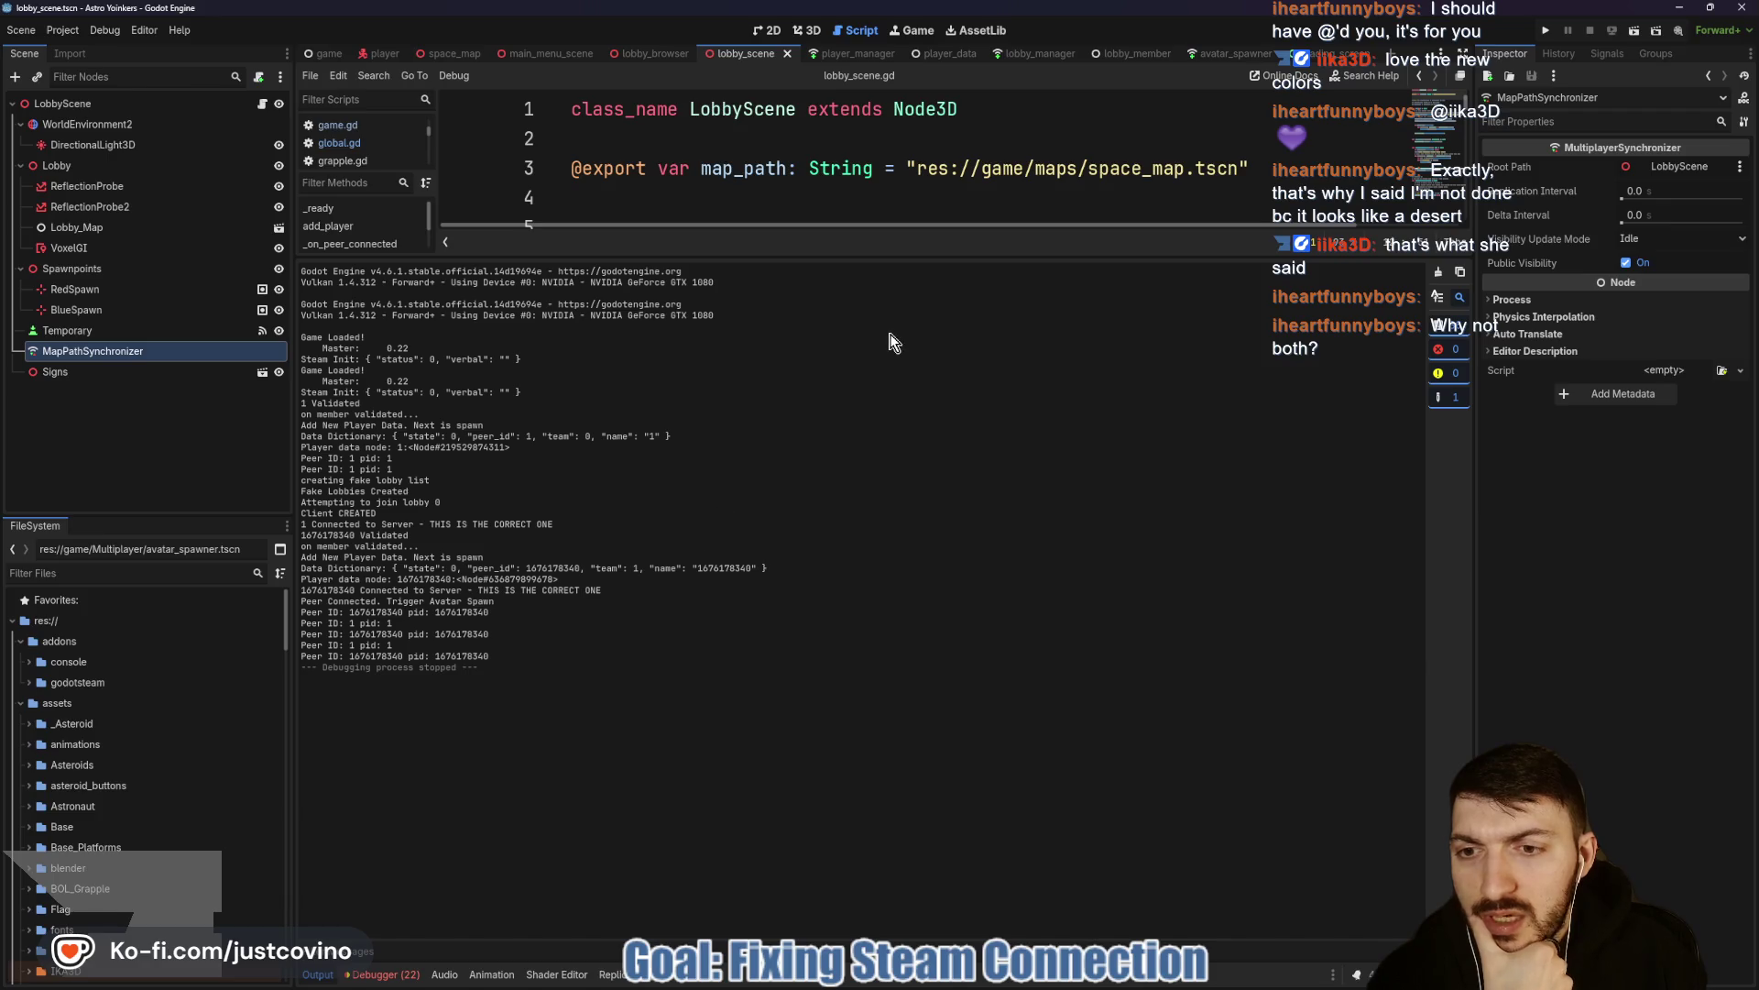
left_click_drag(841, 257, 880, 779)
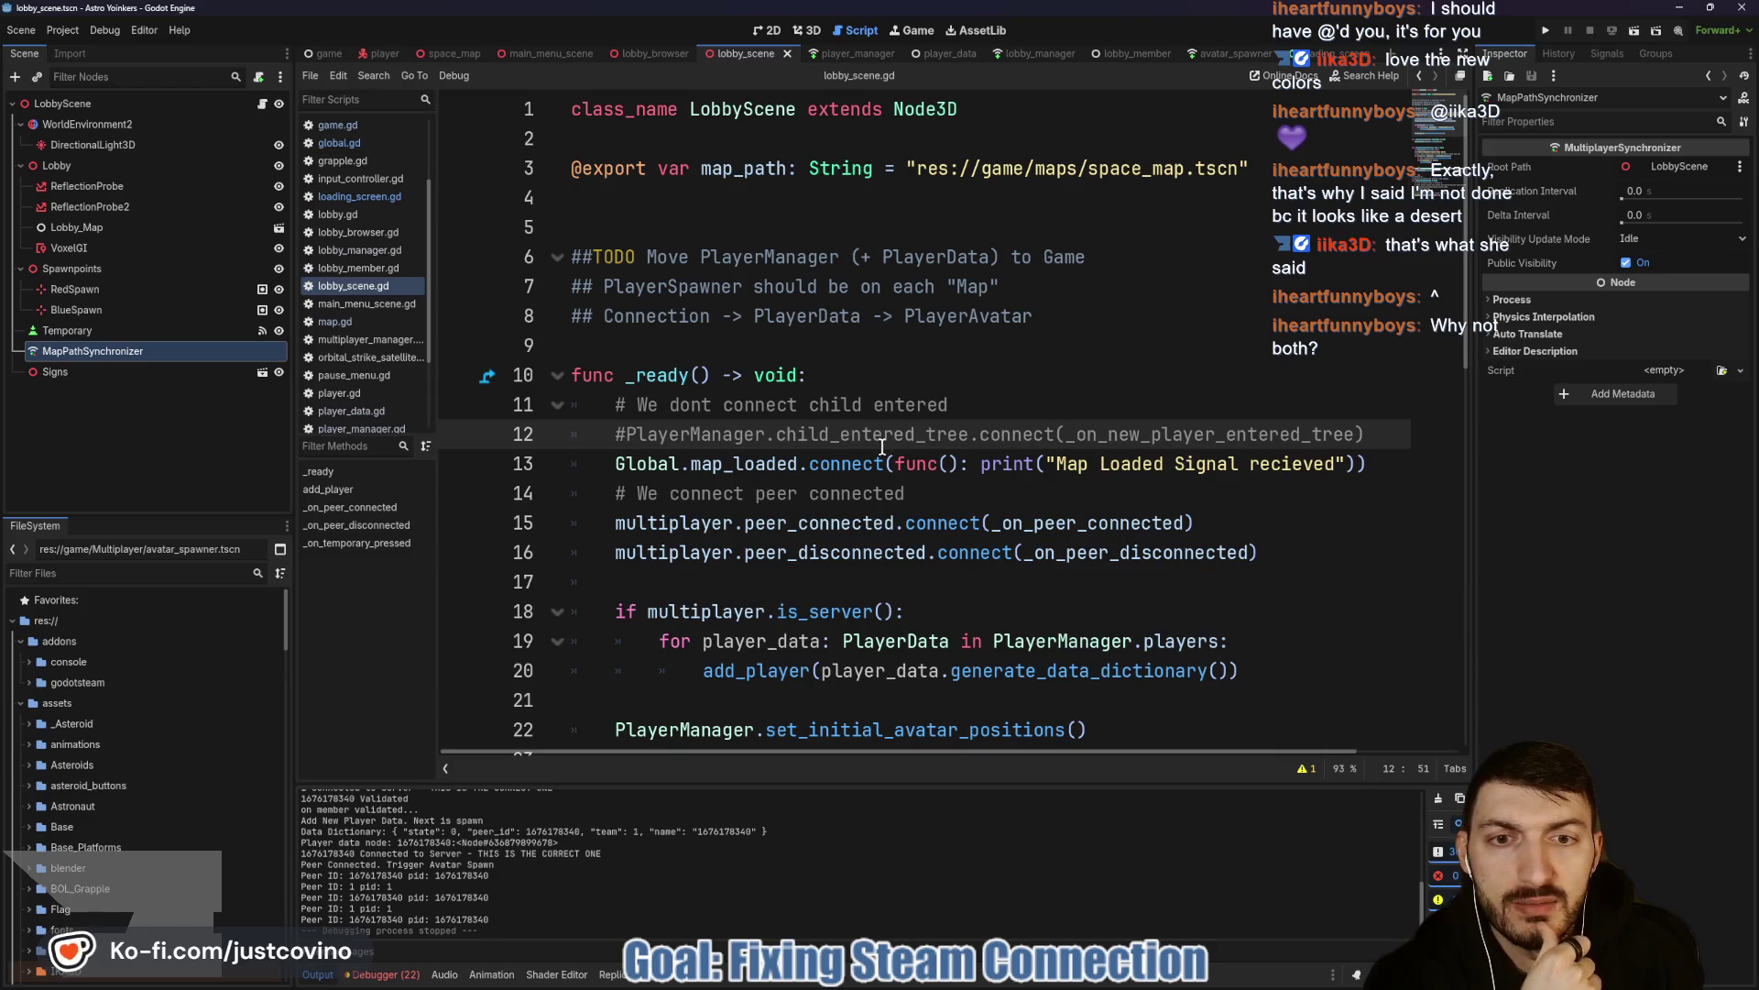
left_click(949, 464)
type("pid: int")
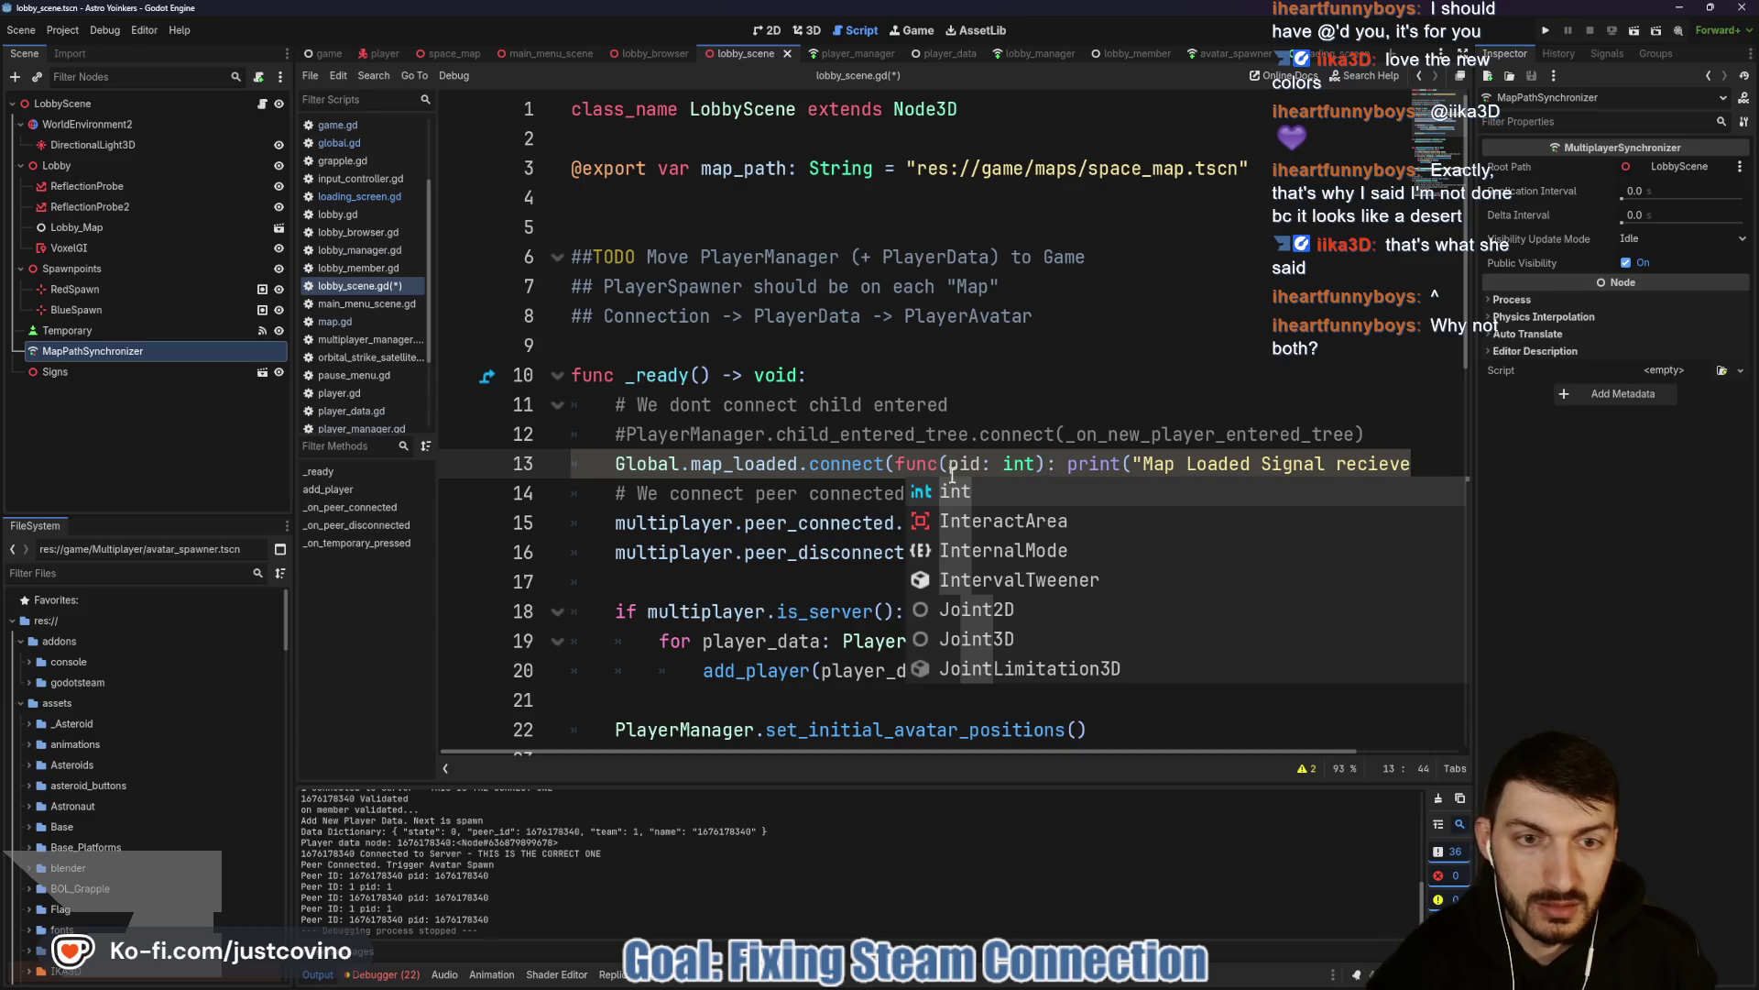
left_click(953, 464)
type("_")
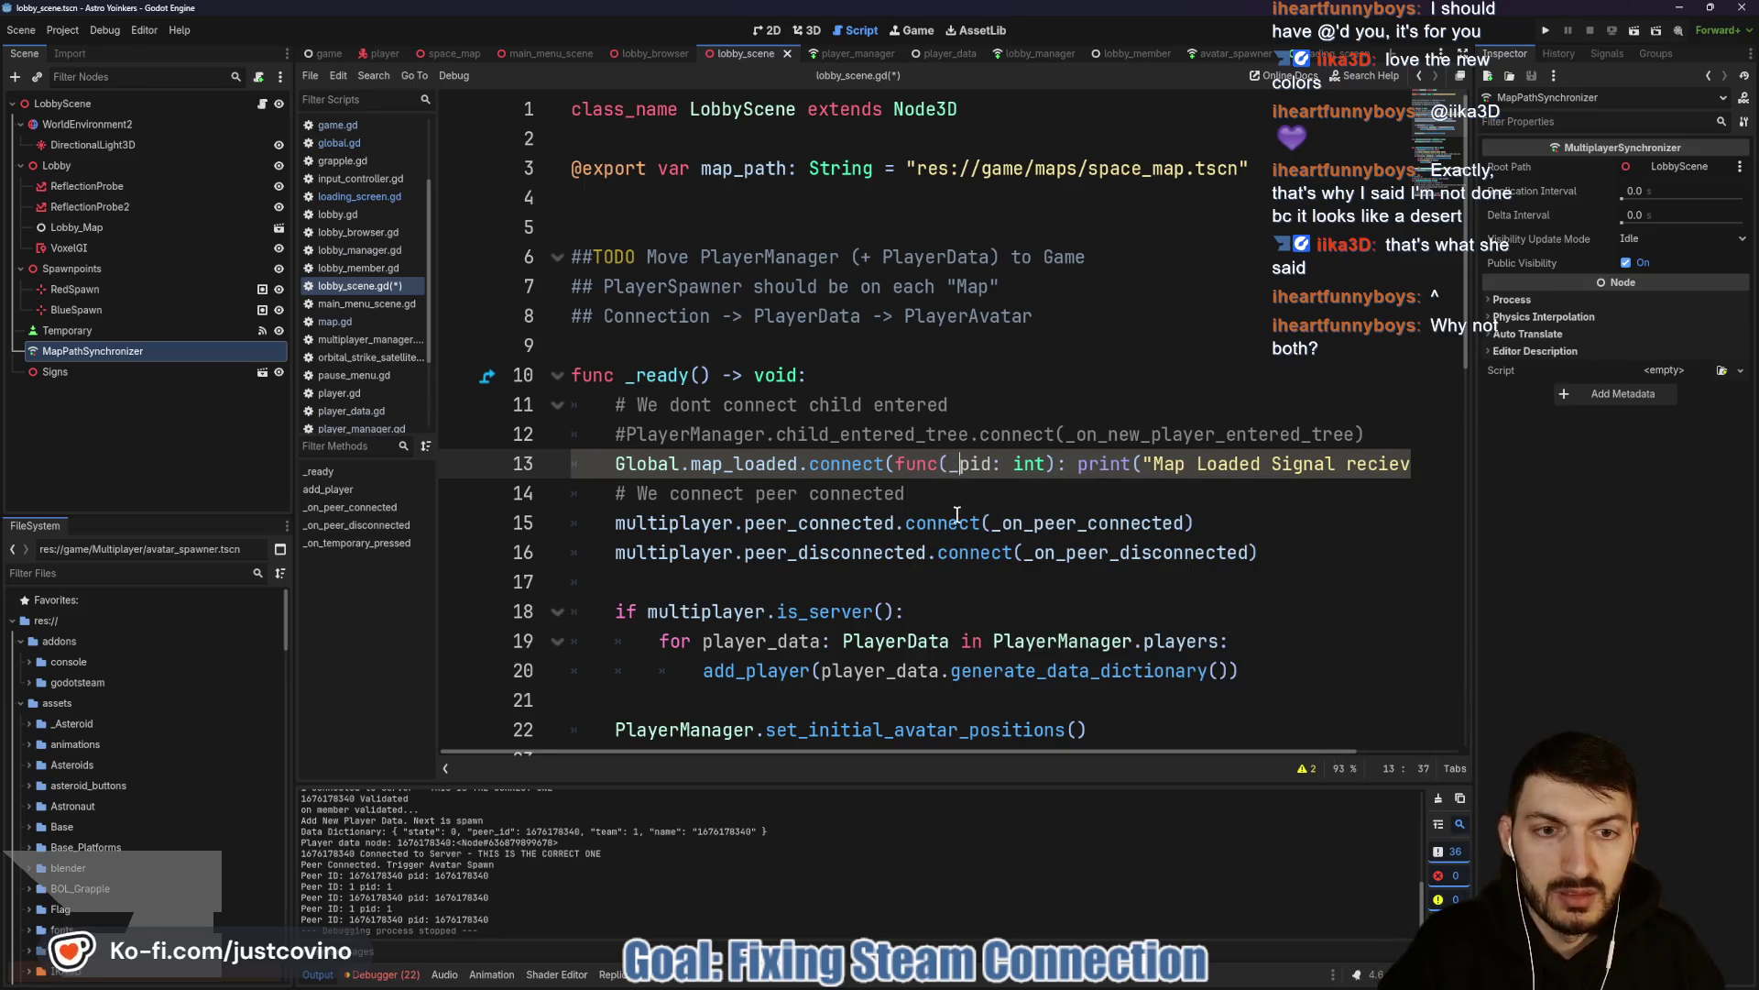
key("Down")
key("ctrl+s")
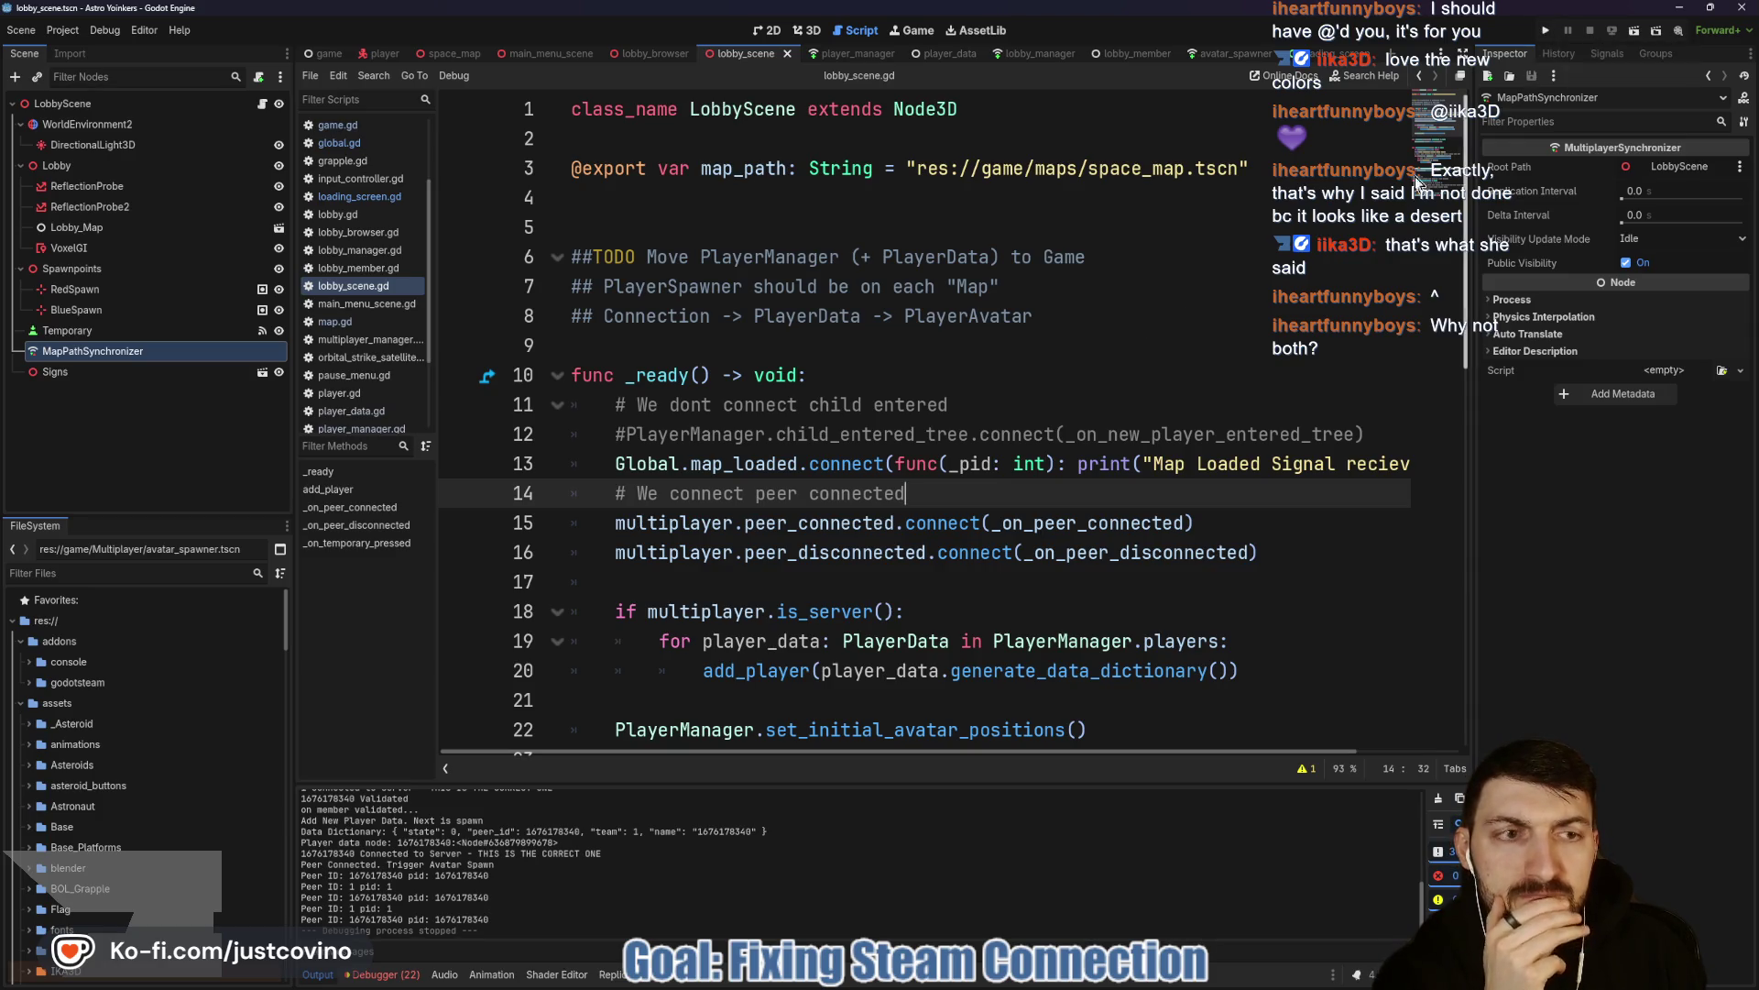
Print _pid before the message in the lambda, save, and run the project.
left_click(1143, 463)
type("_pid,")
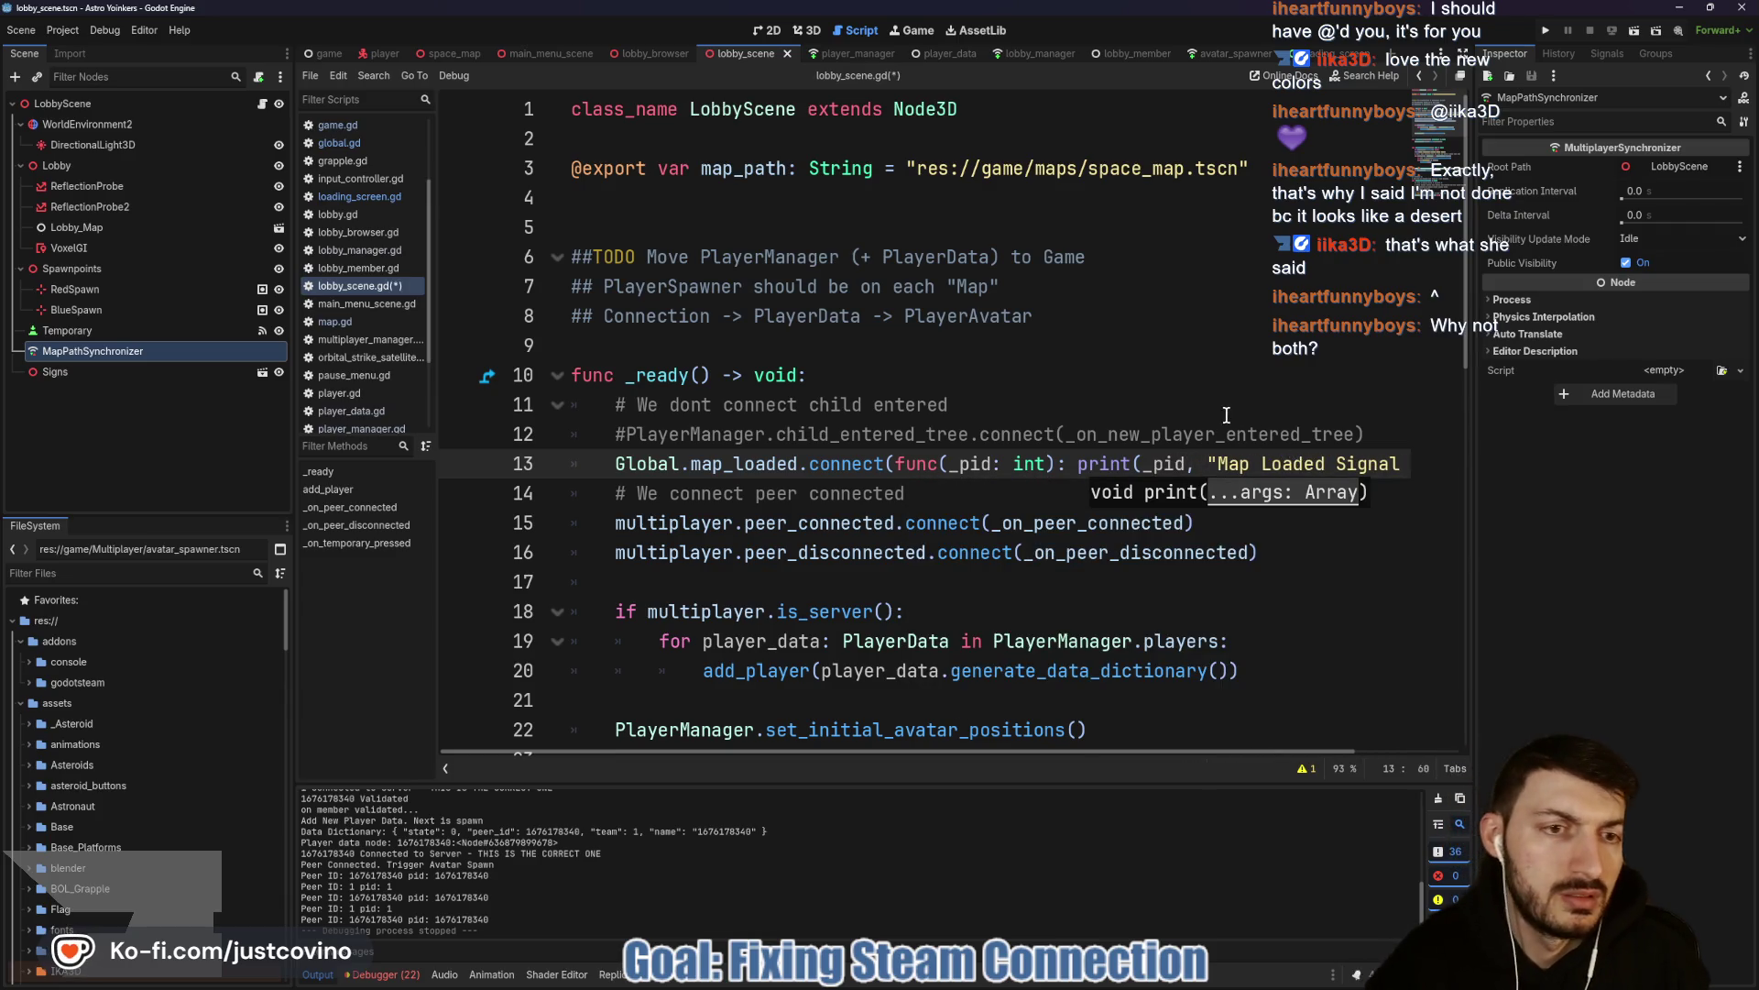
left_click(1226, 423)
key("ctrl+s")
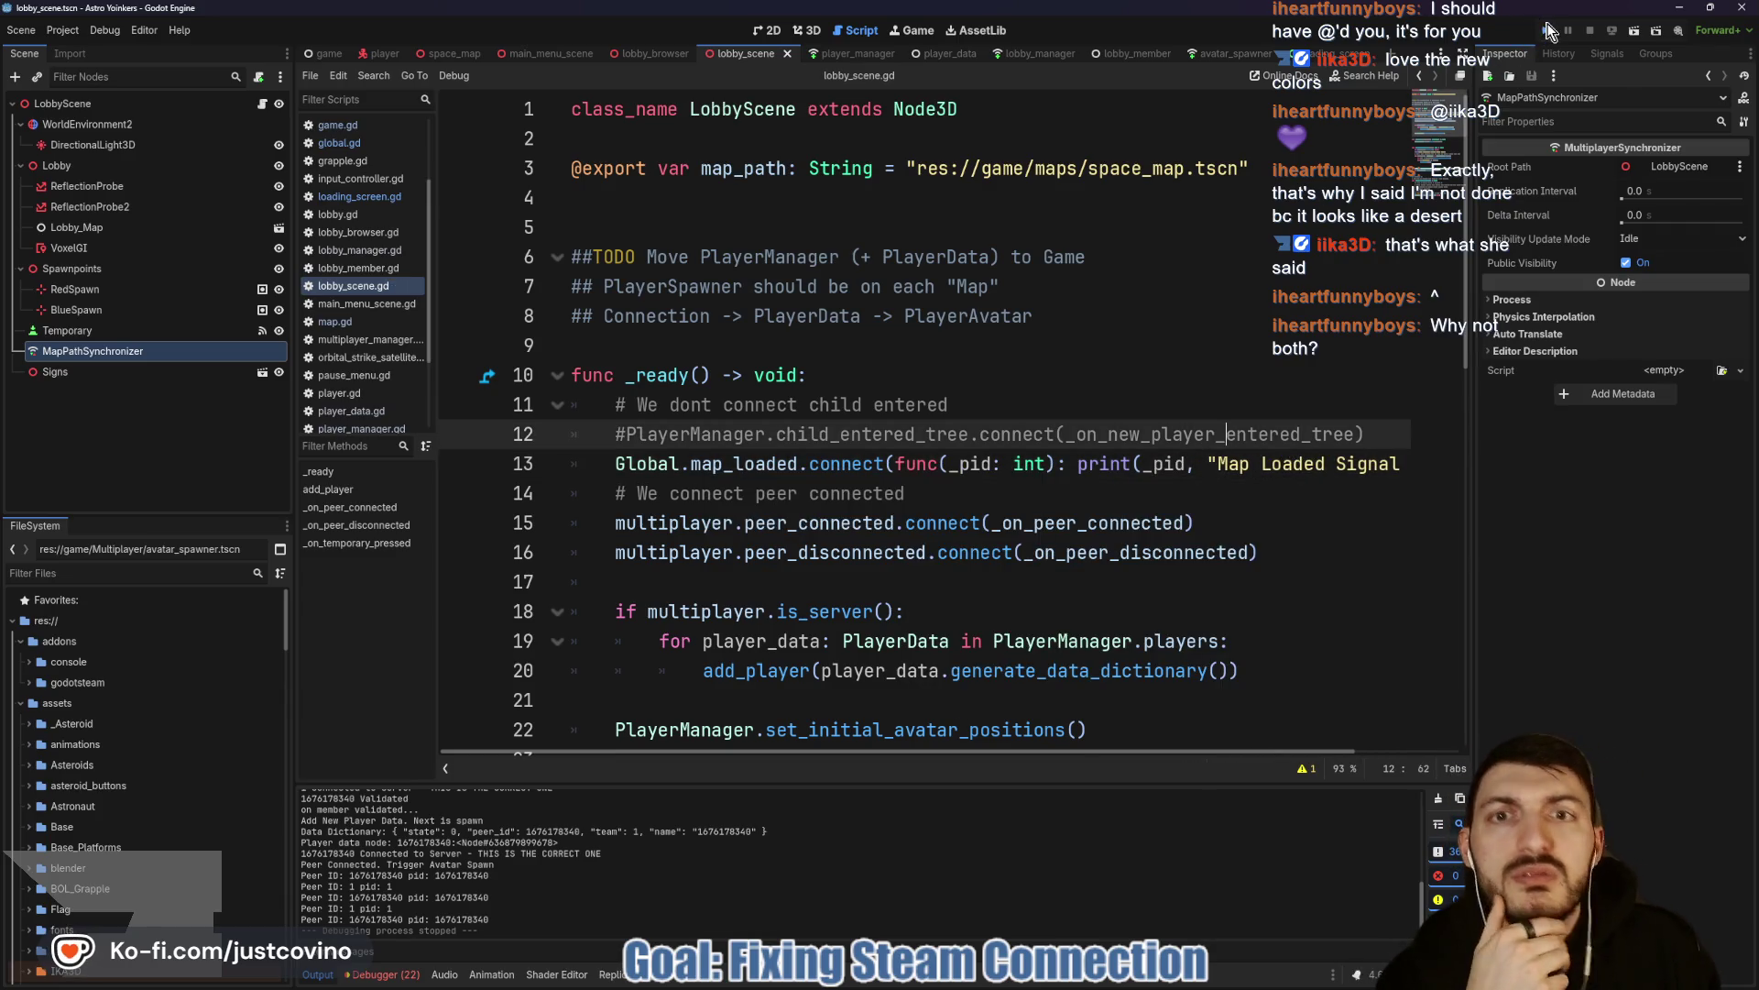
left_click(1547, 29)
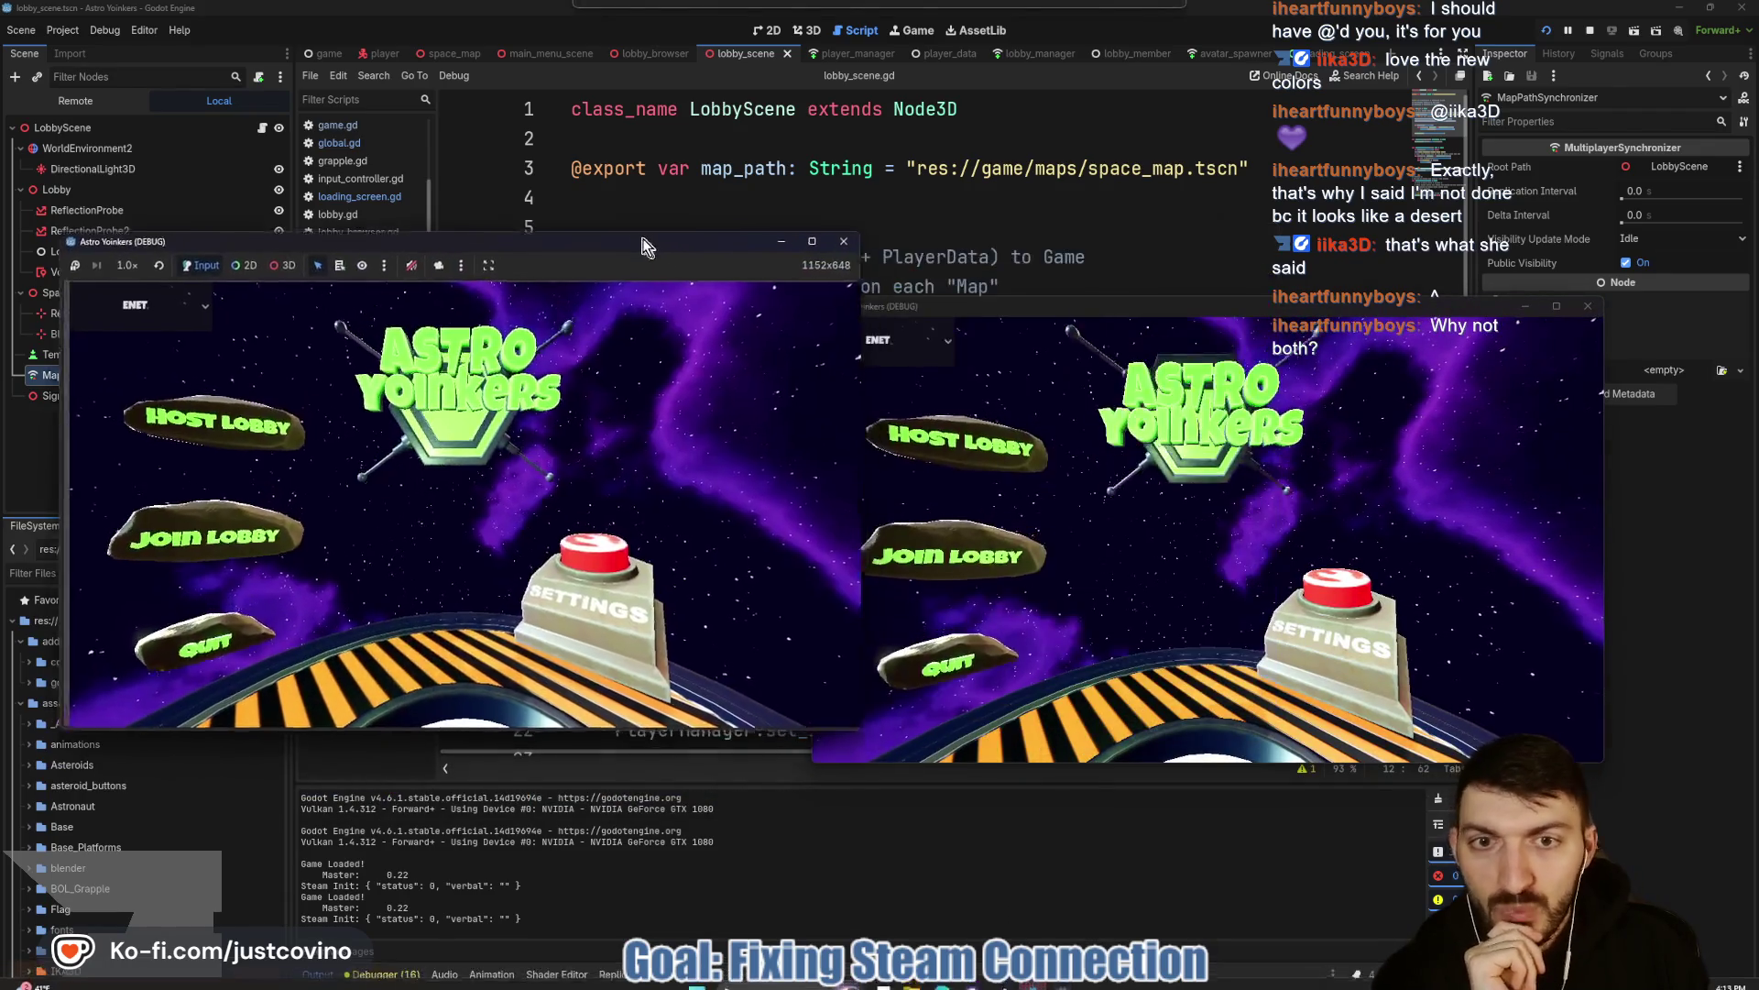
Host a lobby in the first debug instance and walk the host avatar forward.
left_click(201, 426)
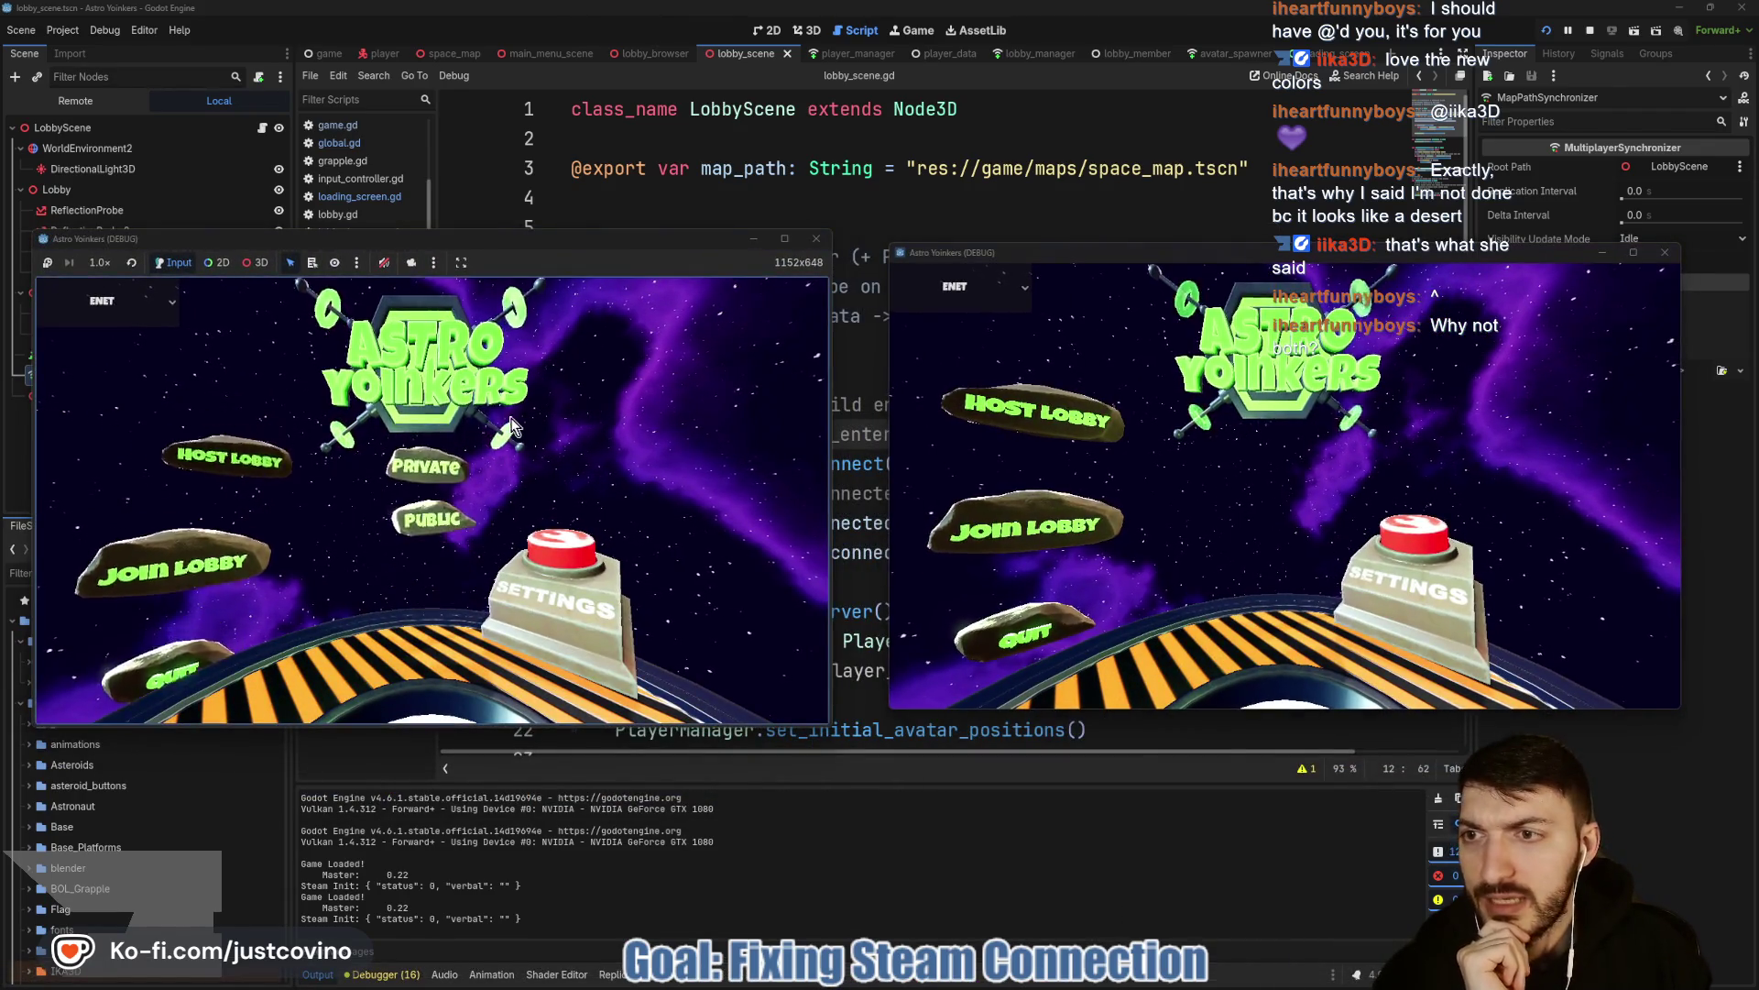
left_click(426, 467)
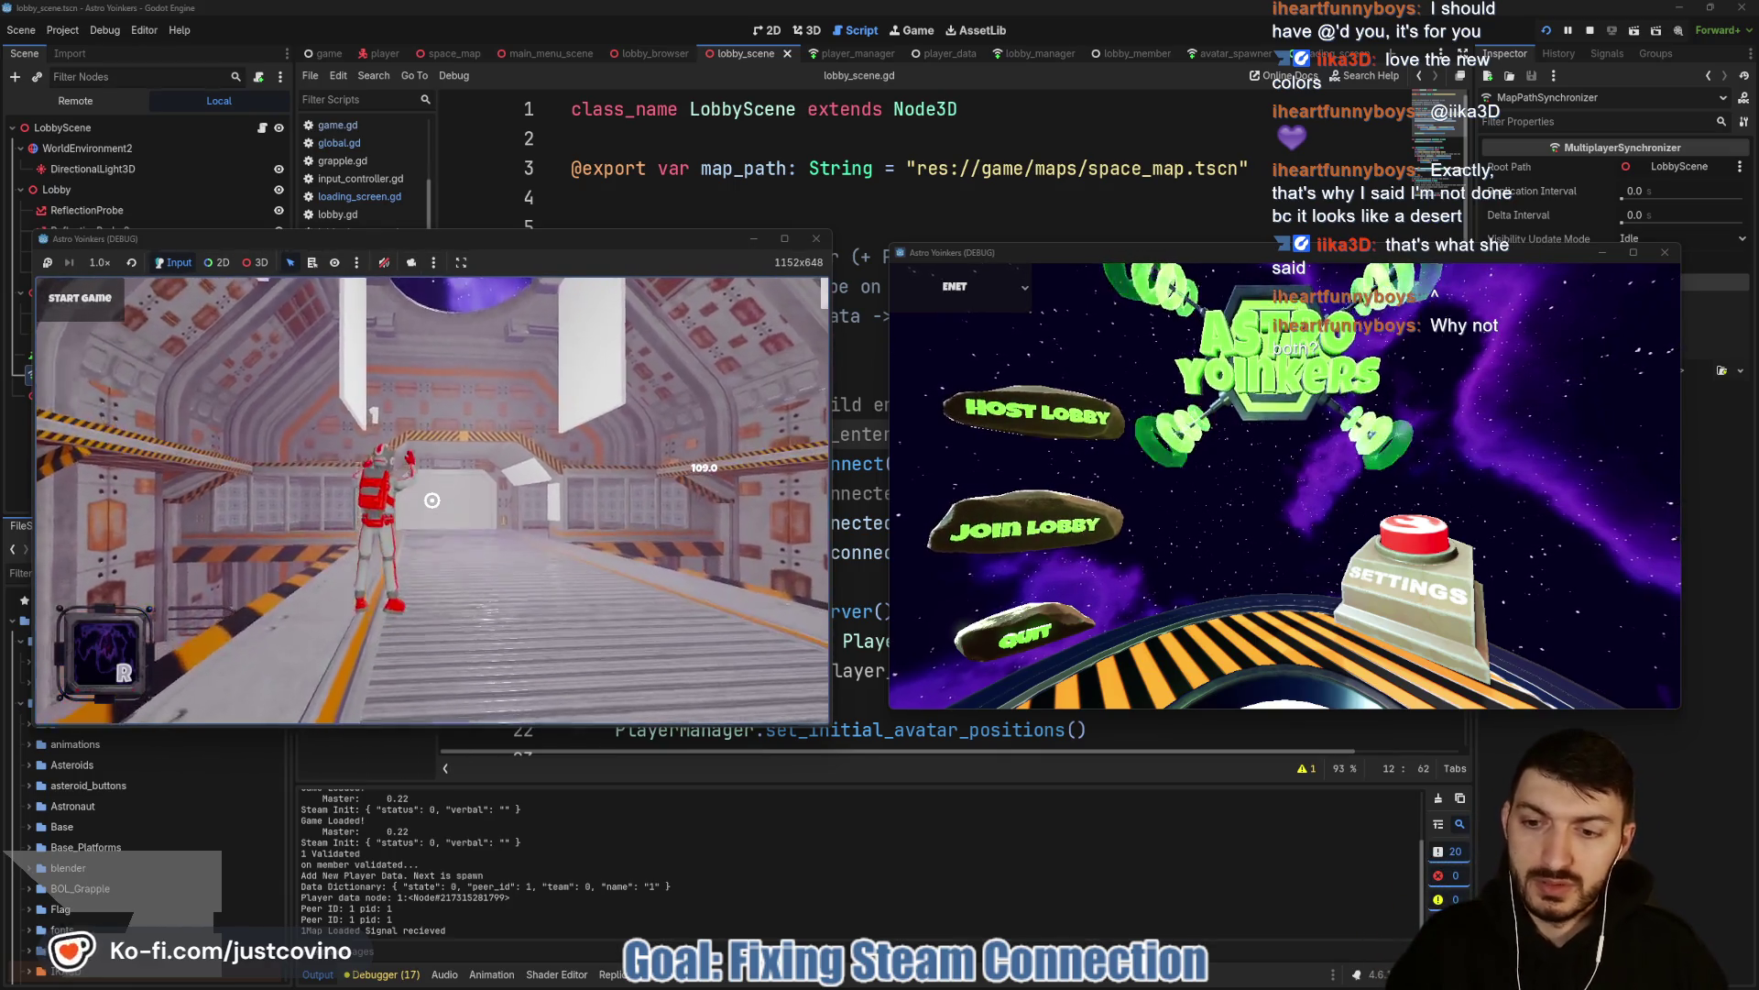
key("w")
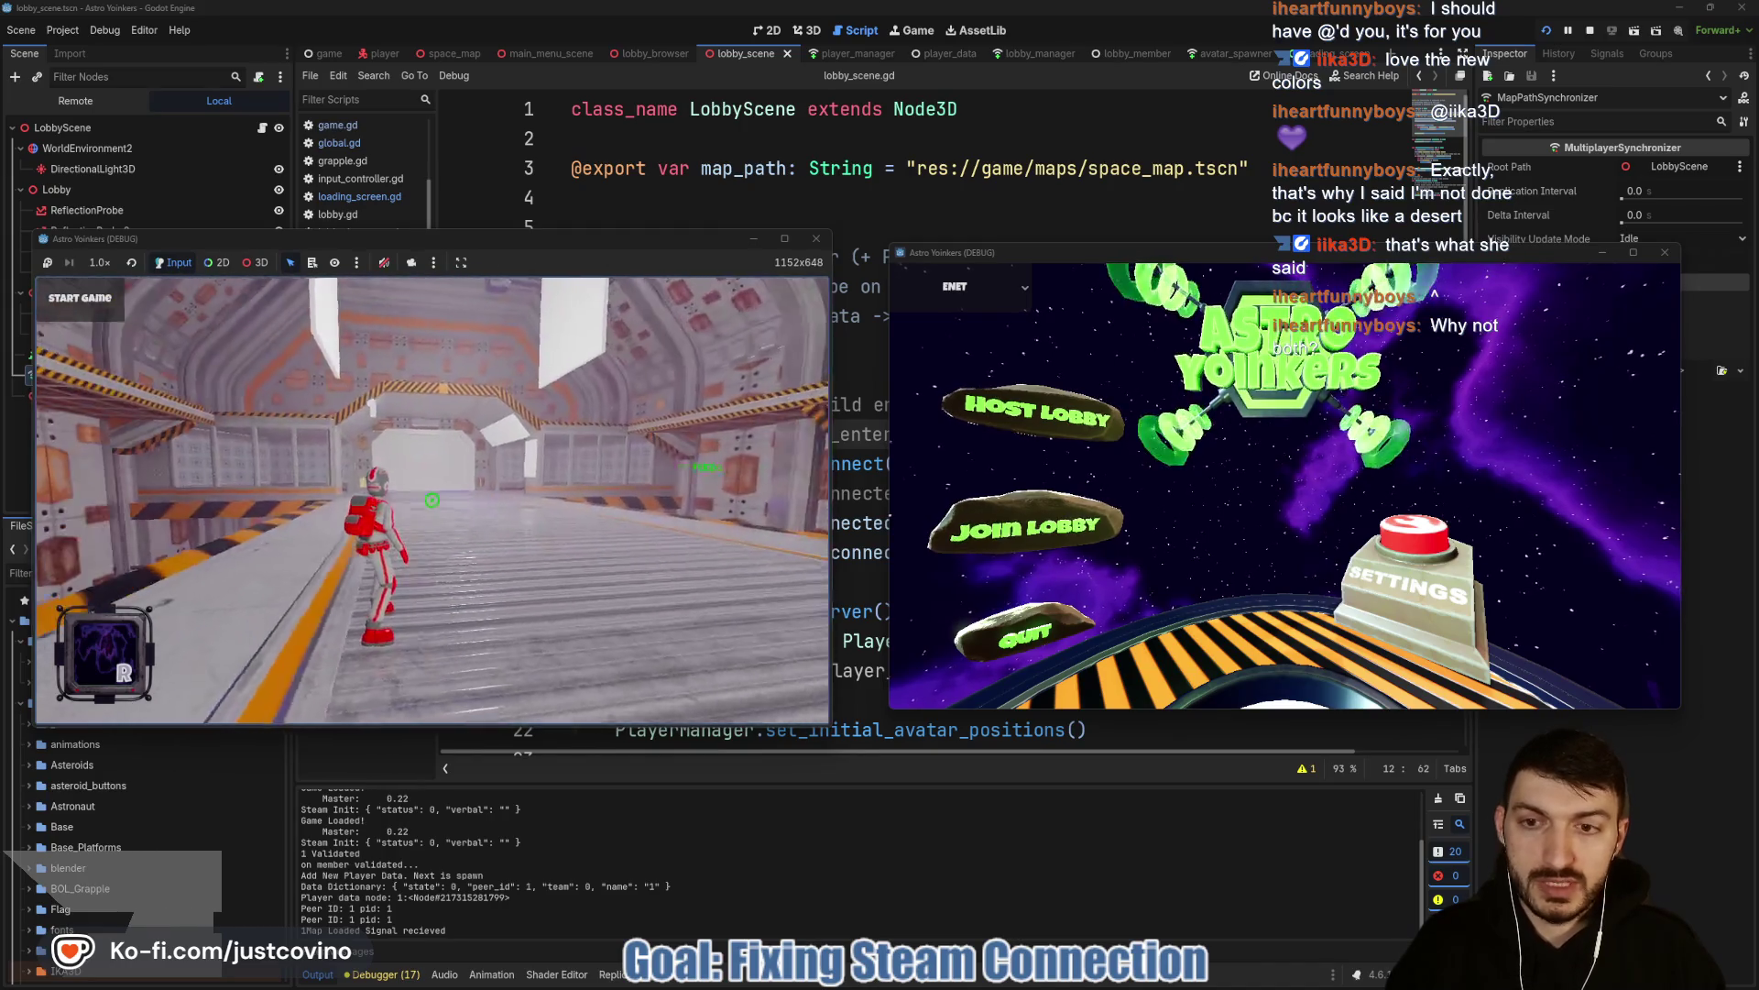
Join the listed lobby from the second instance, then stop both running instances.
left_click(1026, 528)
left_click(1256, 384)
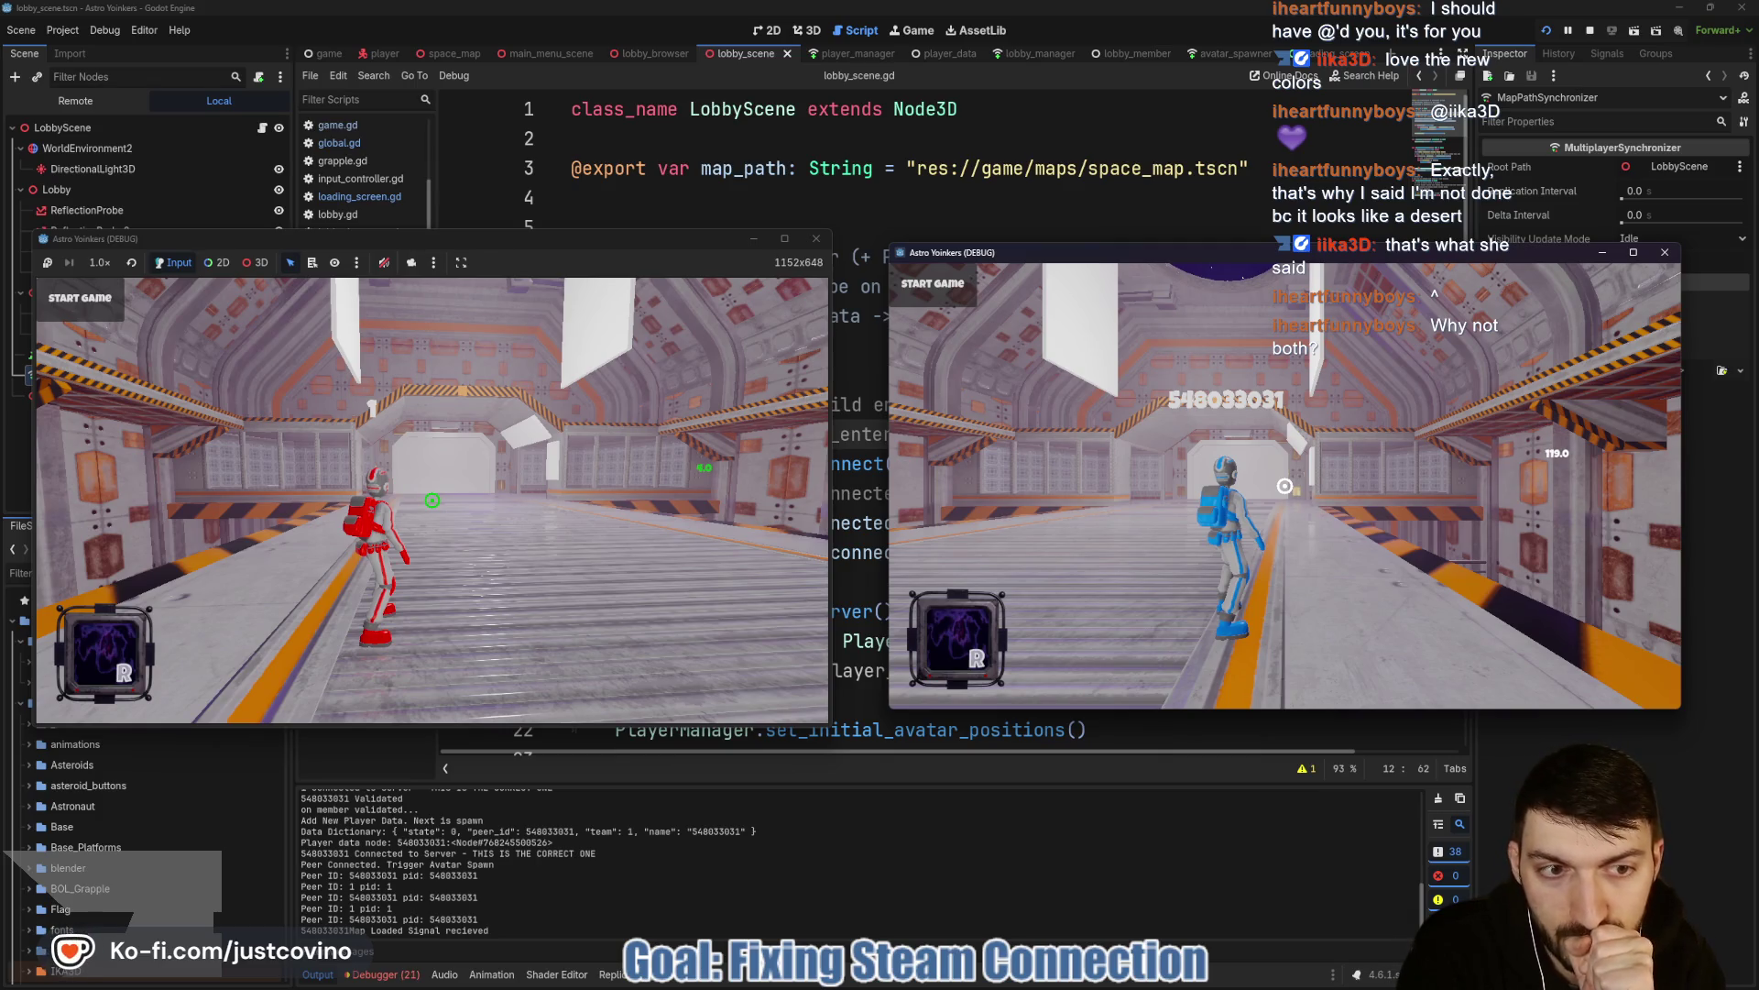
key("F8")
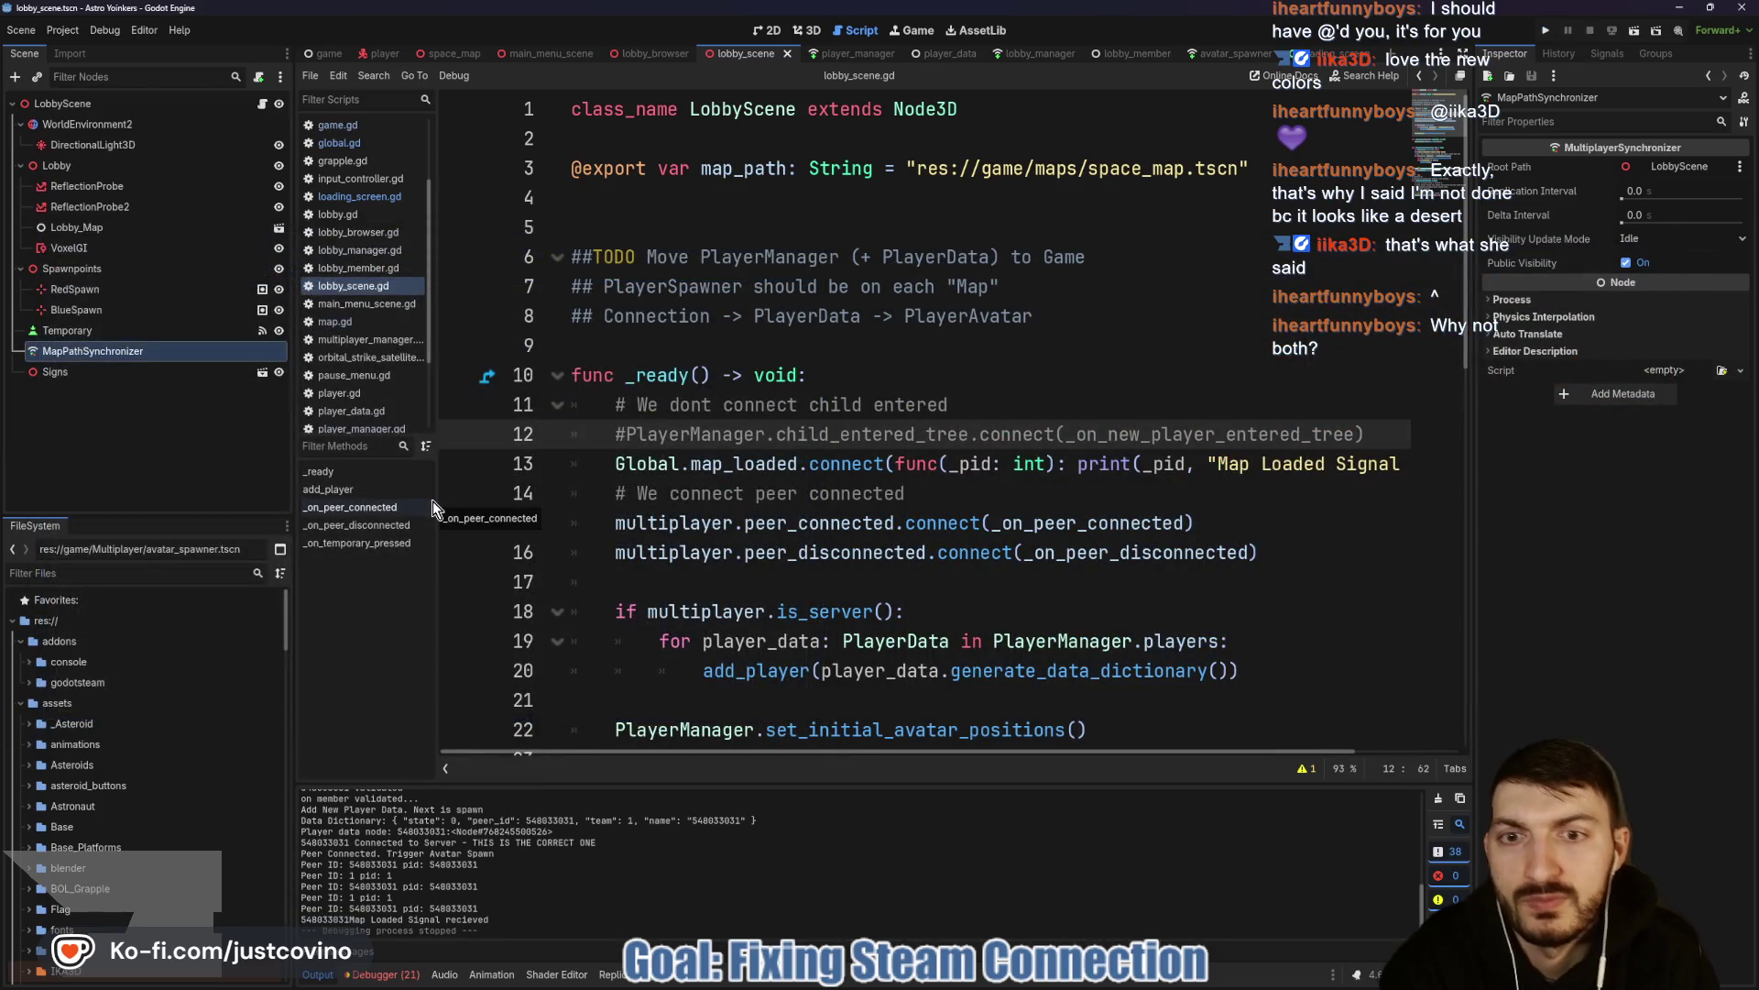
scroll(1079, 438, "down", 1)
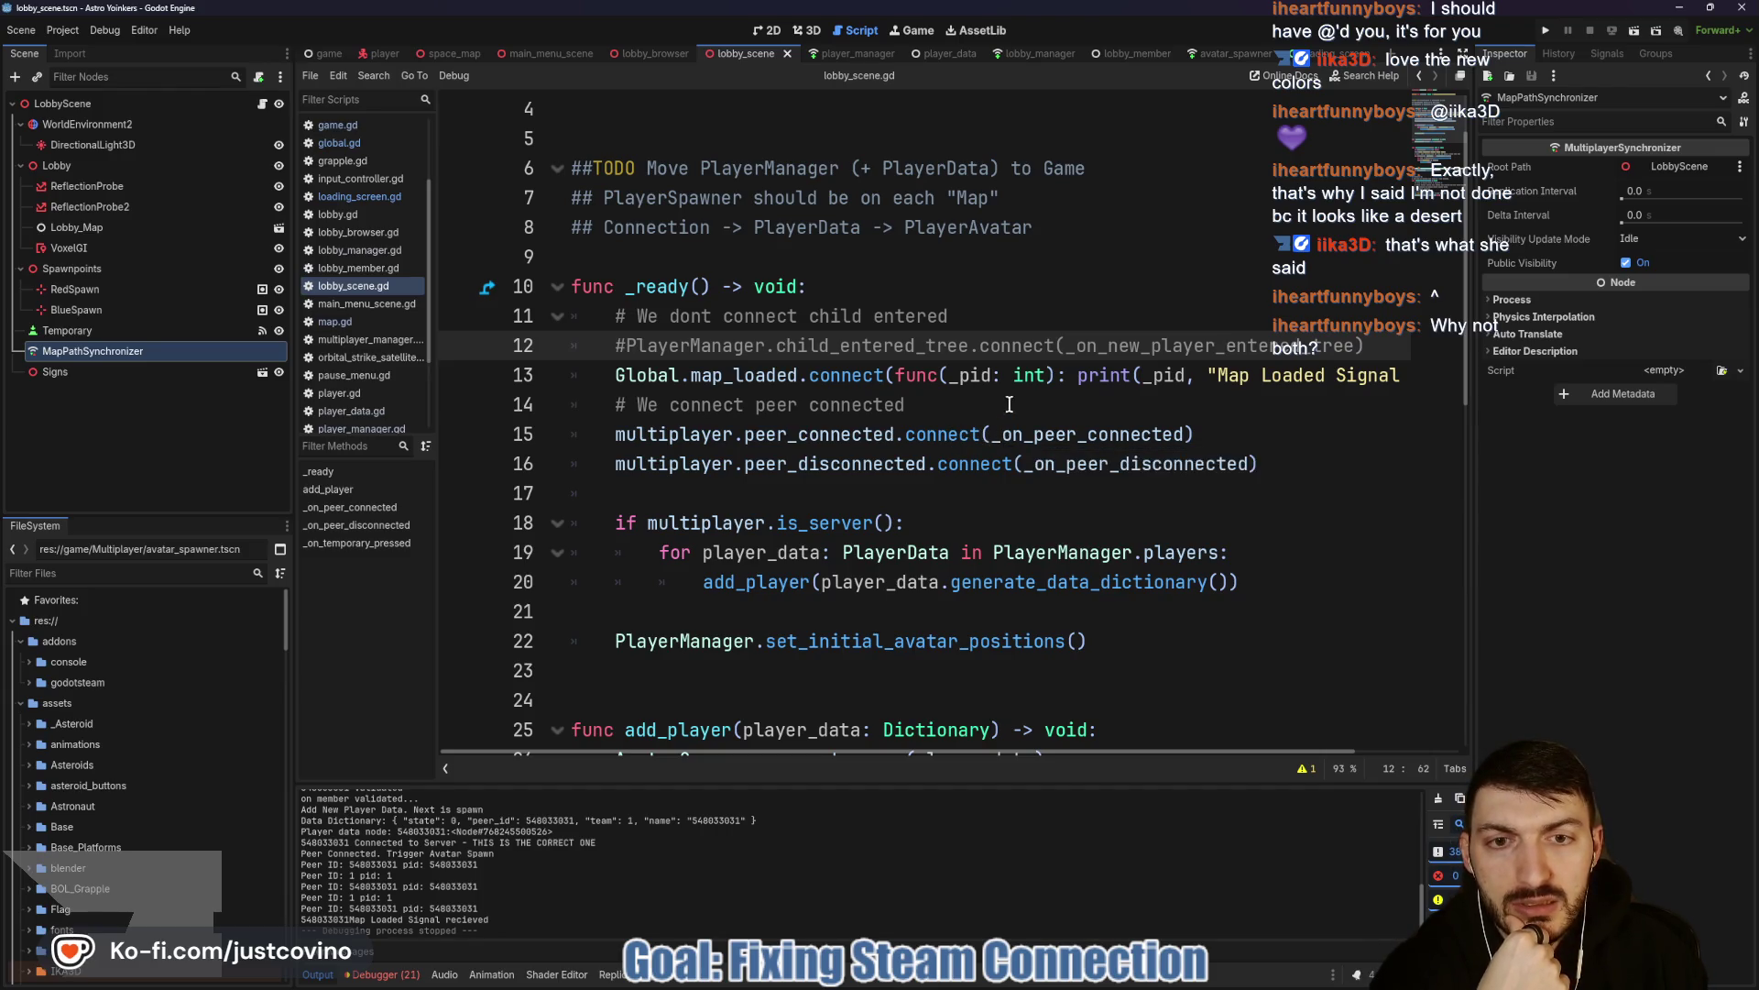
Replace the map_loaded lambda on line 13 with _on_peer_connected.
left_click_drag(895, 375, 1397, 365)
type("_on")
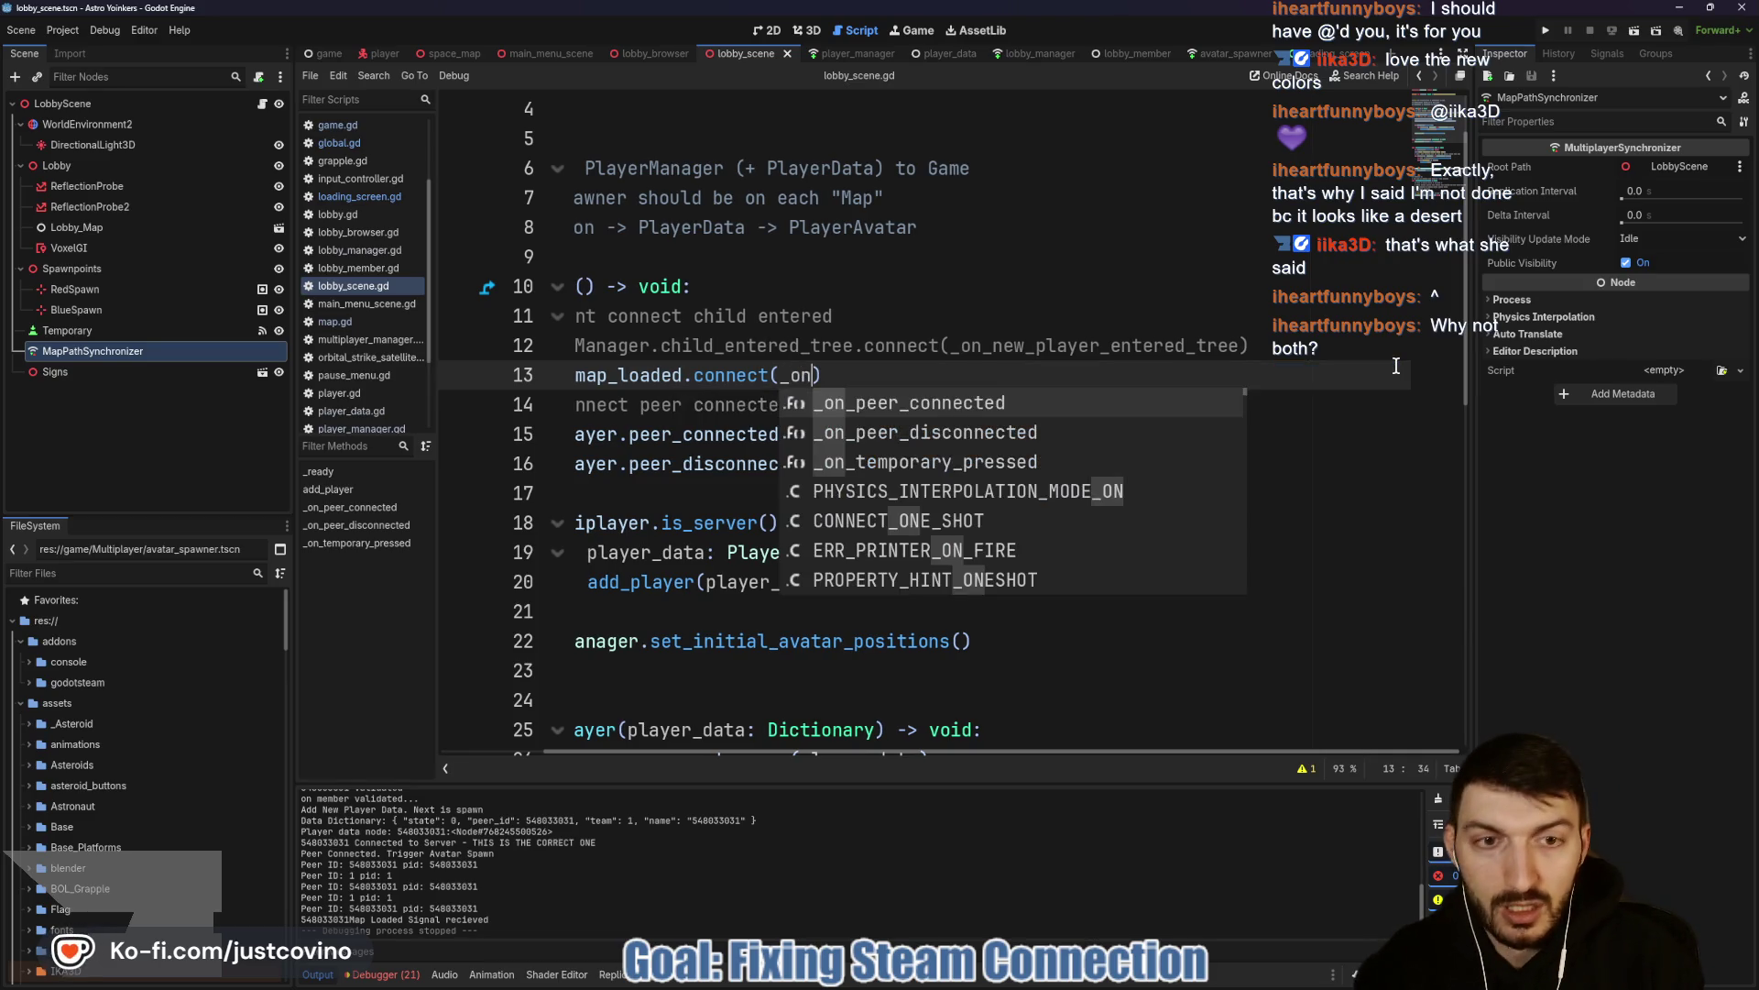
key("Return")
scroll(1009, 403, "left", 3)
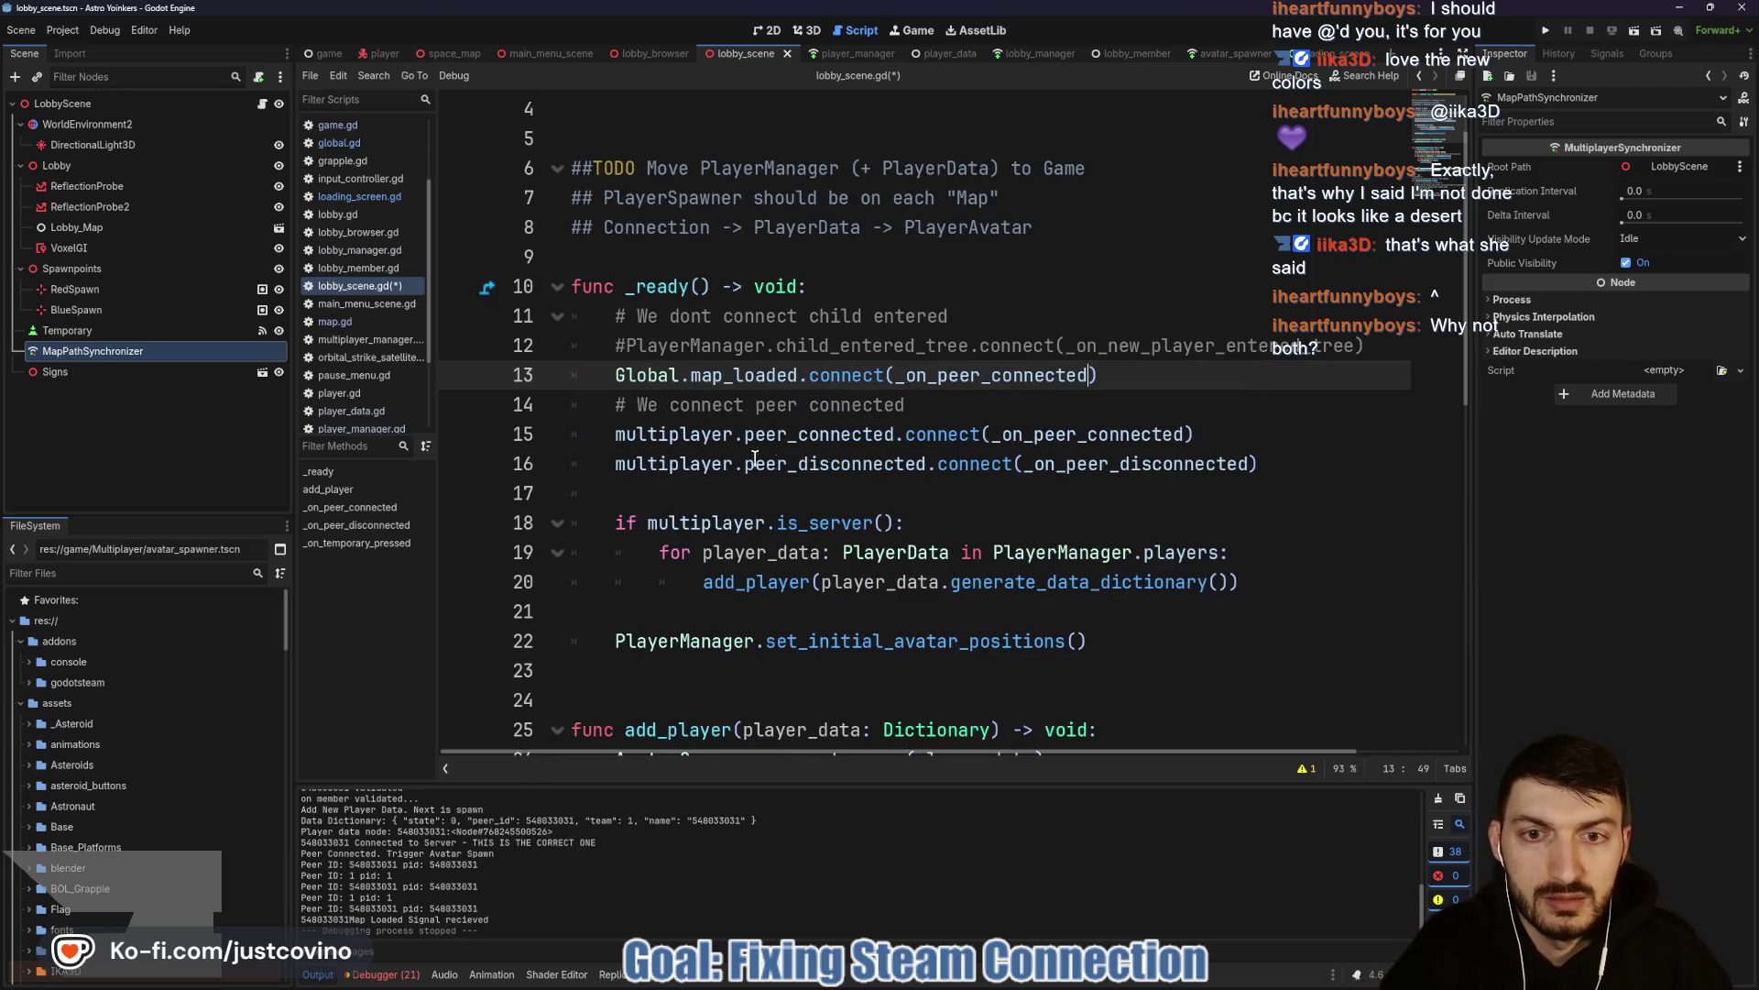
Comment out the multiplayer.peer_connected hookup and run the project again.
left_click(616, 435)
type("#")
left_click(1021, 404)
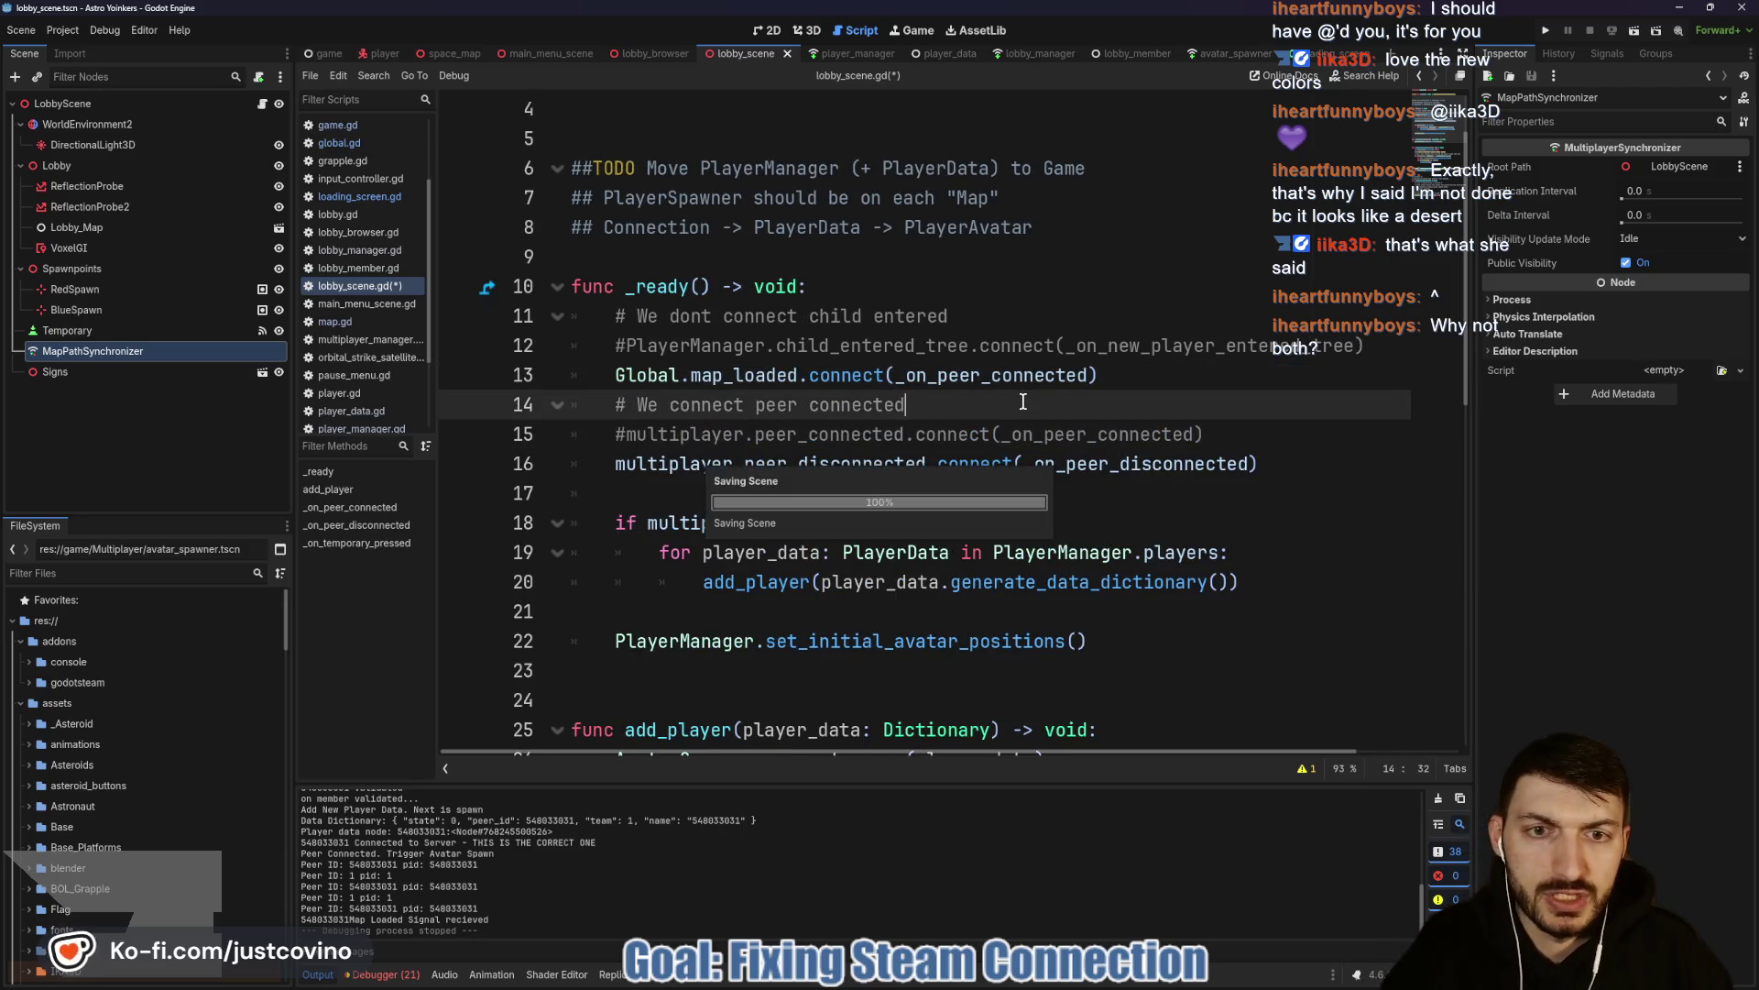
scroll(1029, 406, "down", 6)
scroll(1028, 406, "down", 3)
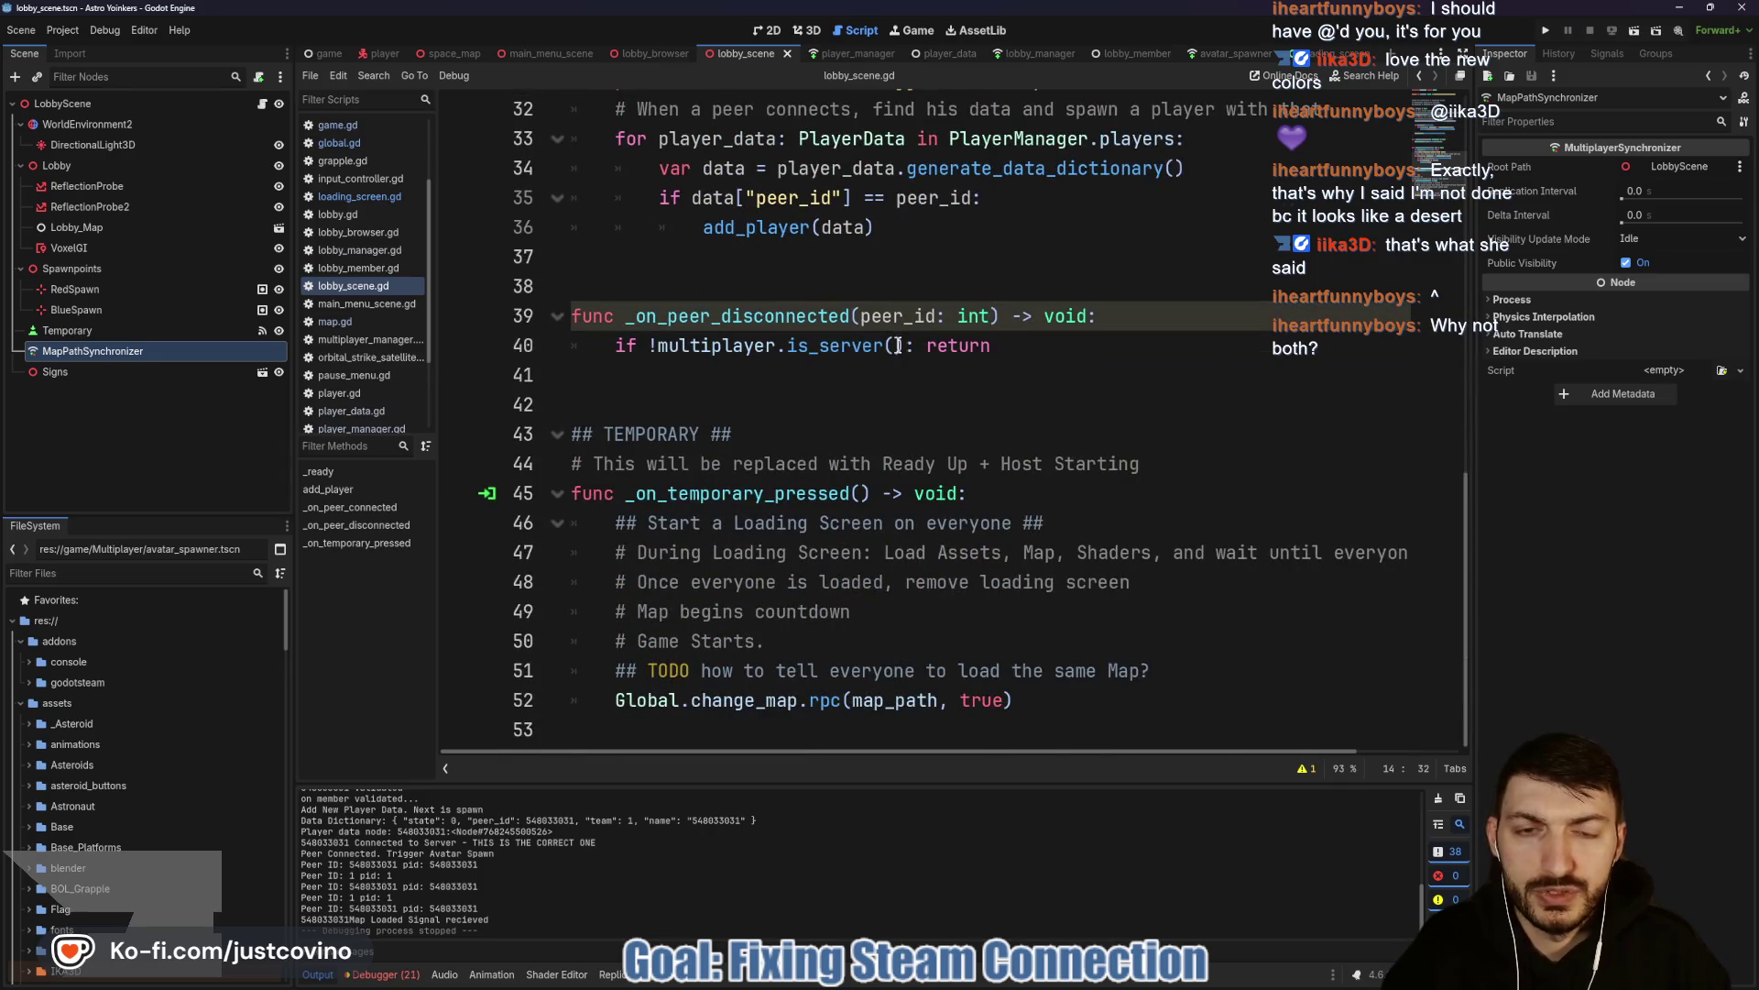
scroll(881, 392, "up", 4)
mouse_move(998, 583)
left_mouse_down()
mouse_move(591, 486)
mouse_move(572, 405)
left_mouse_up()
left_click(904, 586)
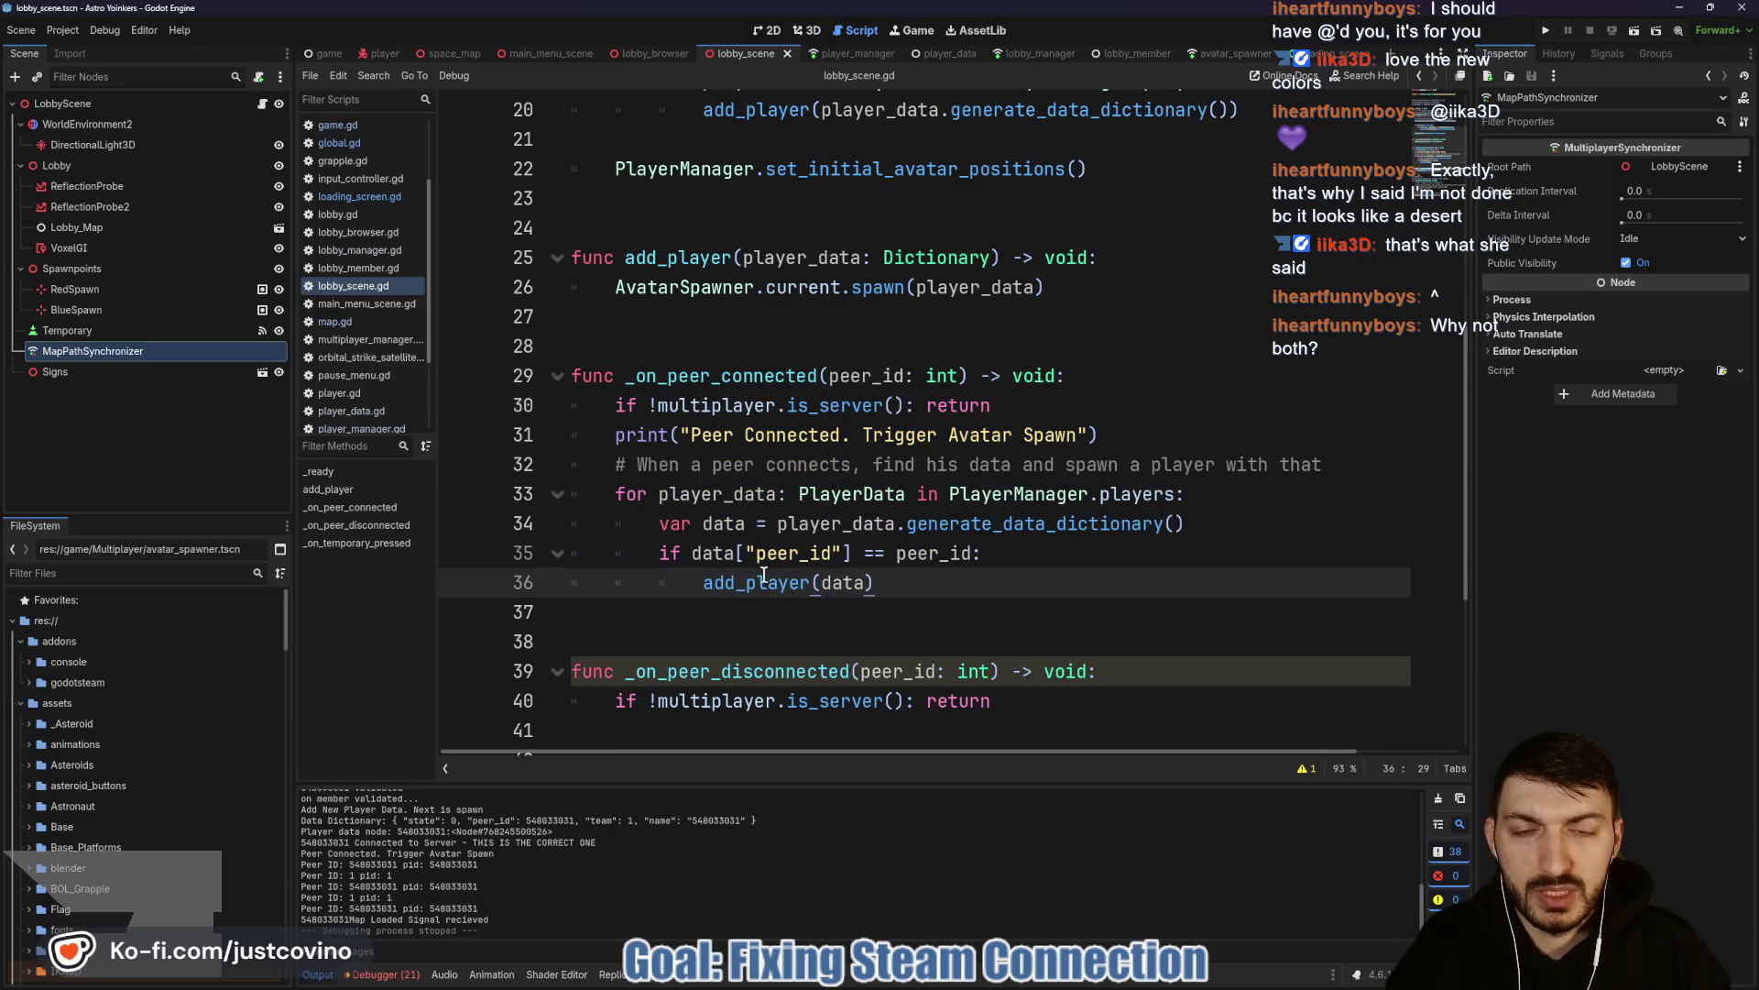
double_click(689, 285)
left_click(853, 320)
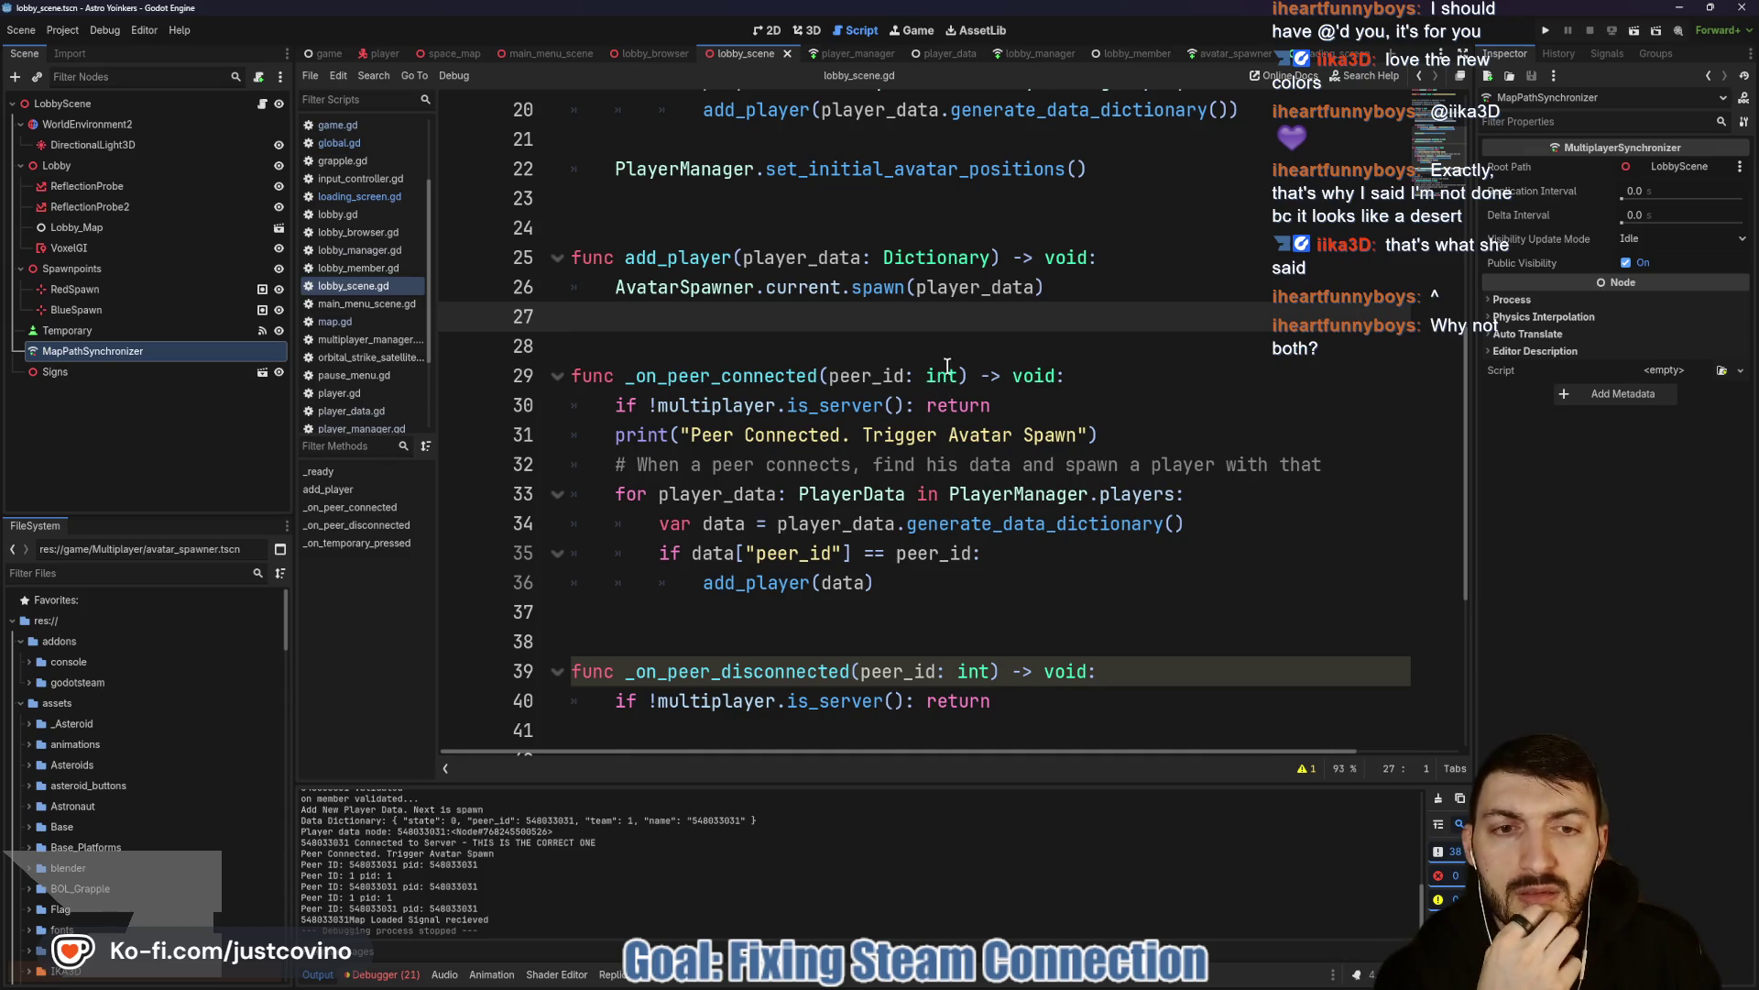
left_click(1544, 29)
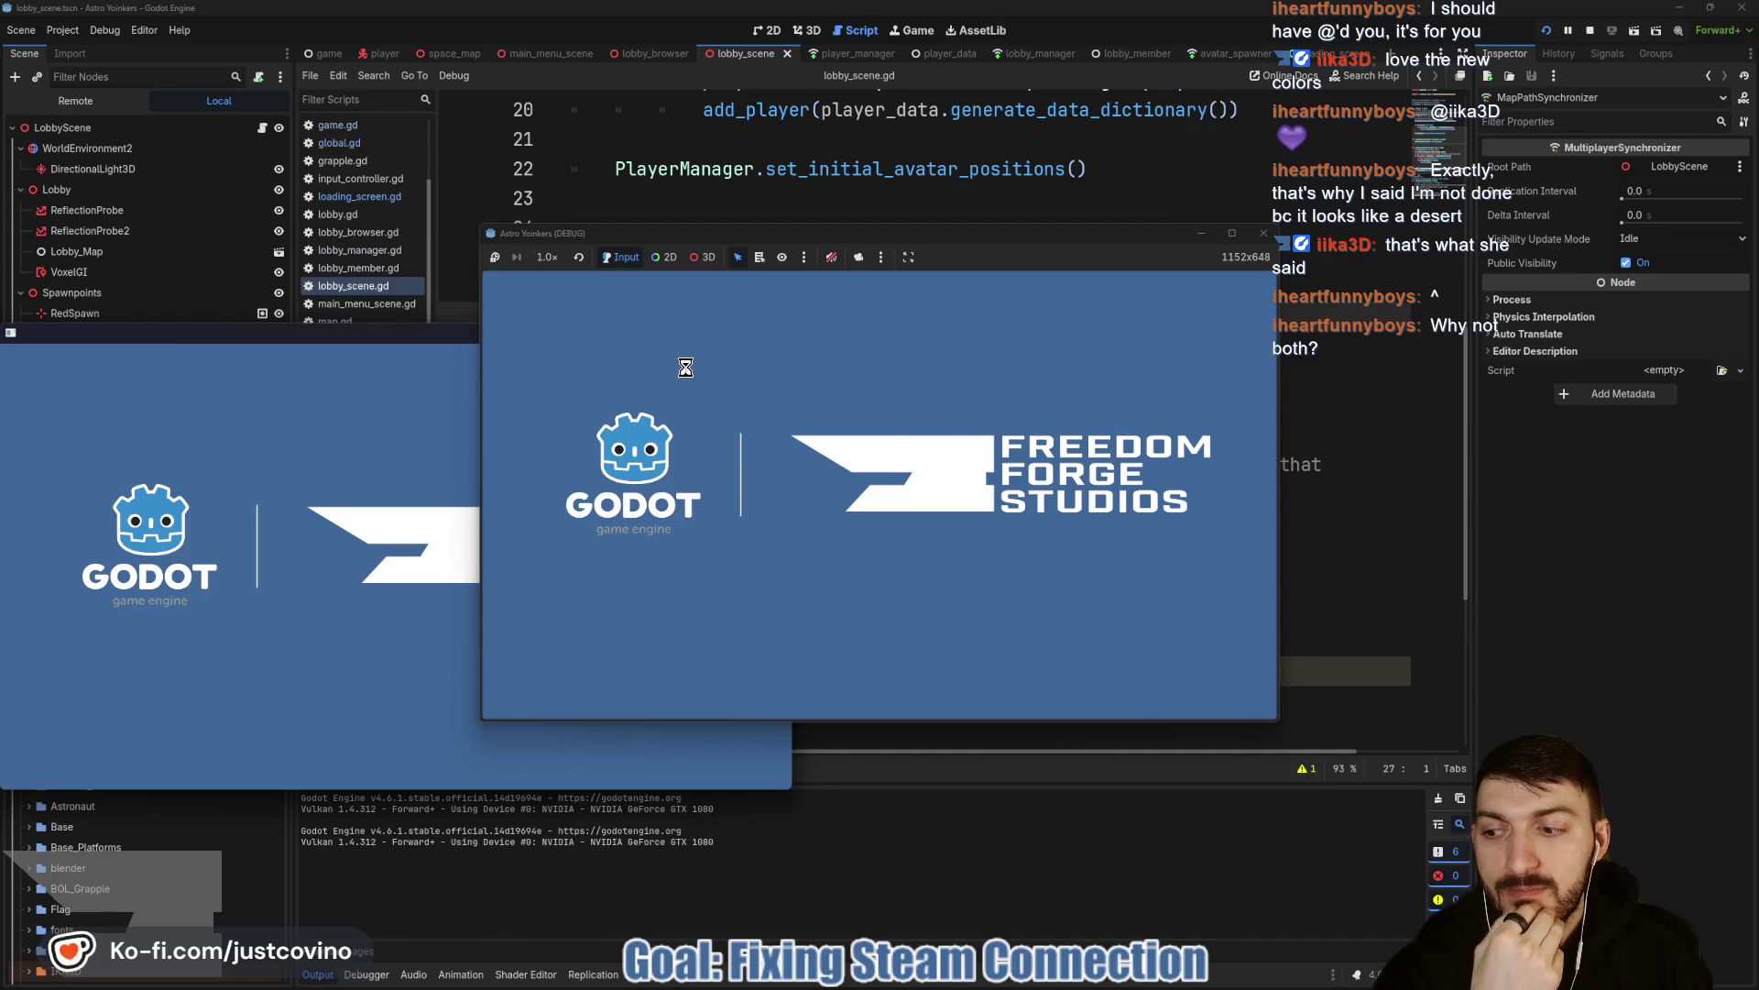
Arrange the two game windows, host a lobby, and walk and jump the host avatar.
mouse_move(337, 334)
left_mouse_down()
mouse_move(868, 328)
mouse_move(1133, 256)
left_mouse_up()
left_click_drag(1007, 232, 541, 246)
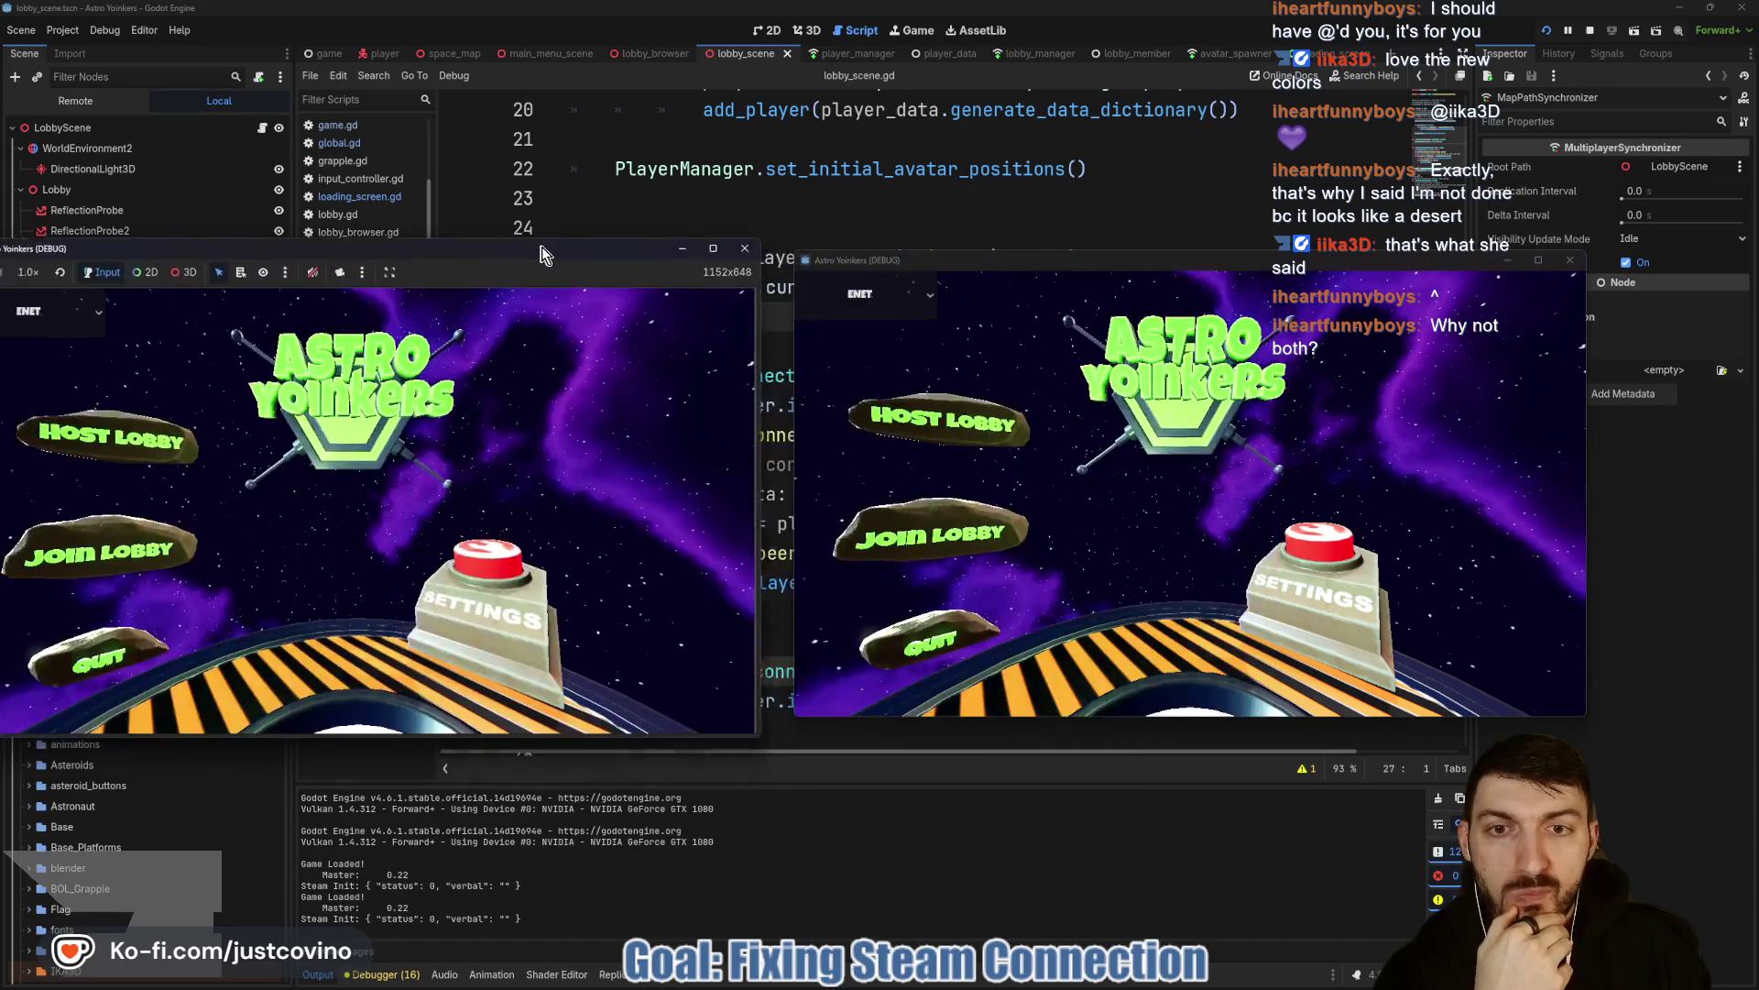
left_click(412, 524)
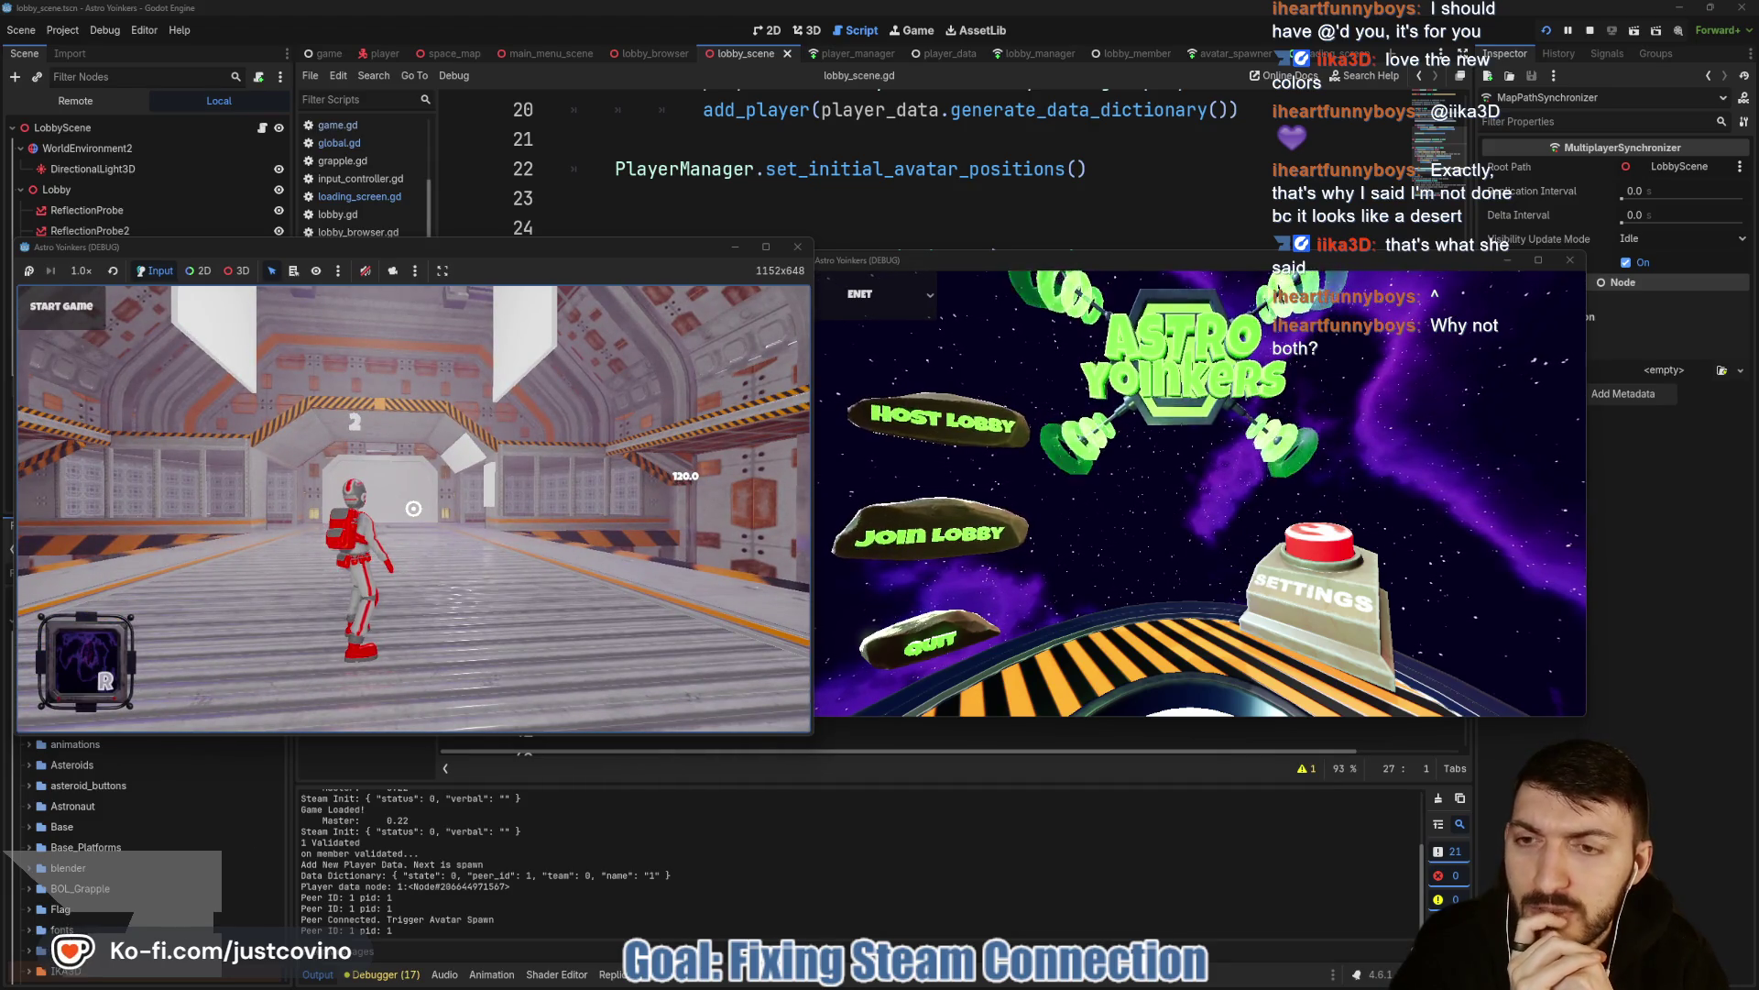
key("w")
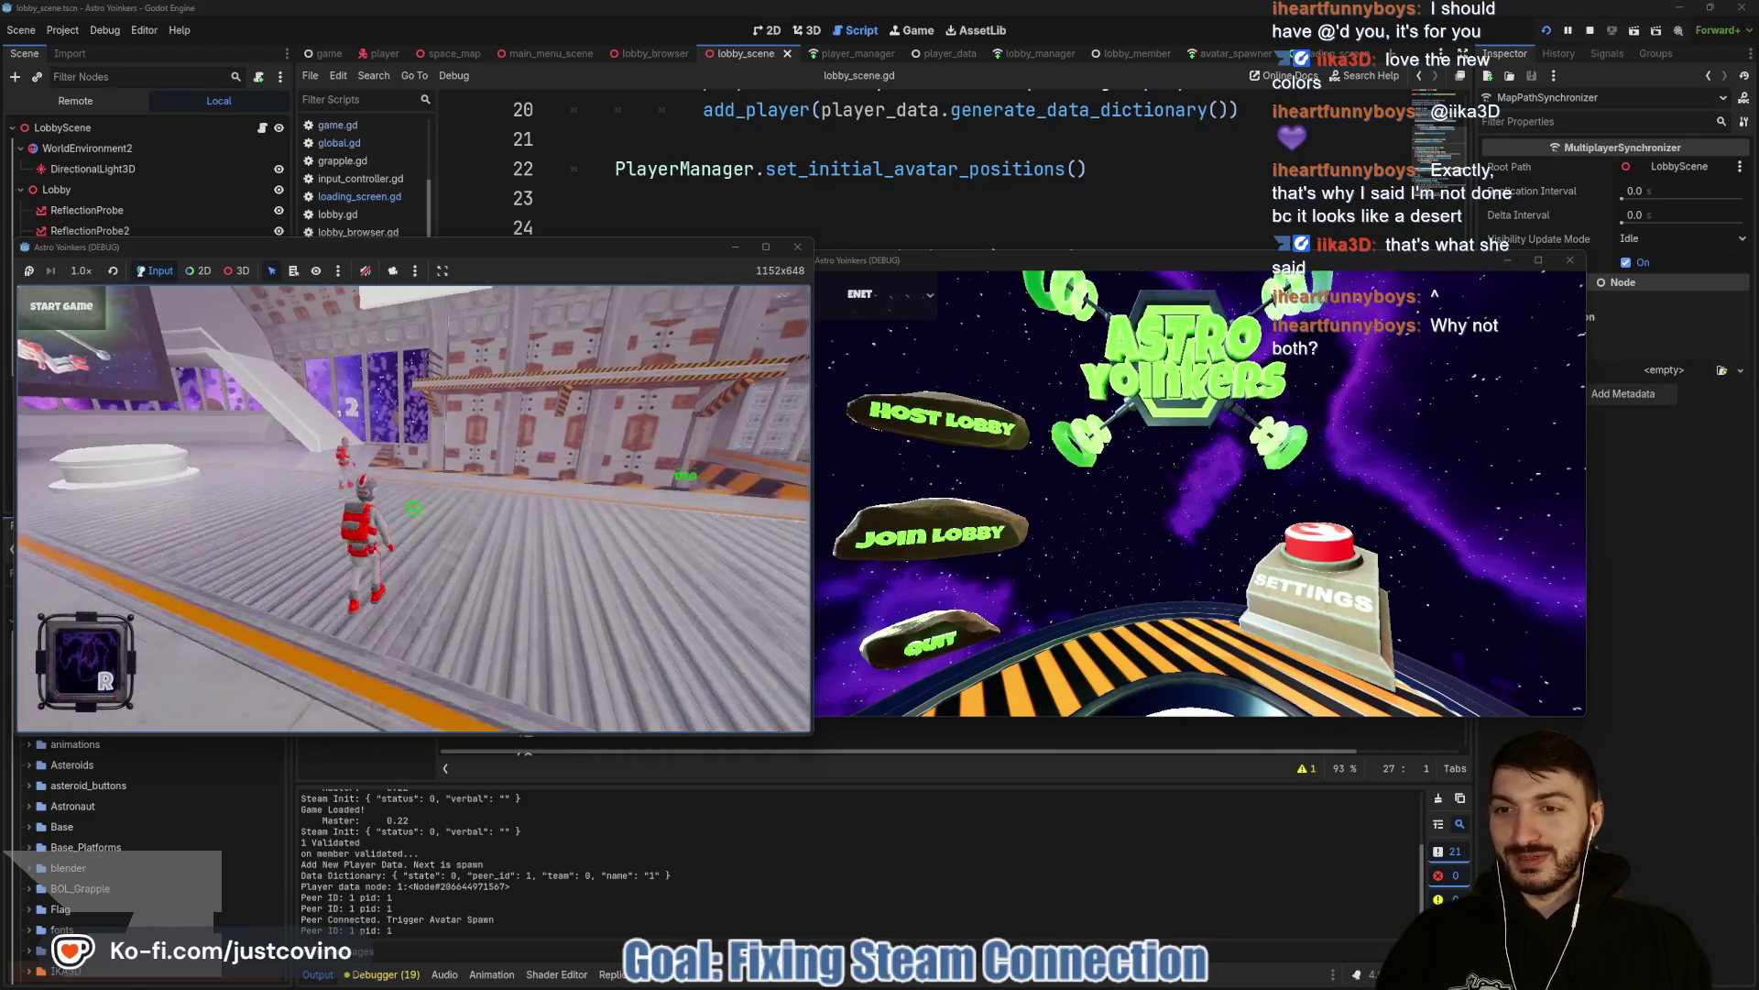
key("space")
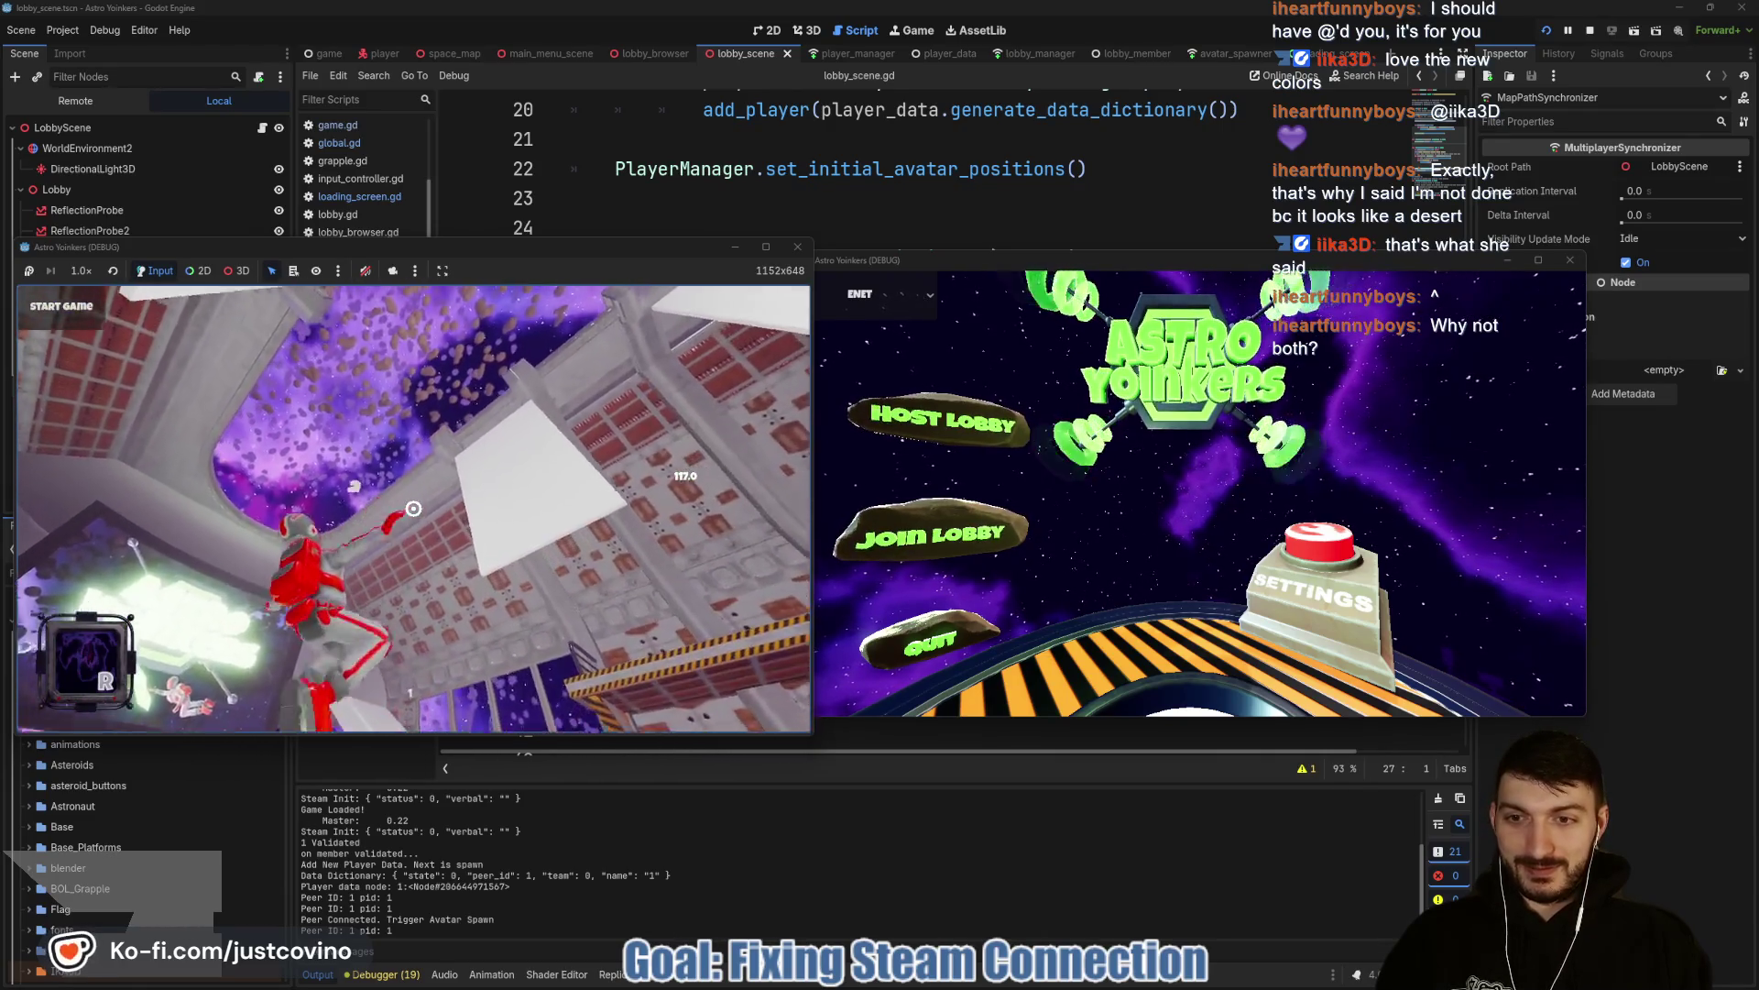
Grapple and walk the avatar around the lobby, then stop both instances.
left_click(413, 507)
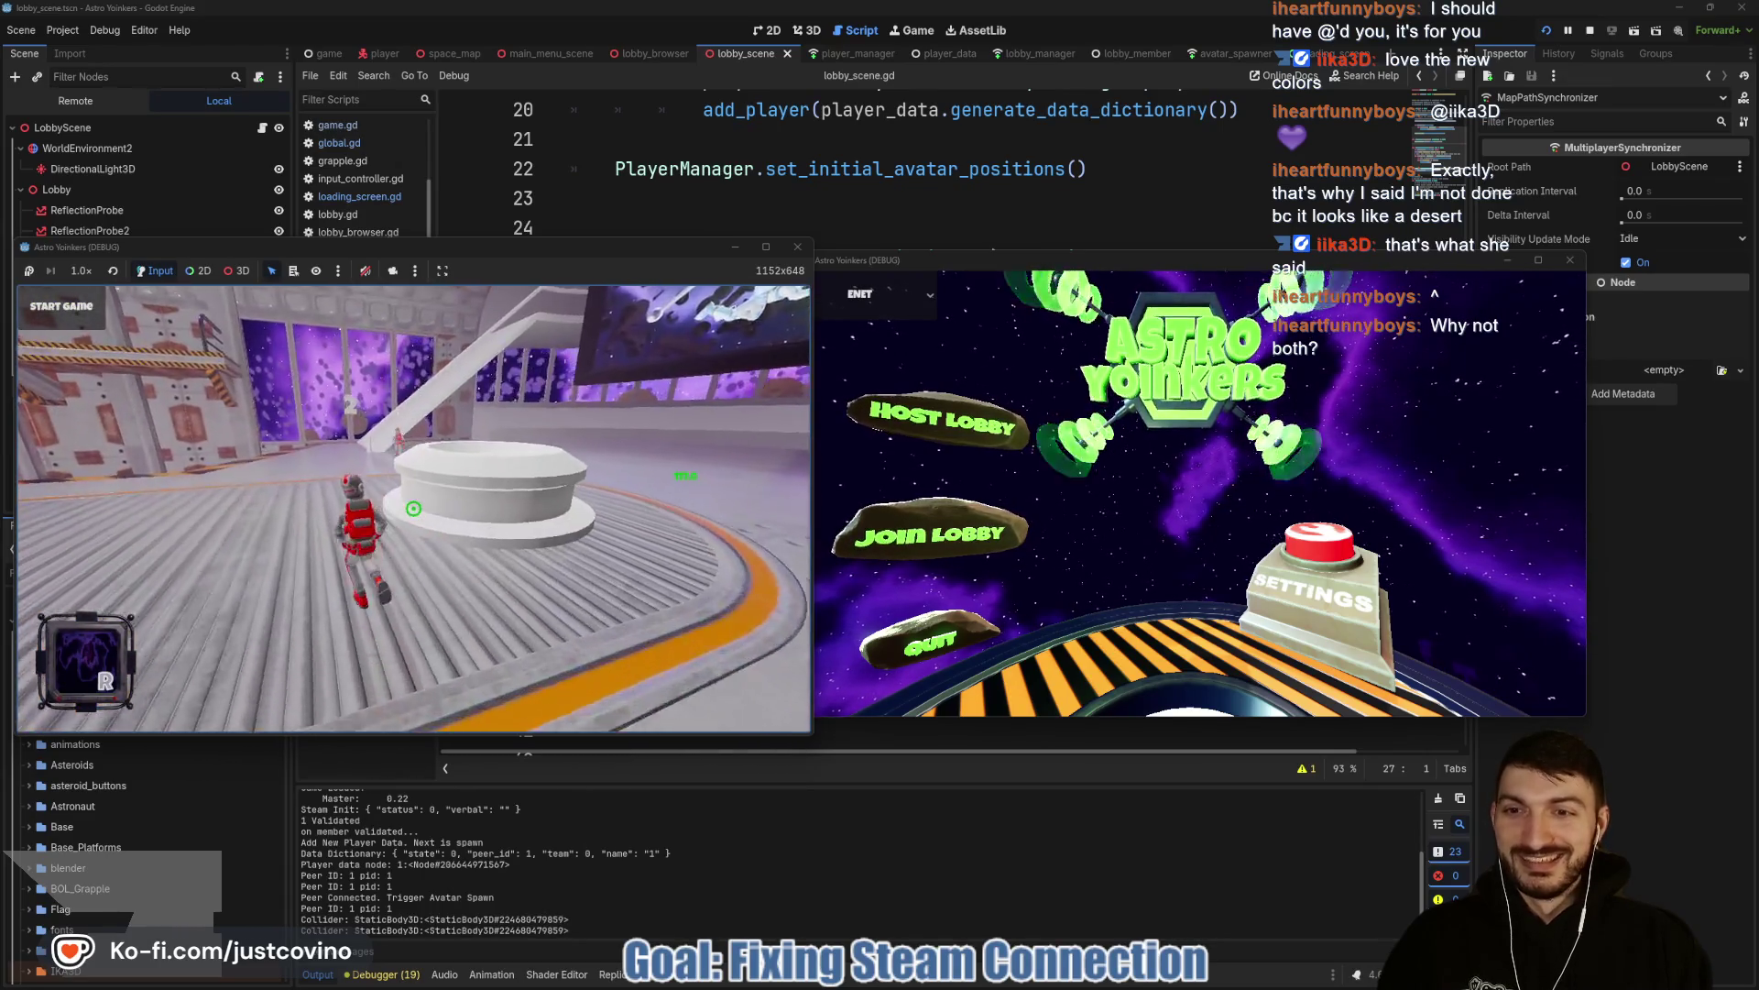
key("w")
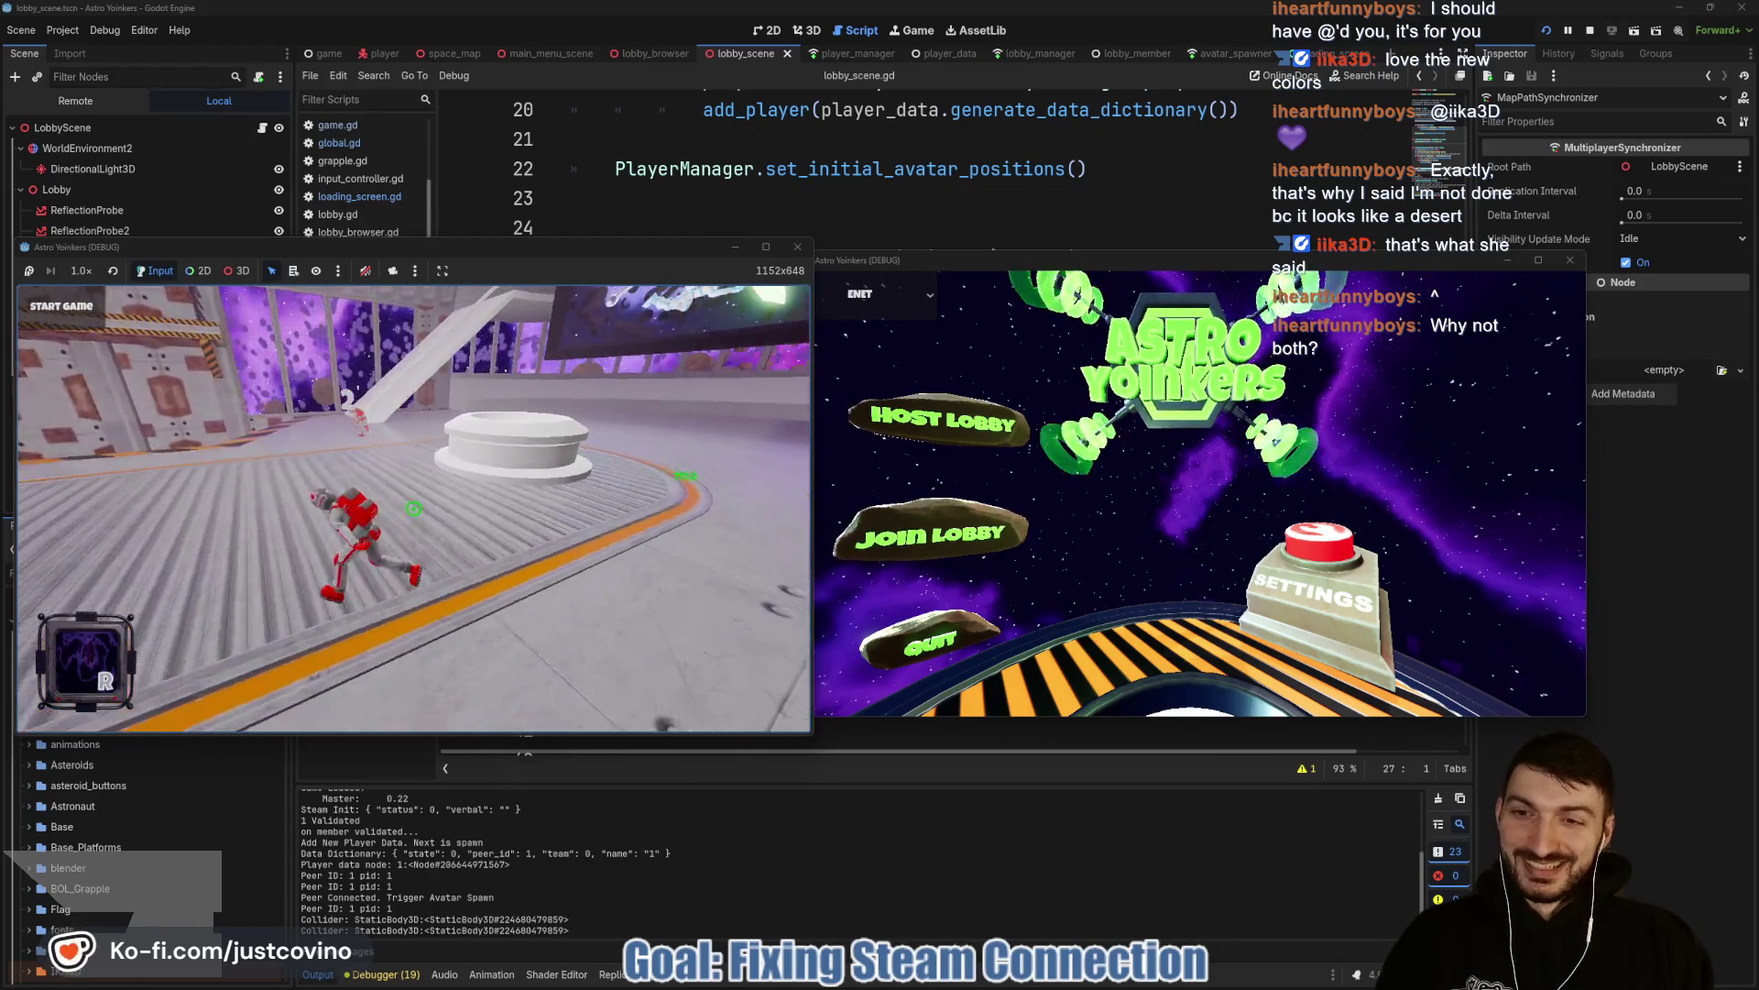
key("super")
key("super")
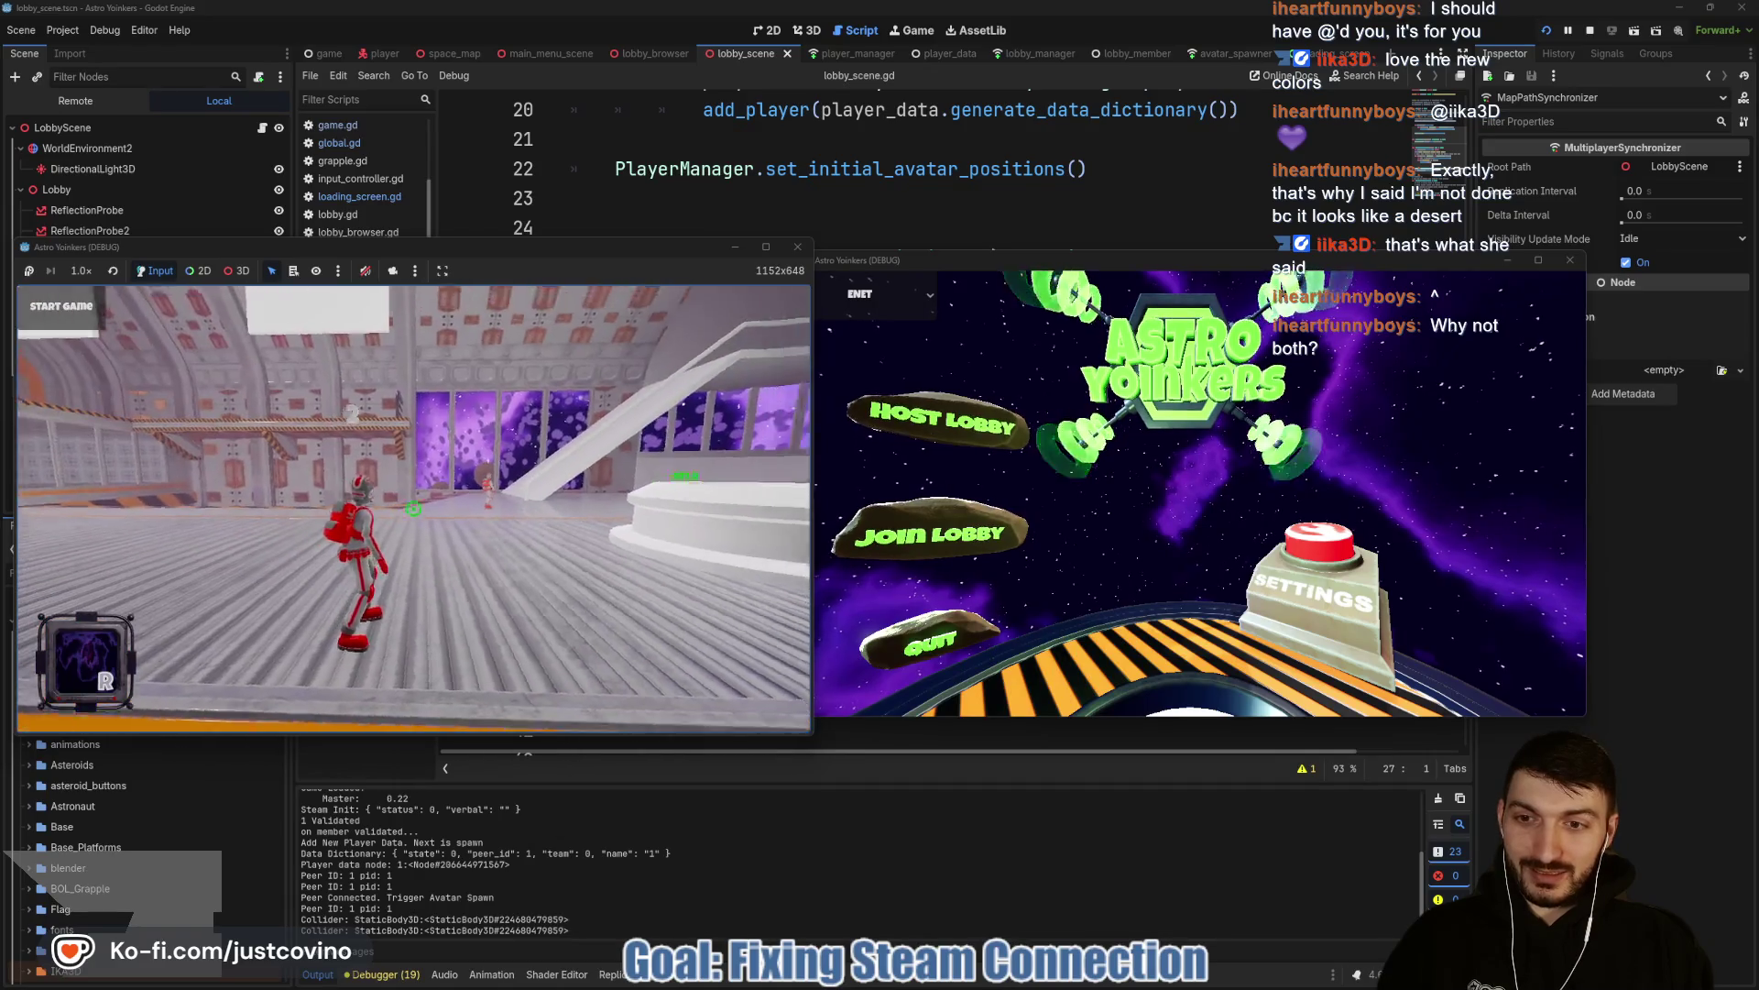
mouse_move(413, 507)
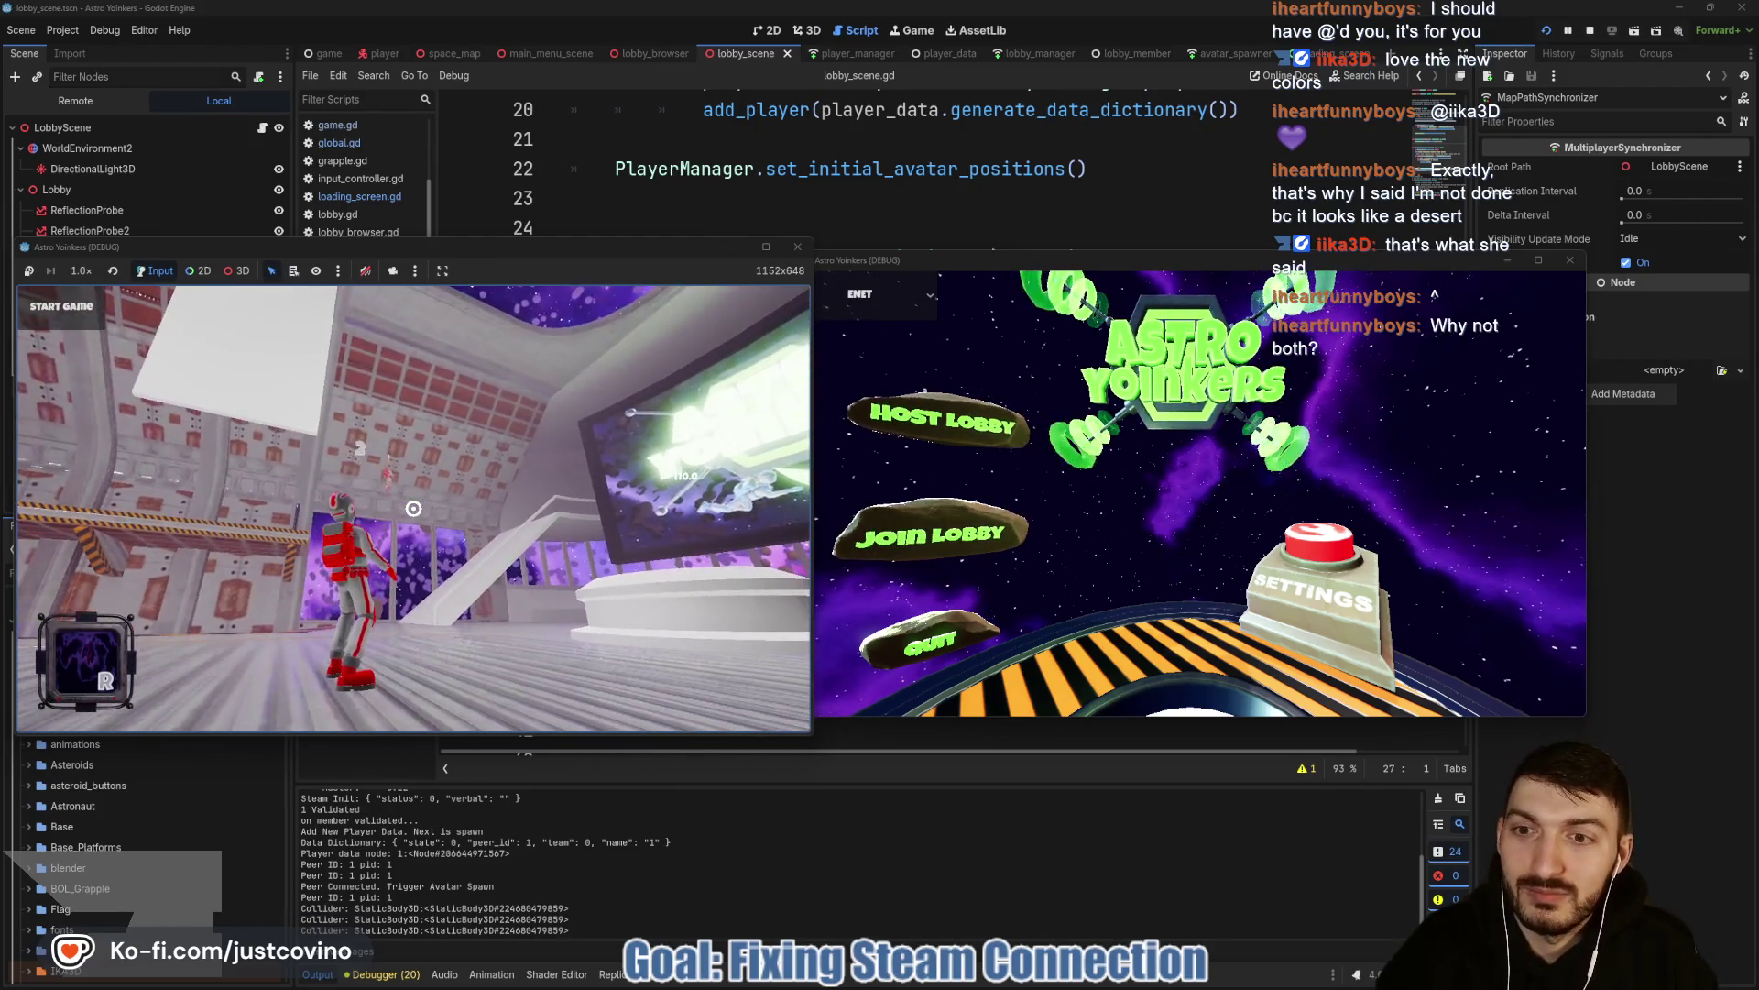
left_click(413, 508)
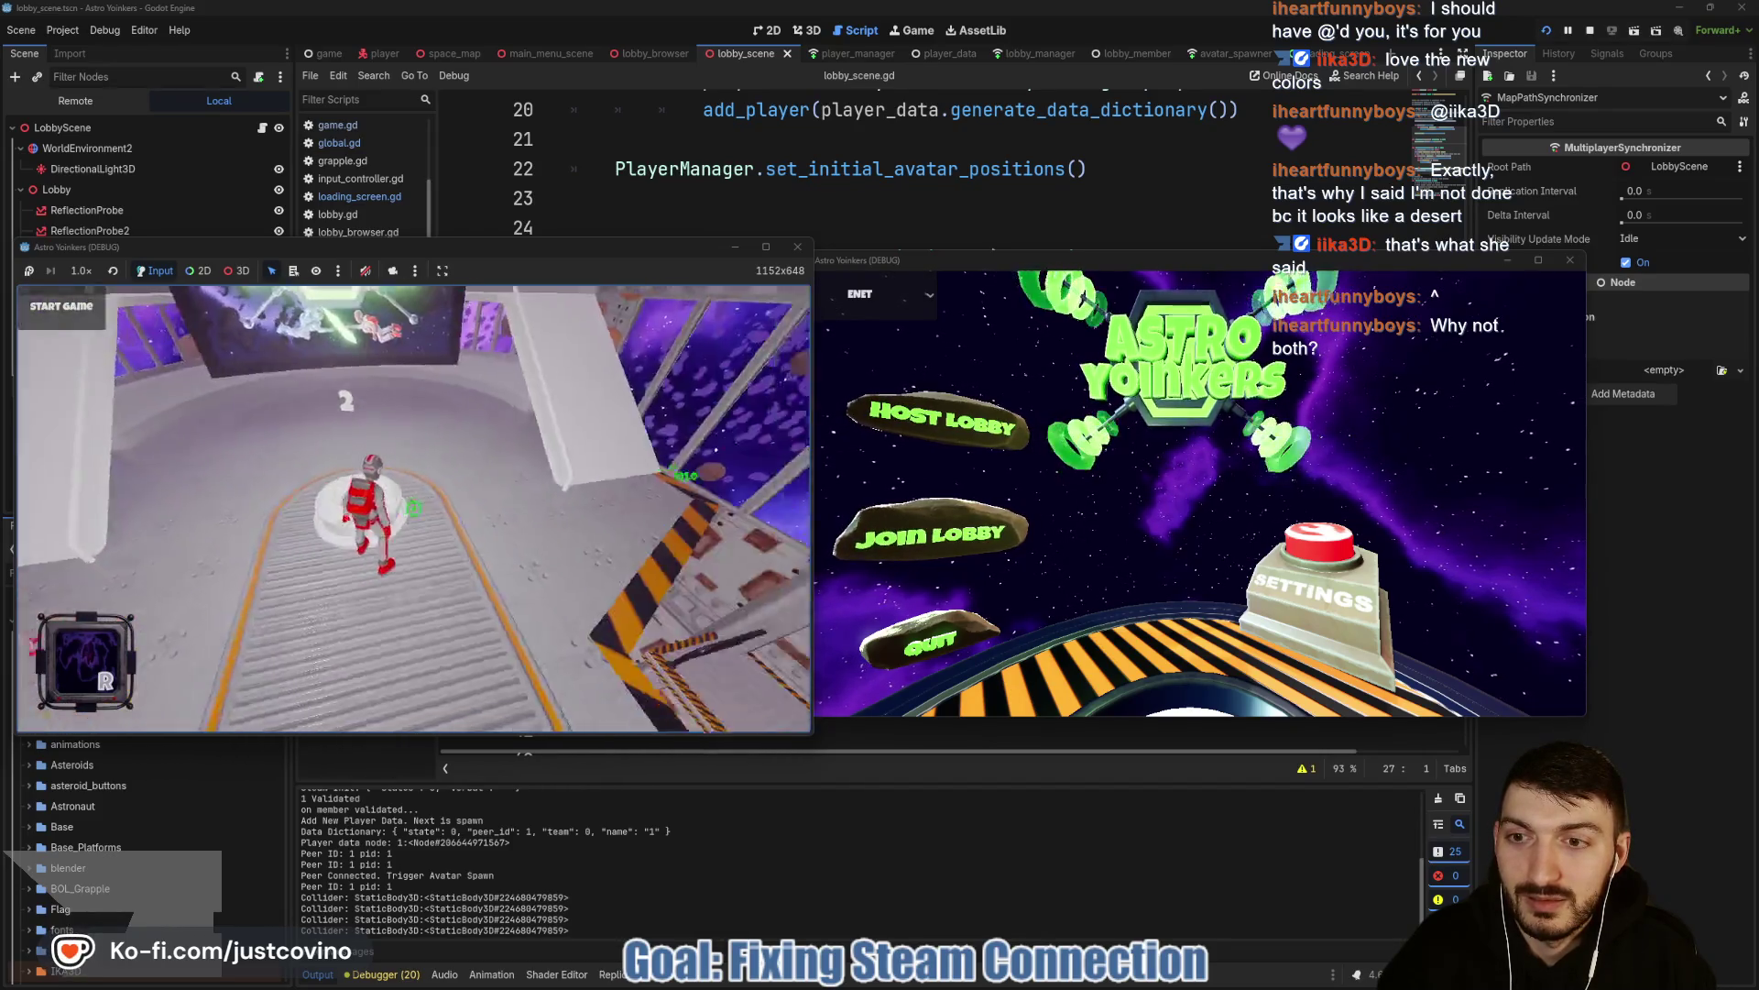
left_click(413, 507)
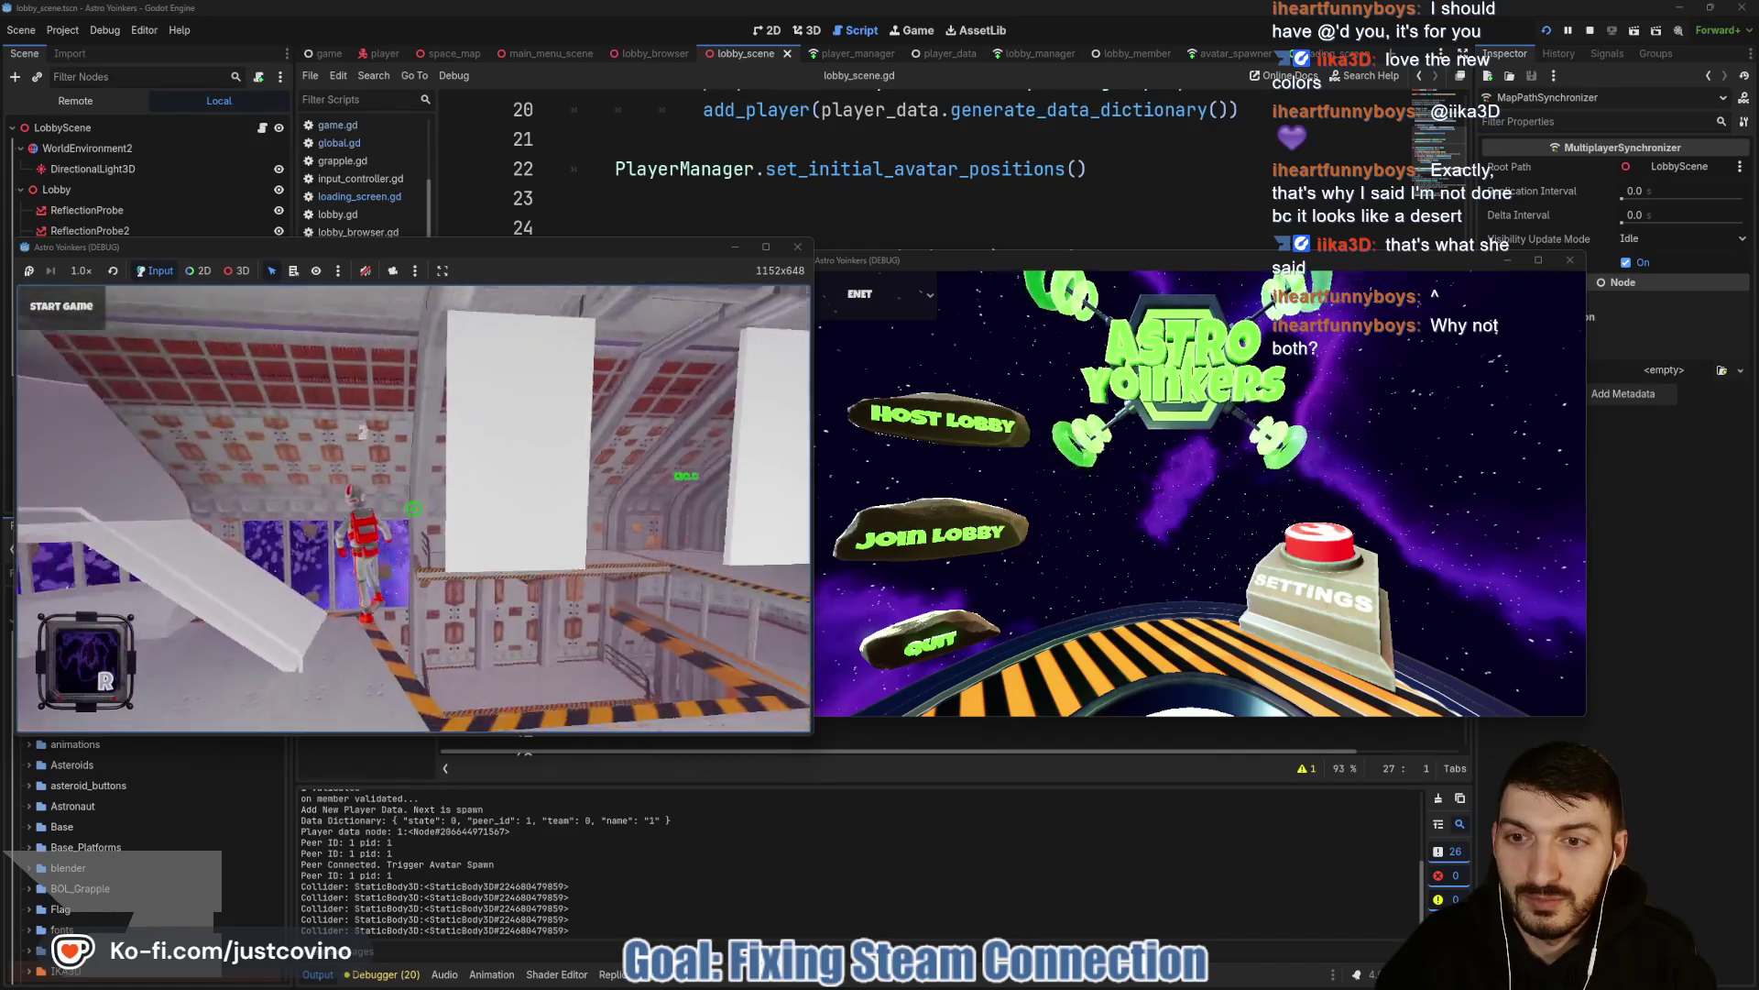
mouse_move(413, 507)
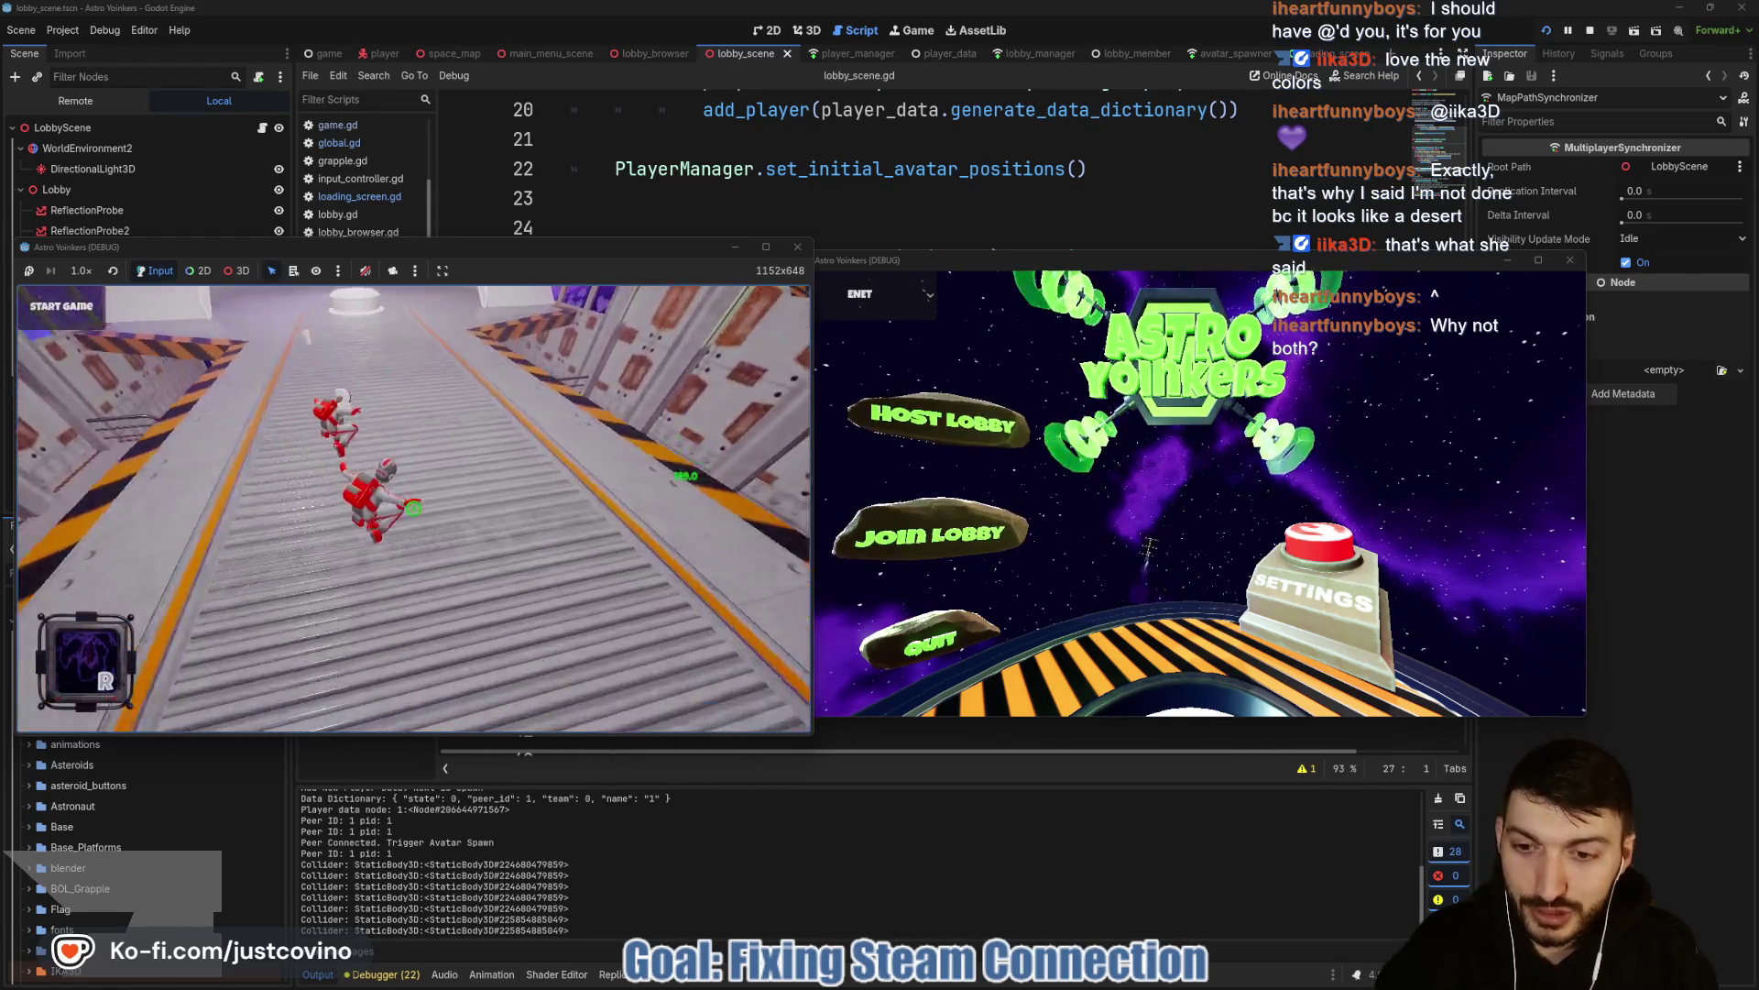
key("F8")
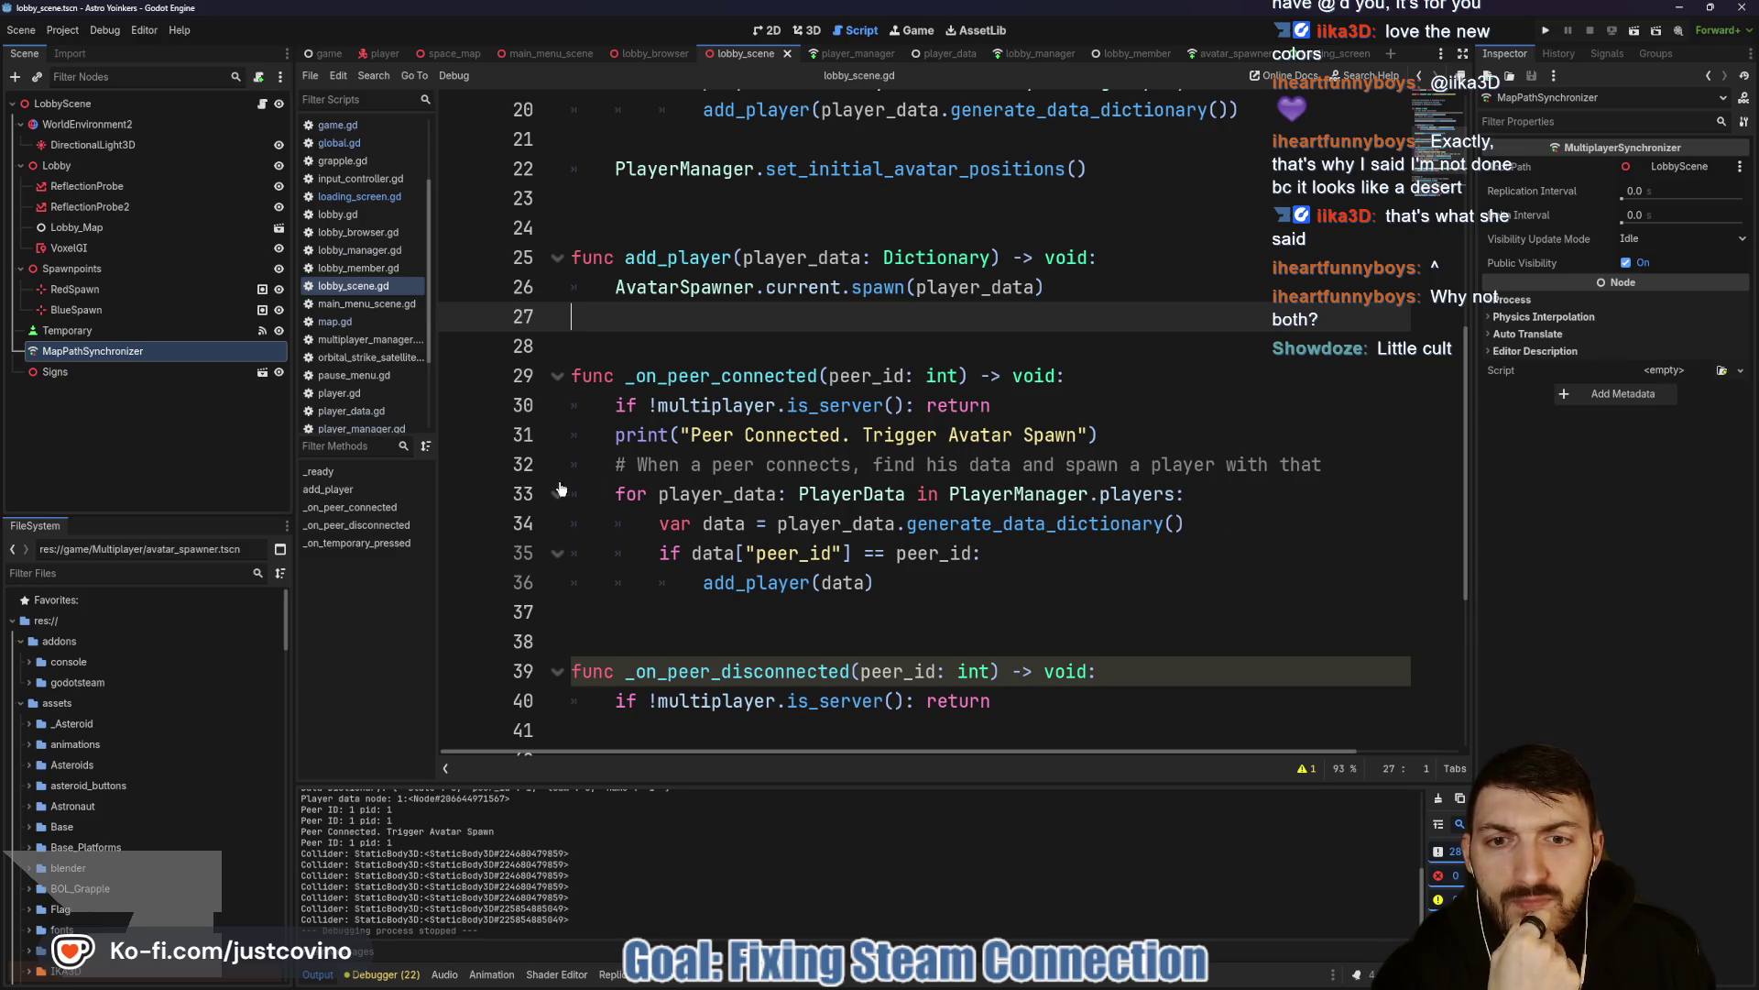
Jump to the _on_peer_connected definition in lobby_scene.gd and enlarge the Output log panel.
scroll(910, 529, "up", 2)
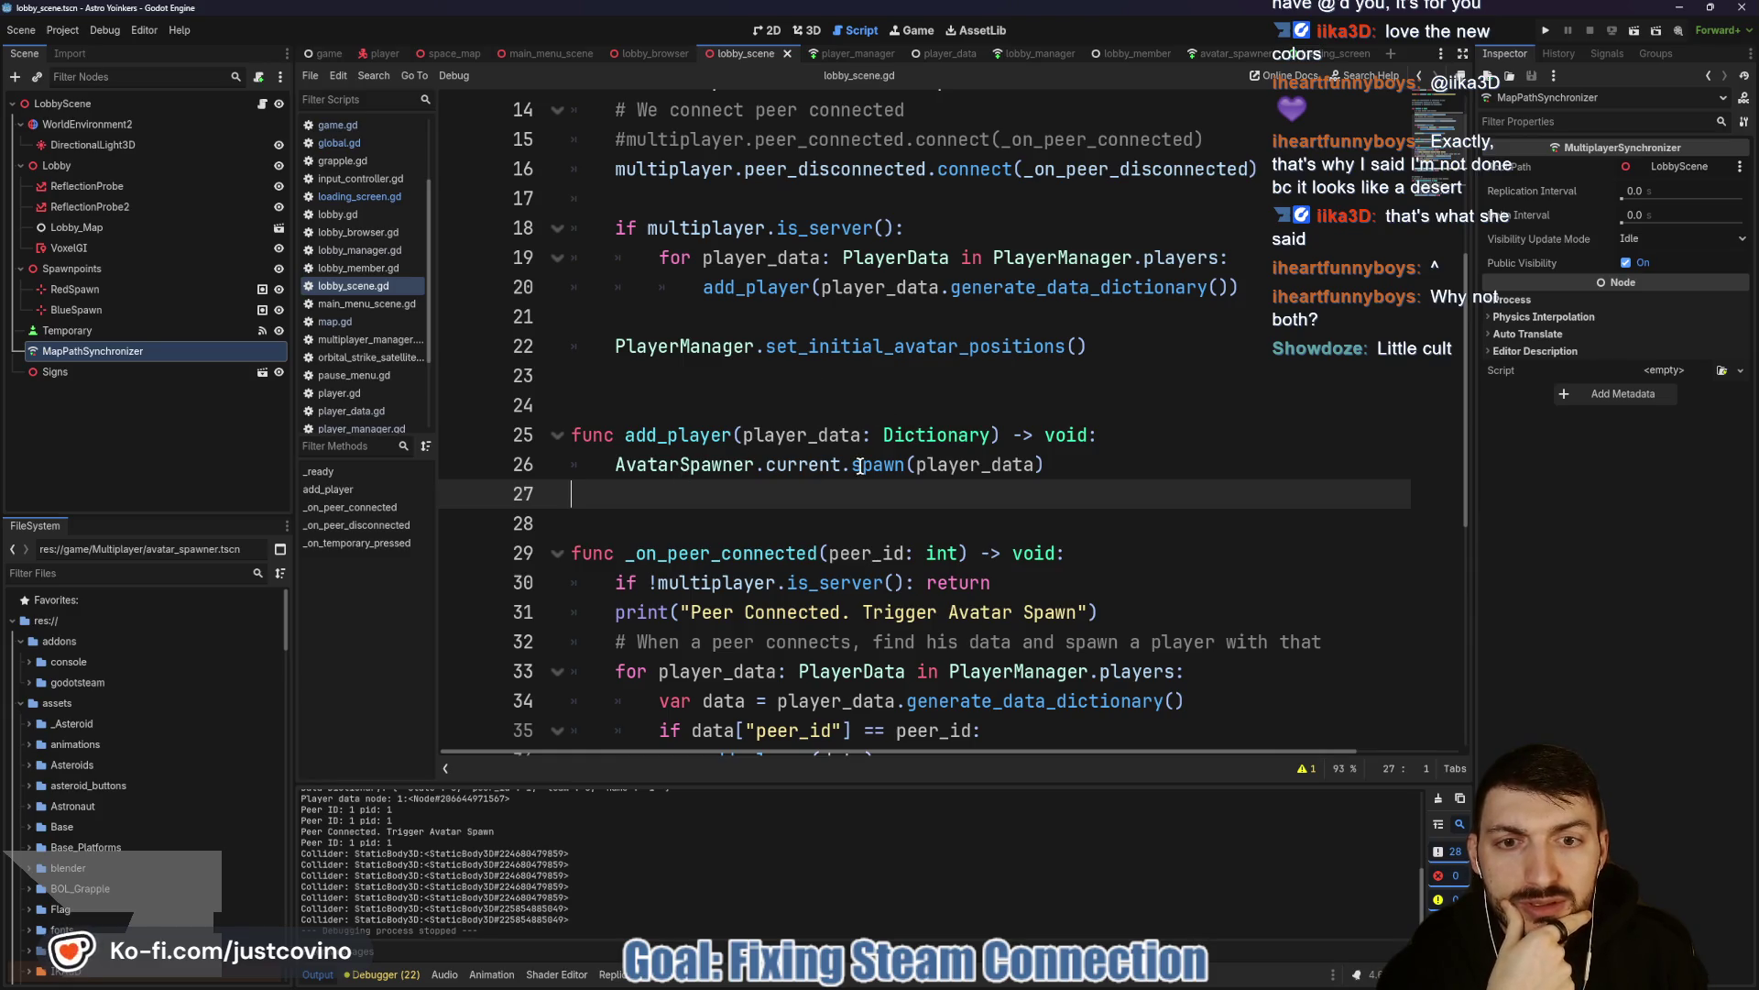
scroll(800, 452, "up", 4)
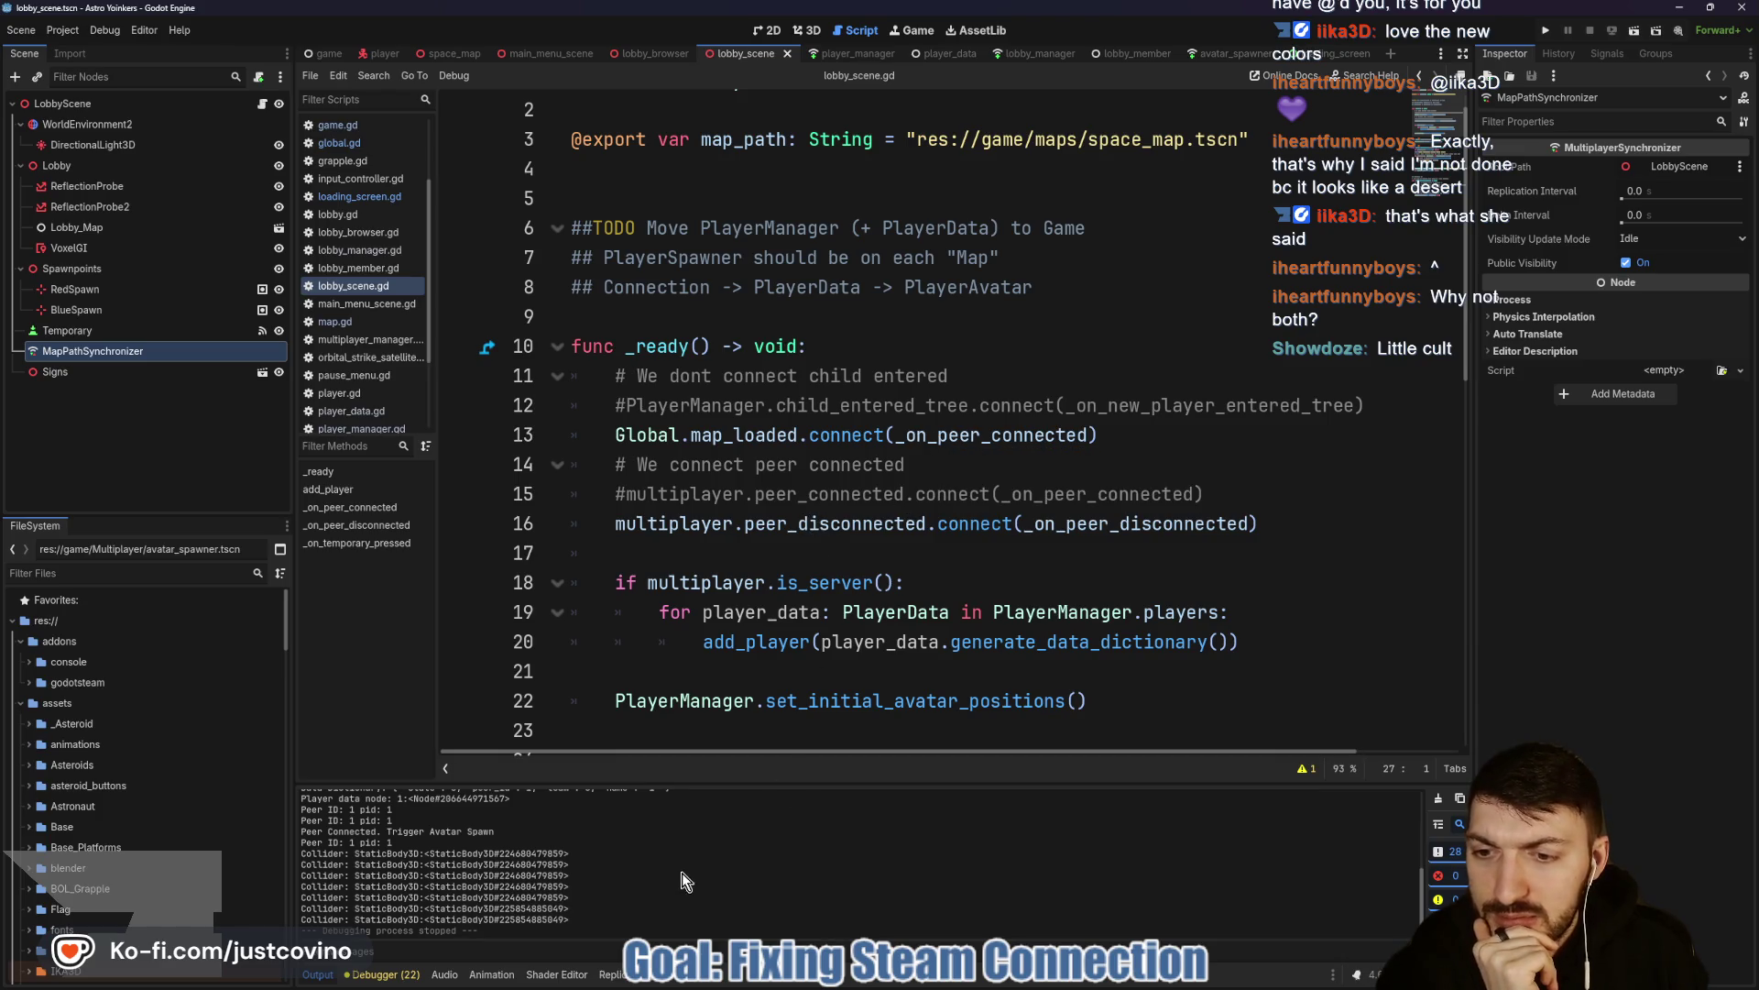
scroll(509, 869, "up", 2)
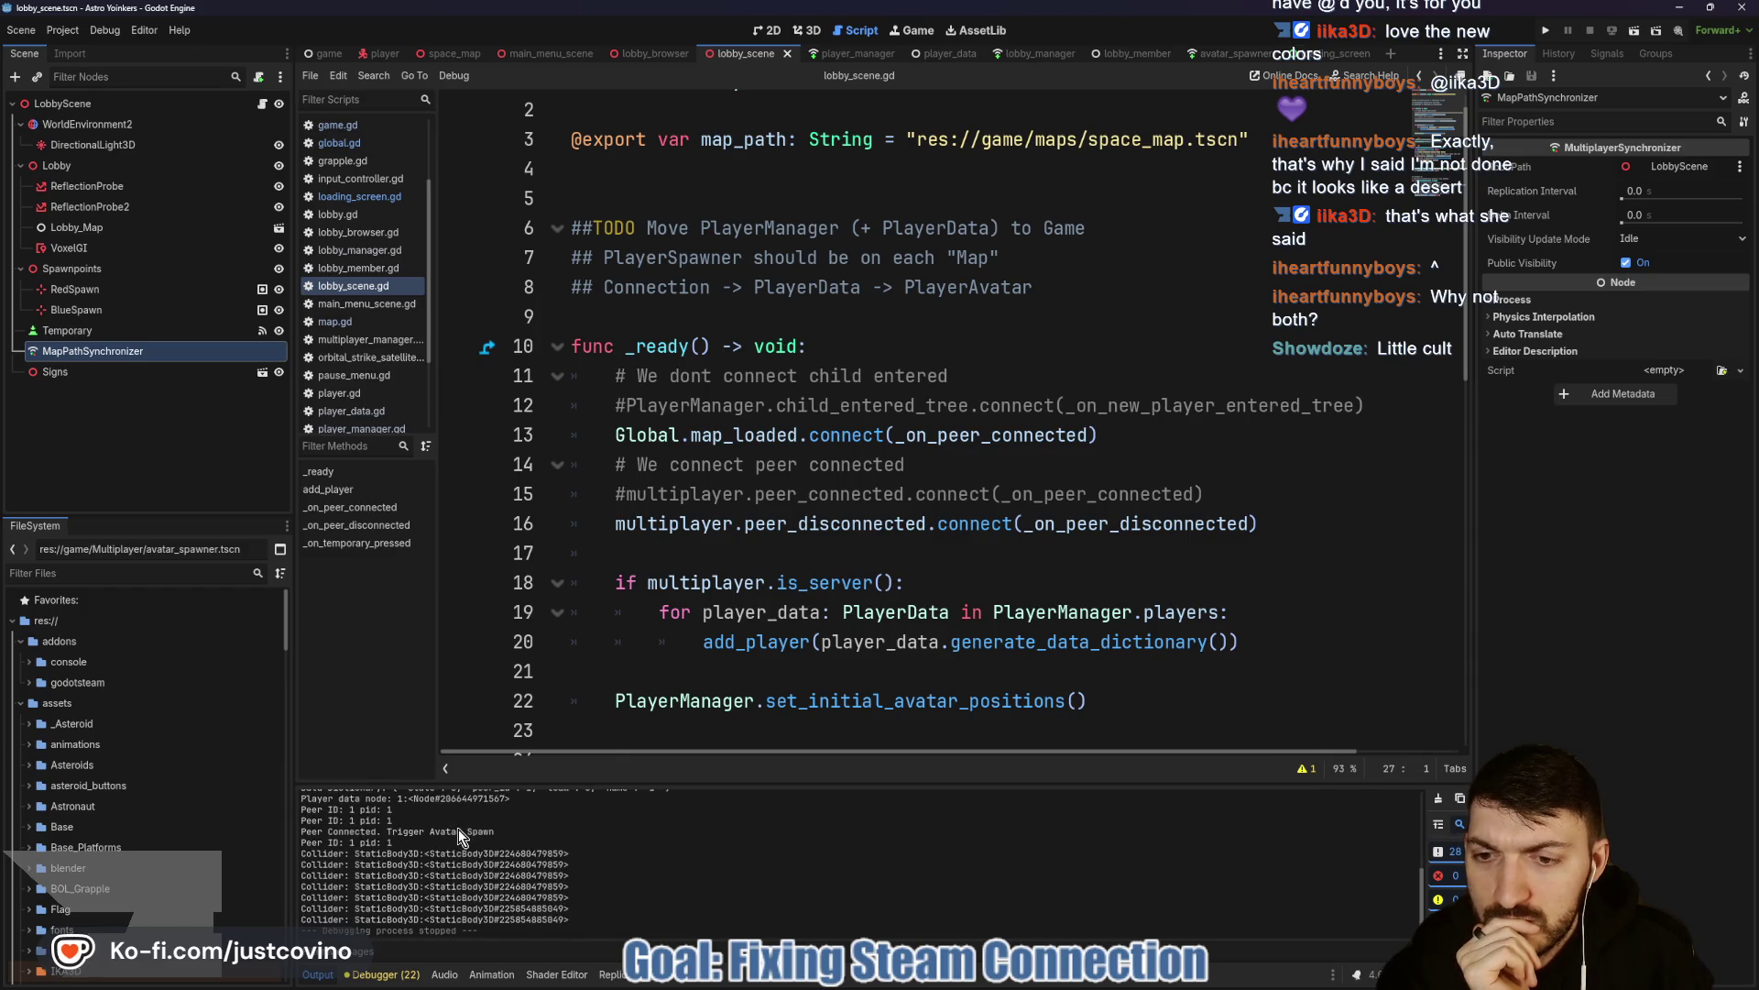
scroll(899, 581, "down", 3)
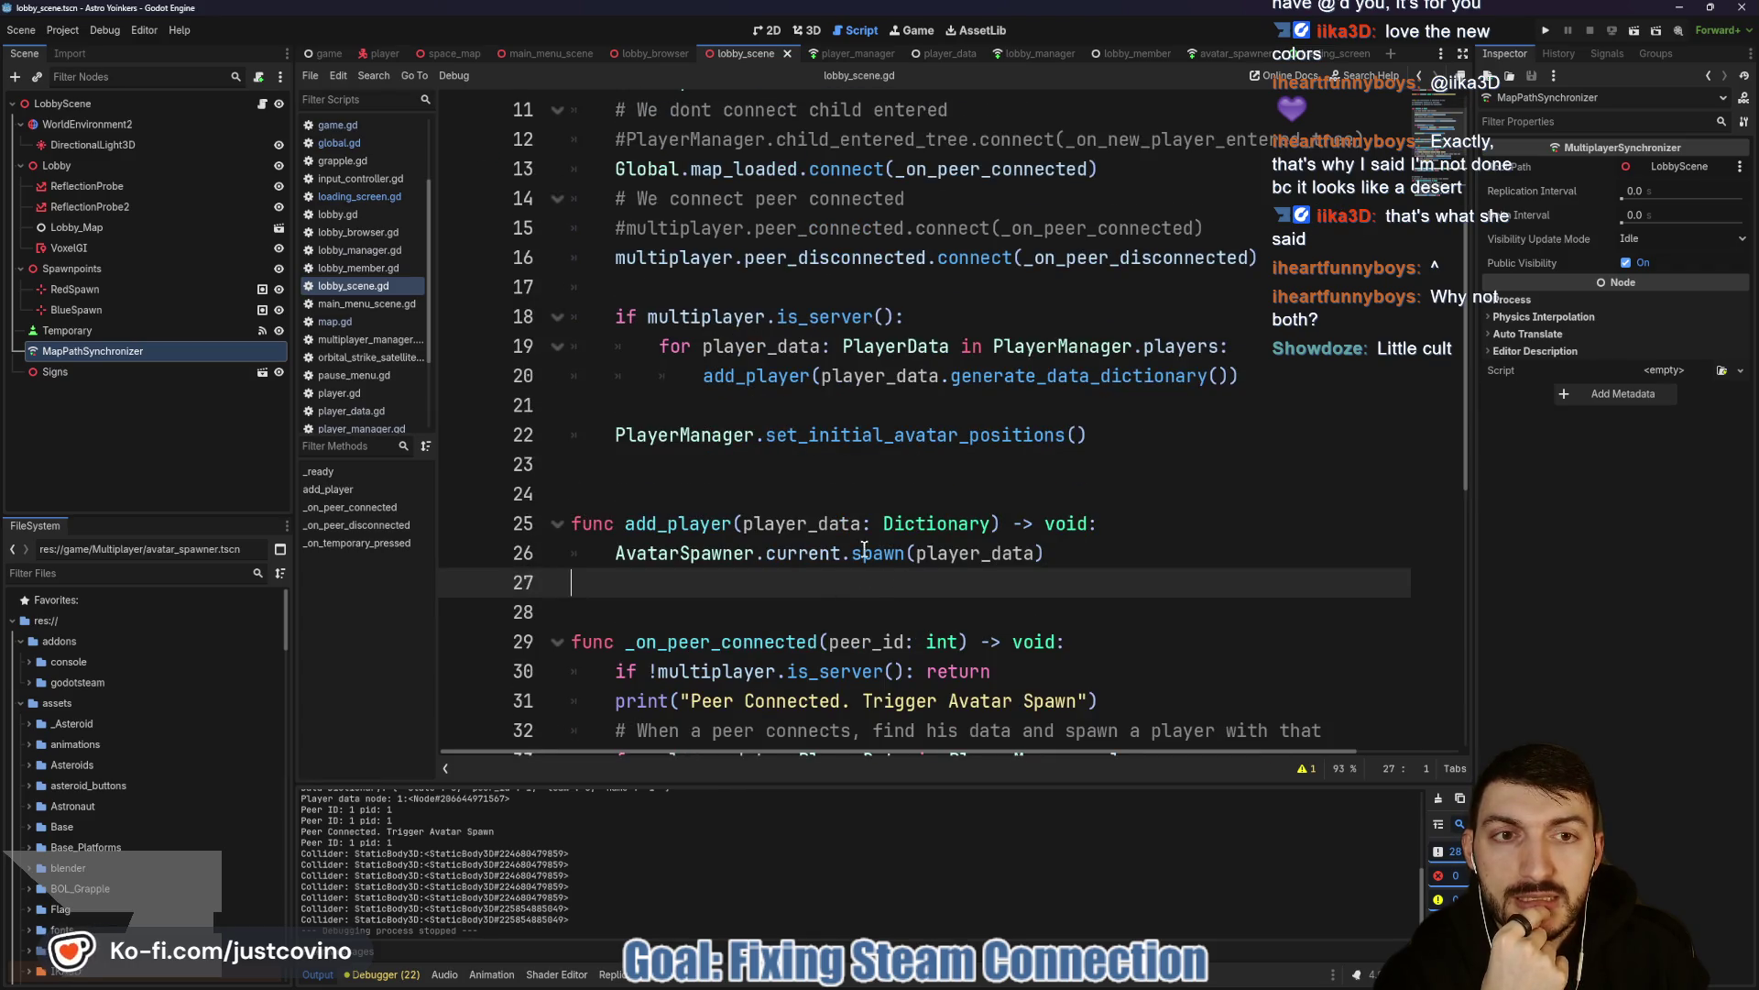
mouse_move(882, 521)
scroll(870, 450, "up", 3)
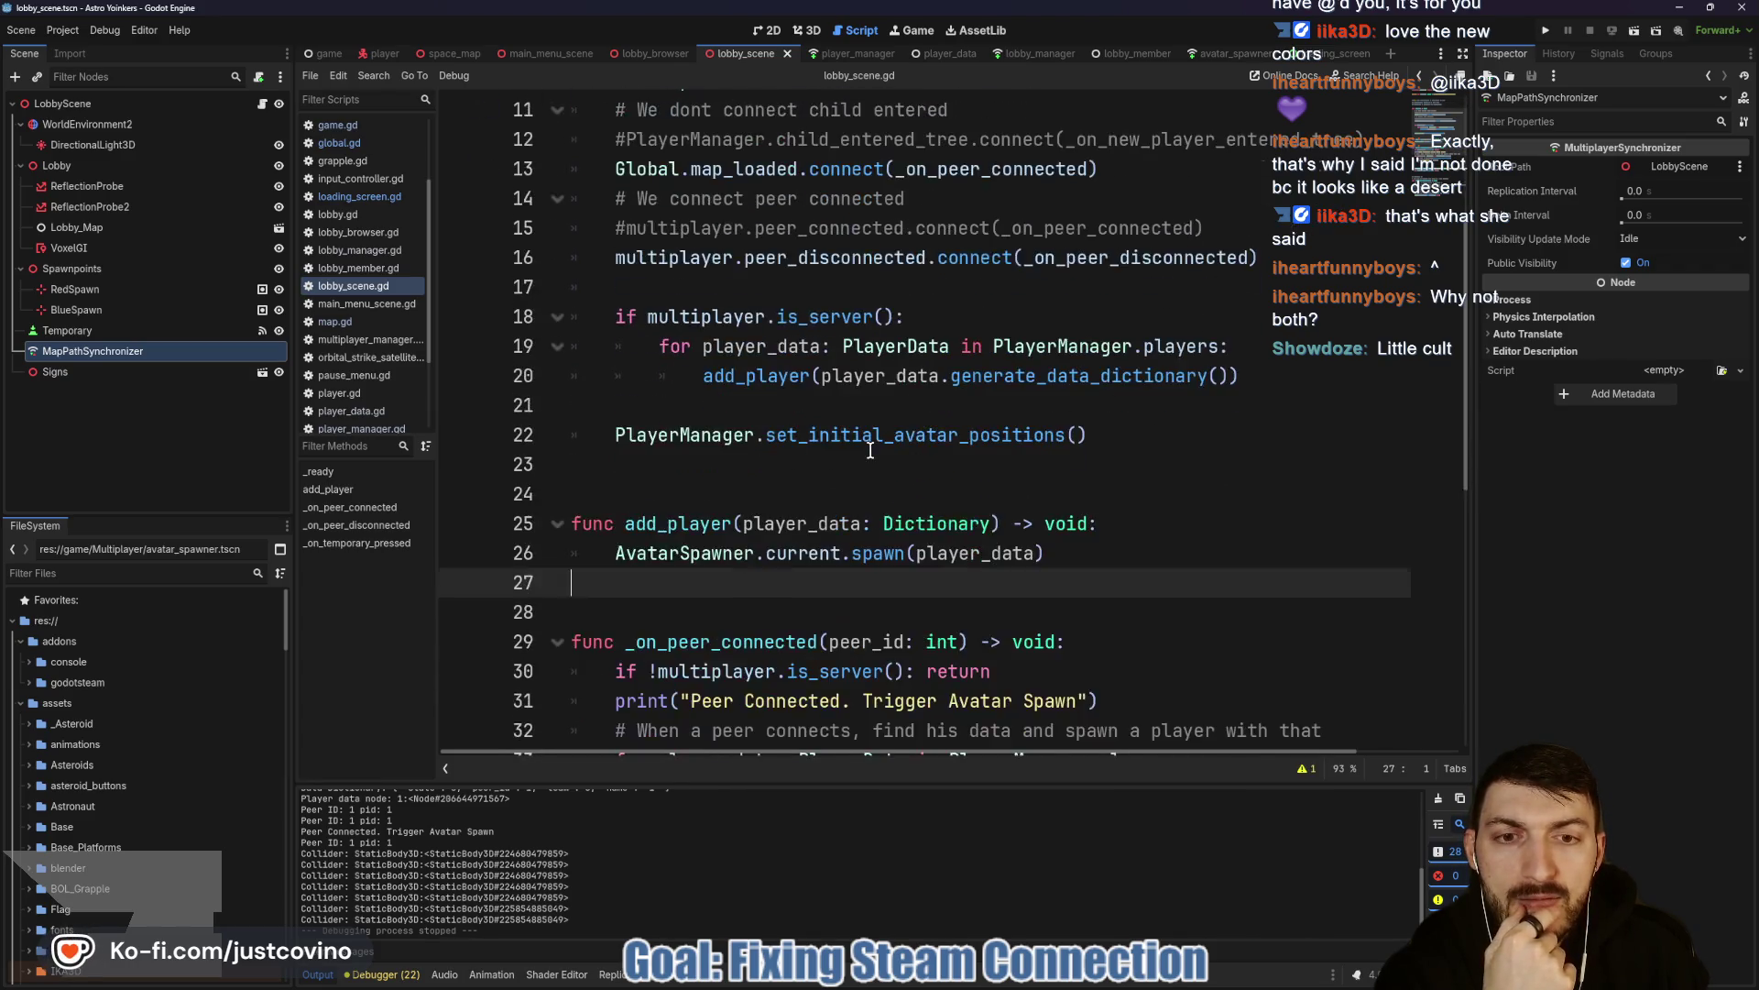
left_click(996, 436, "ctrl")
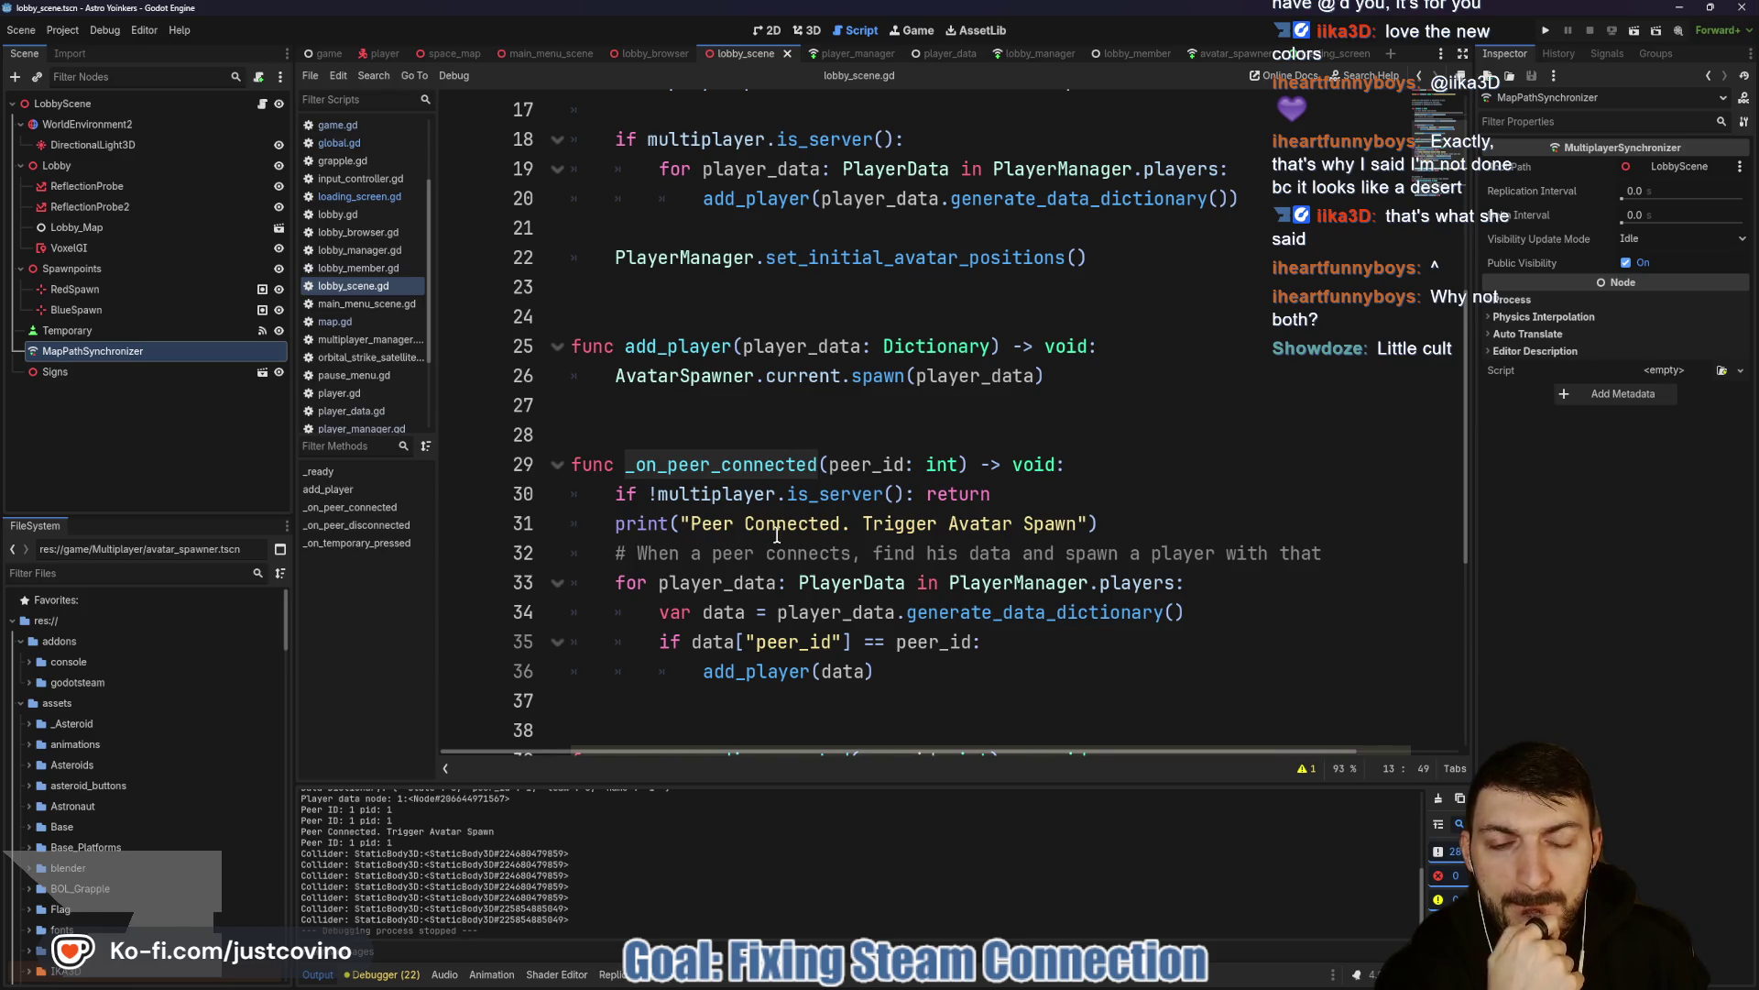
left_click_drag(686, 787, 495, 331)
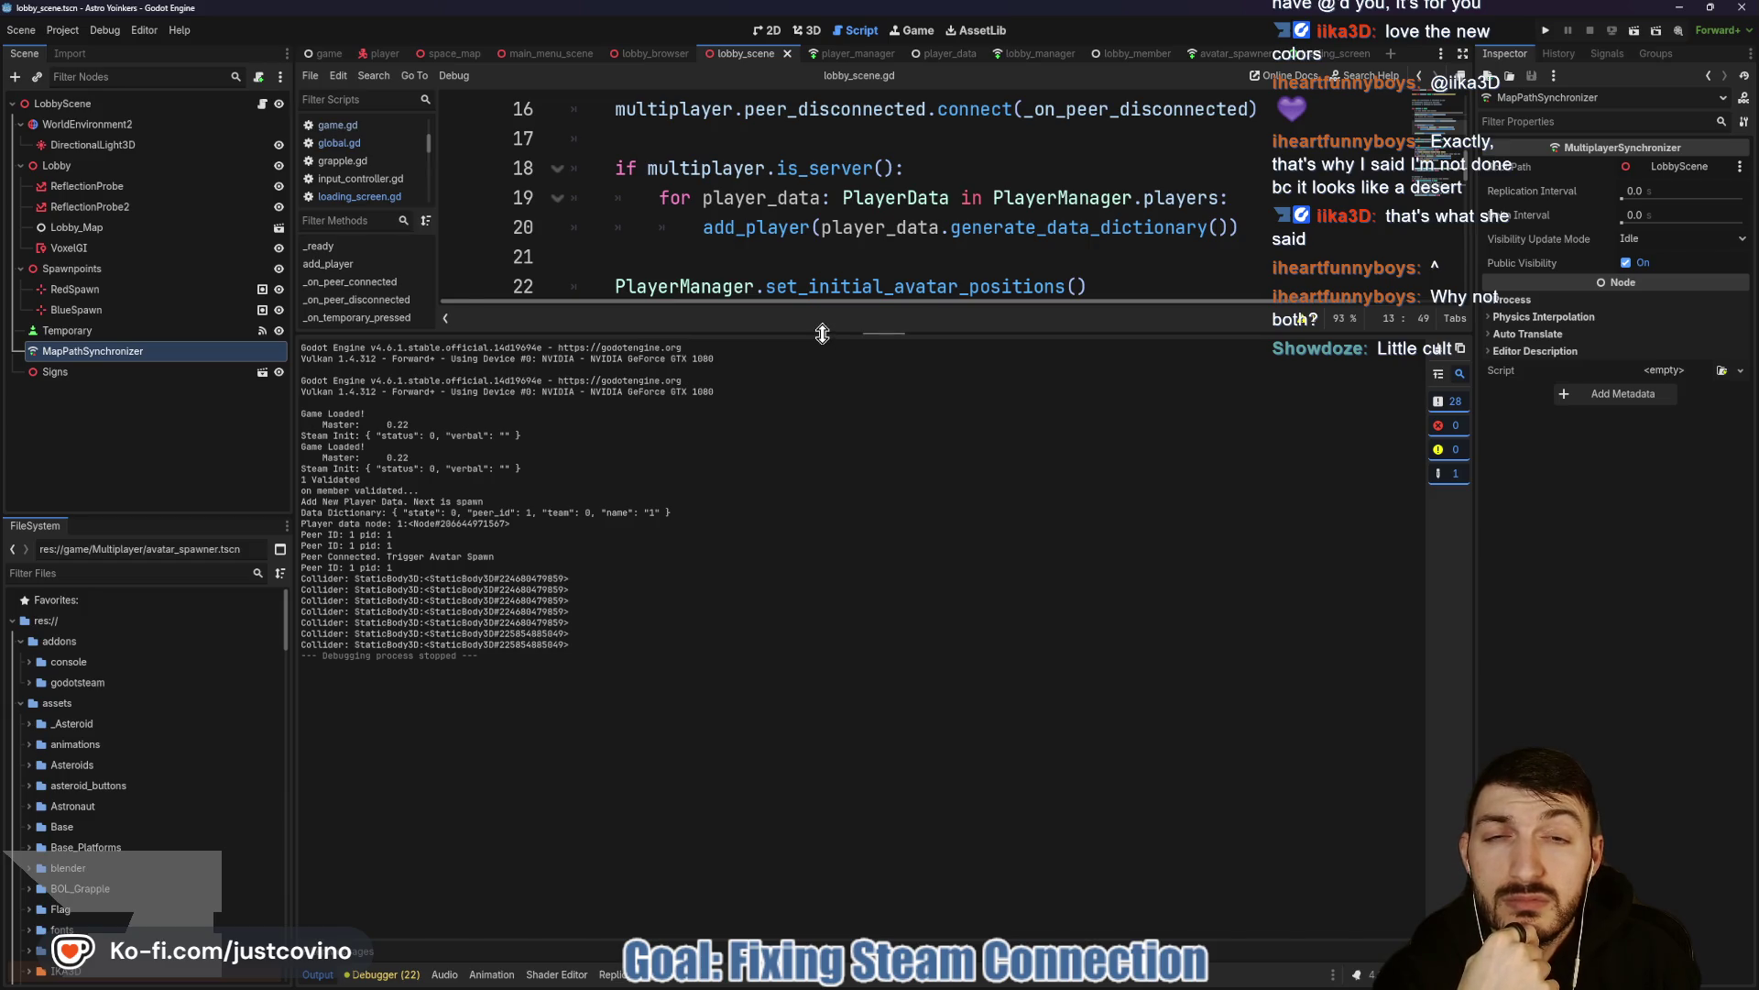
Shrink the Output panel, clear the log, and open the lobby_manager and player_manager scripts.
left_click_drag(825, 341, 825, 797)
left_click(1022, 53)
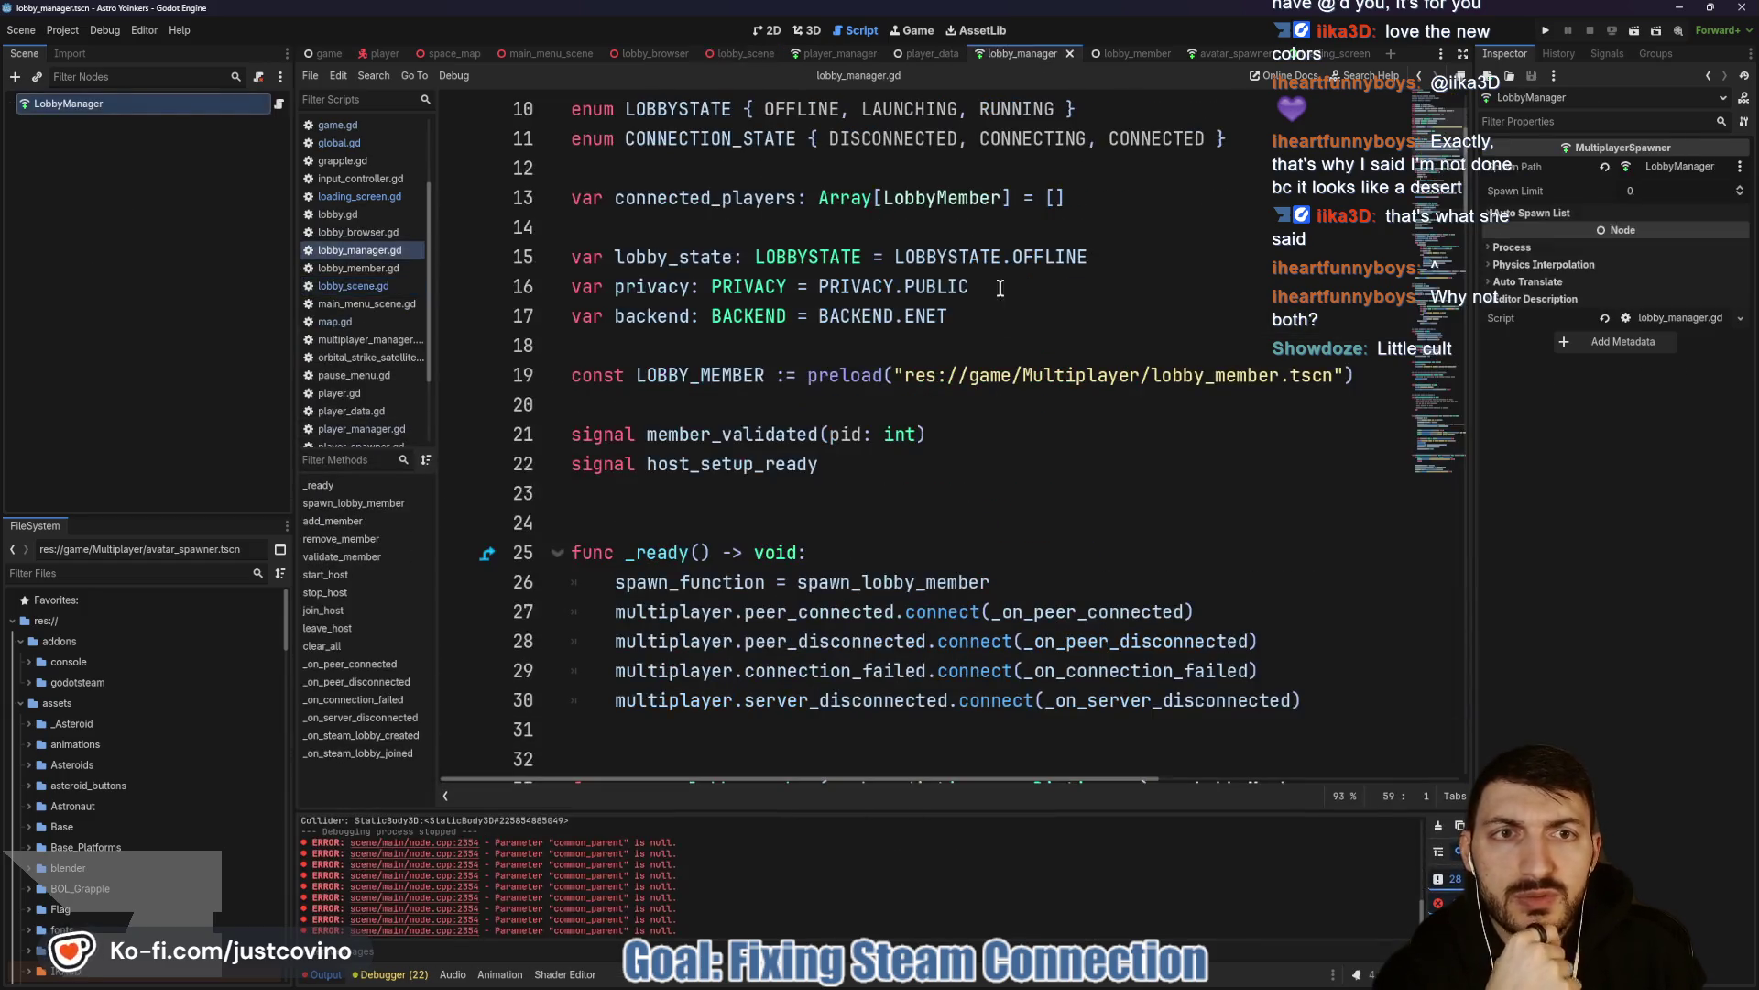
key("F5")
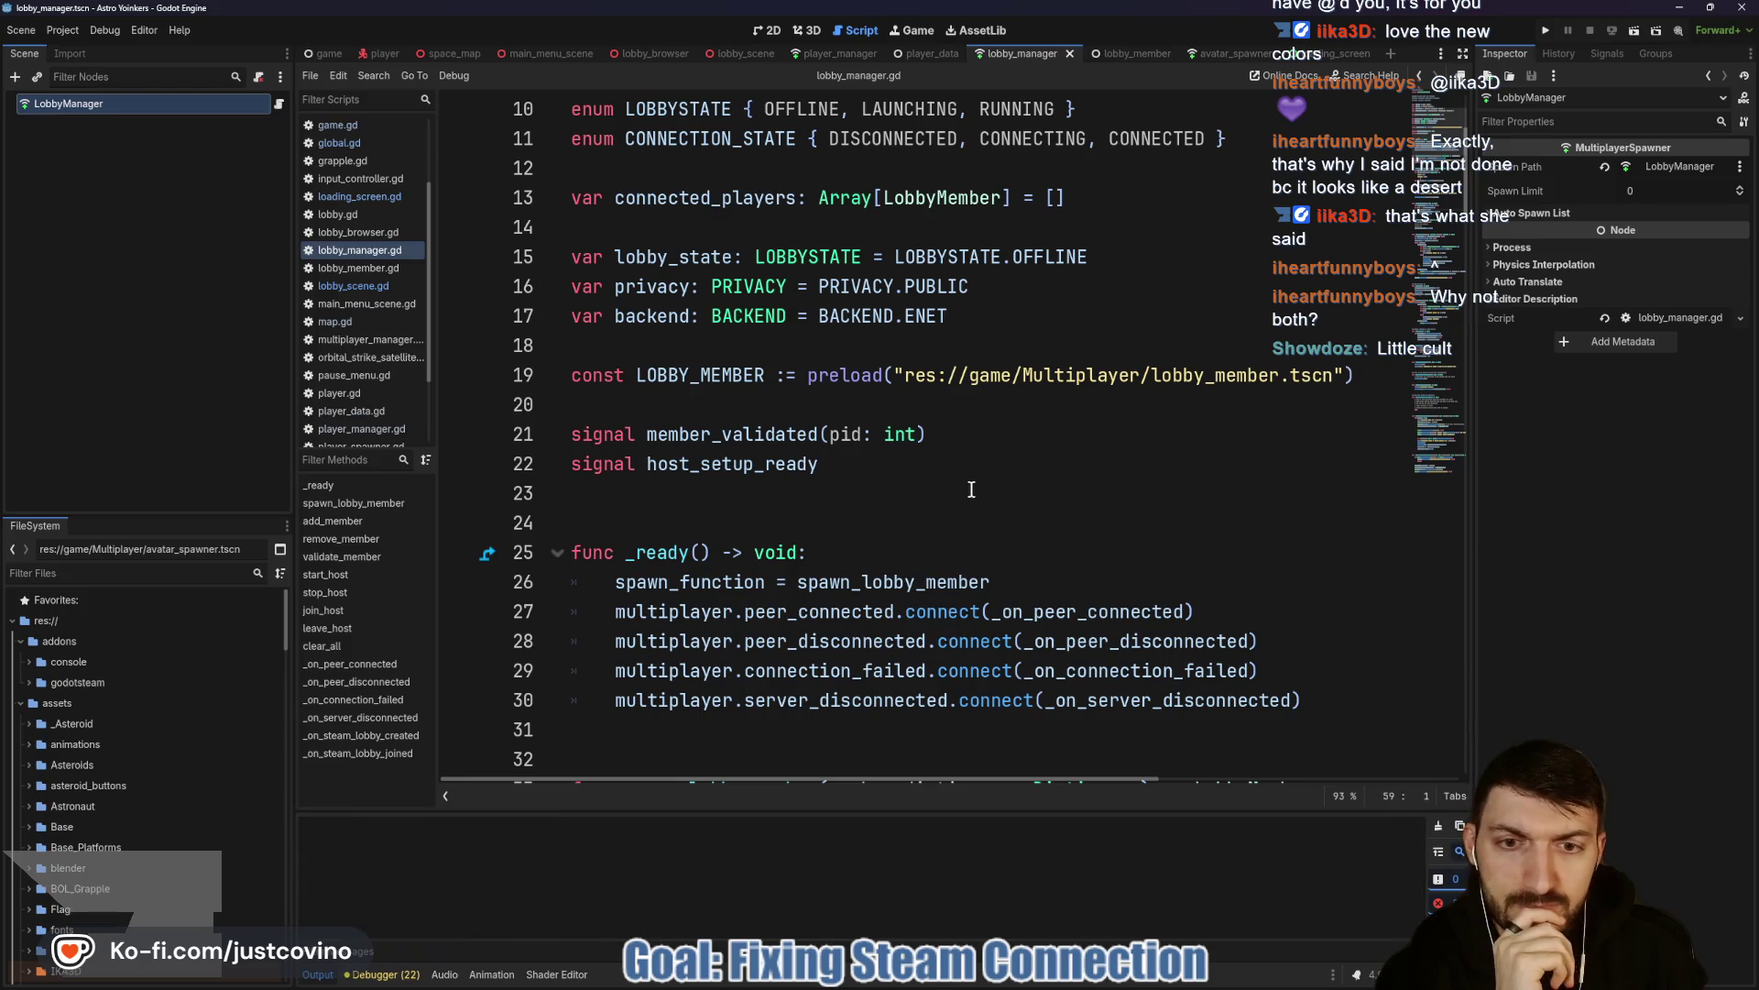
left_click(841, 53)
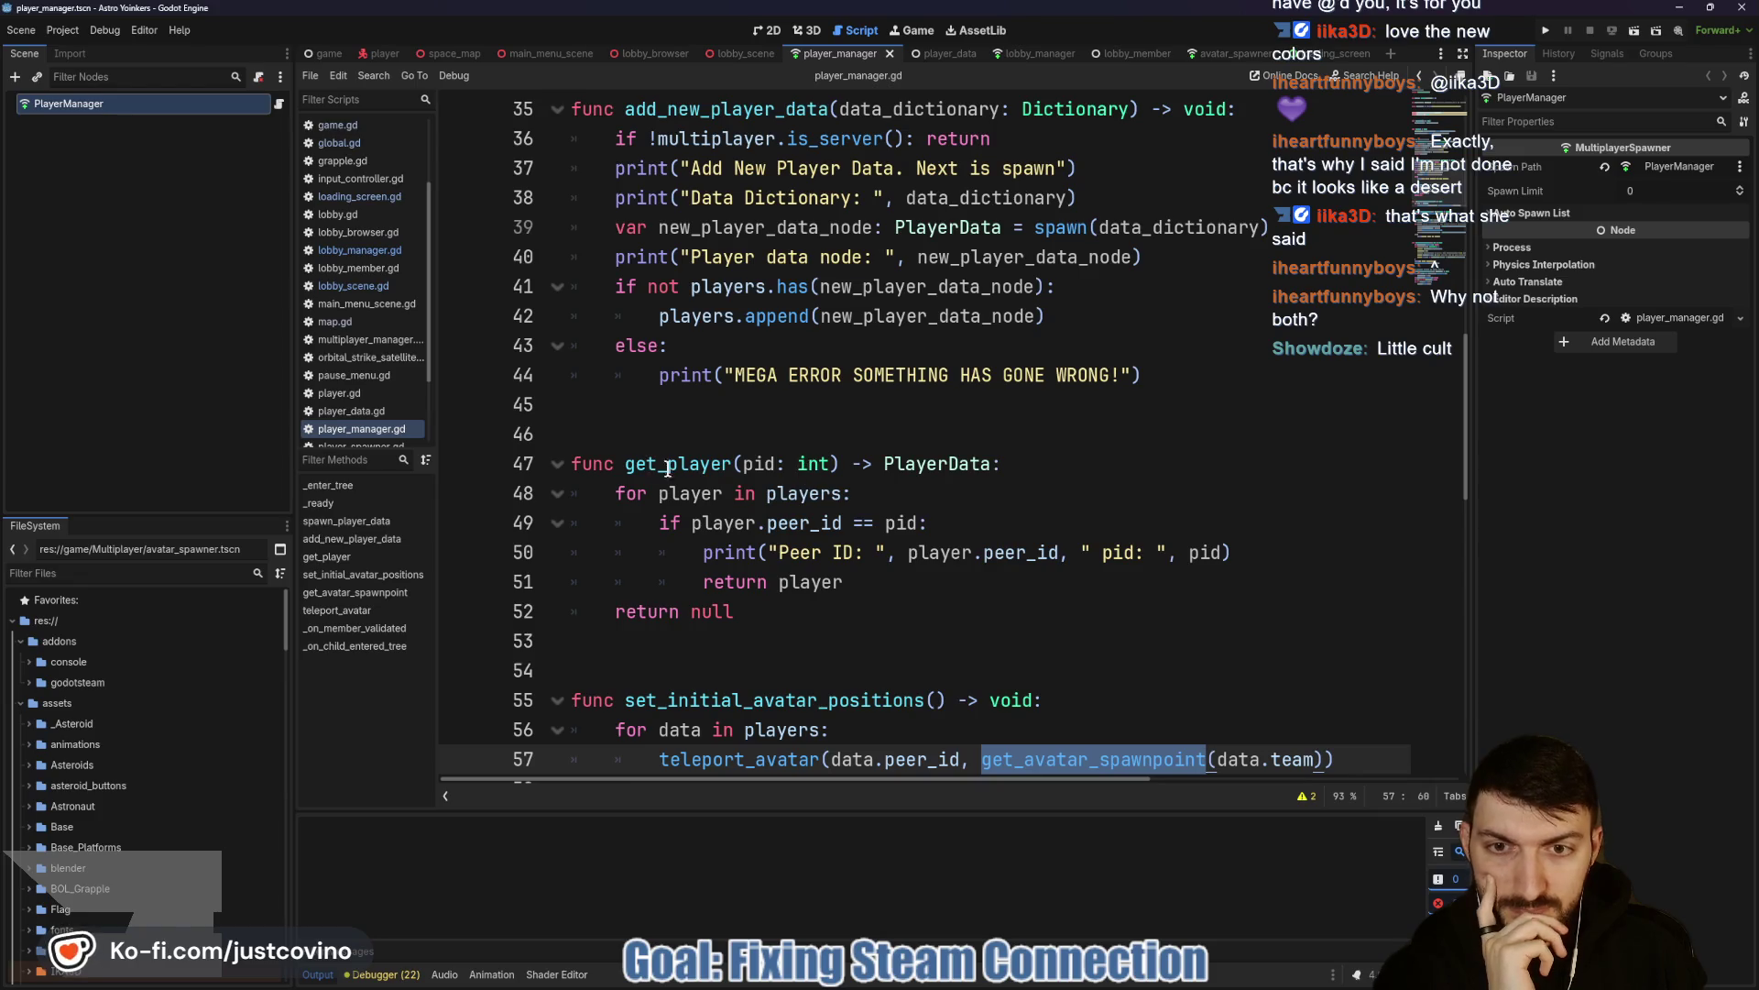
Review player_manager's _on_child_entered_tree and teleport code, then return to lobby_scene.gd.
scroll(684, 485, "up", 5)
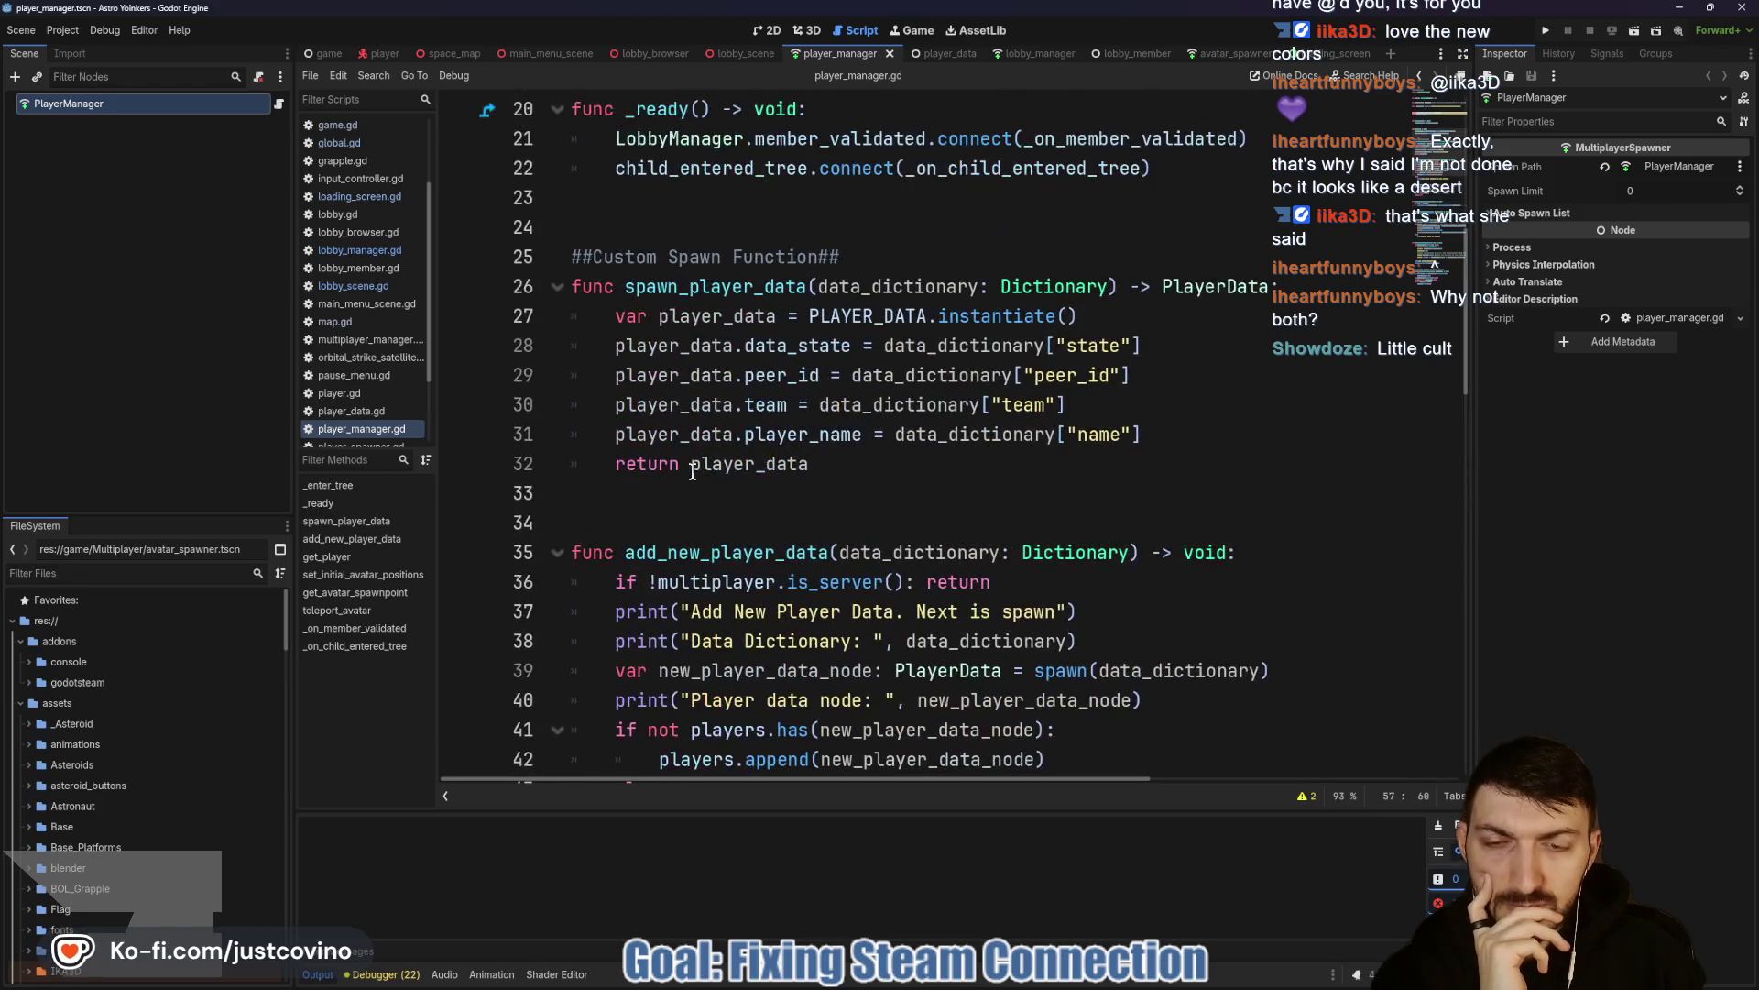
scroll(816, 485, "up", 1)
scroll(816, 485, "up", 1)
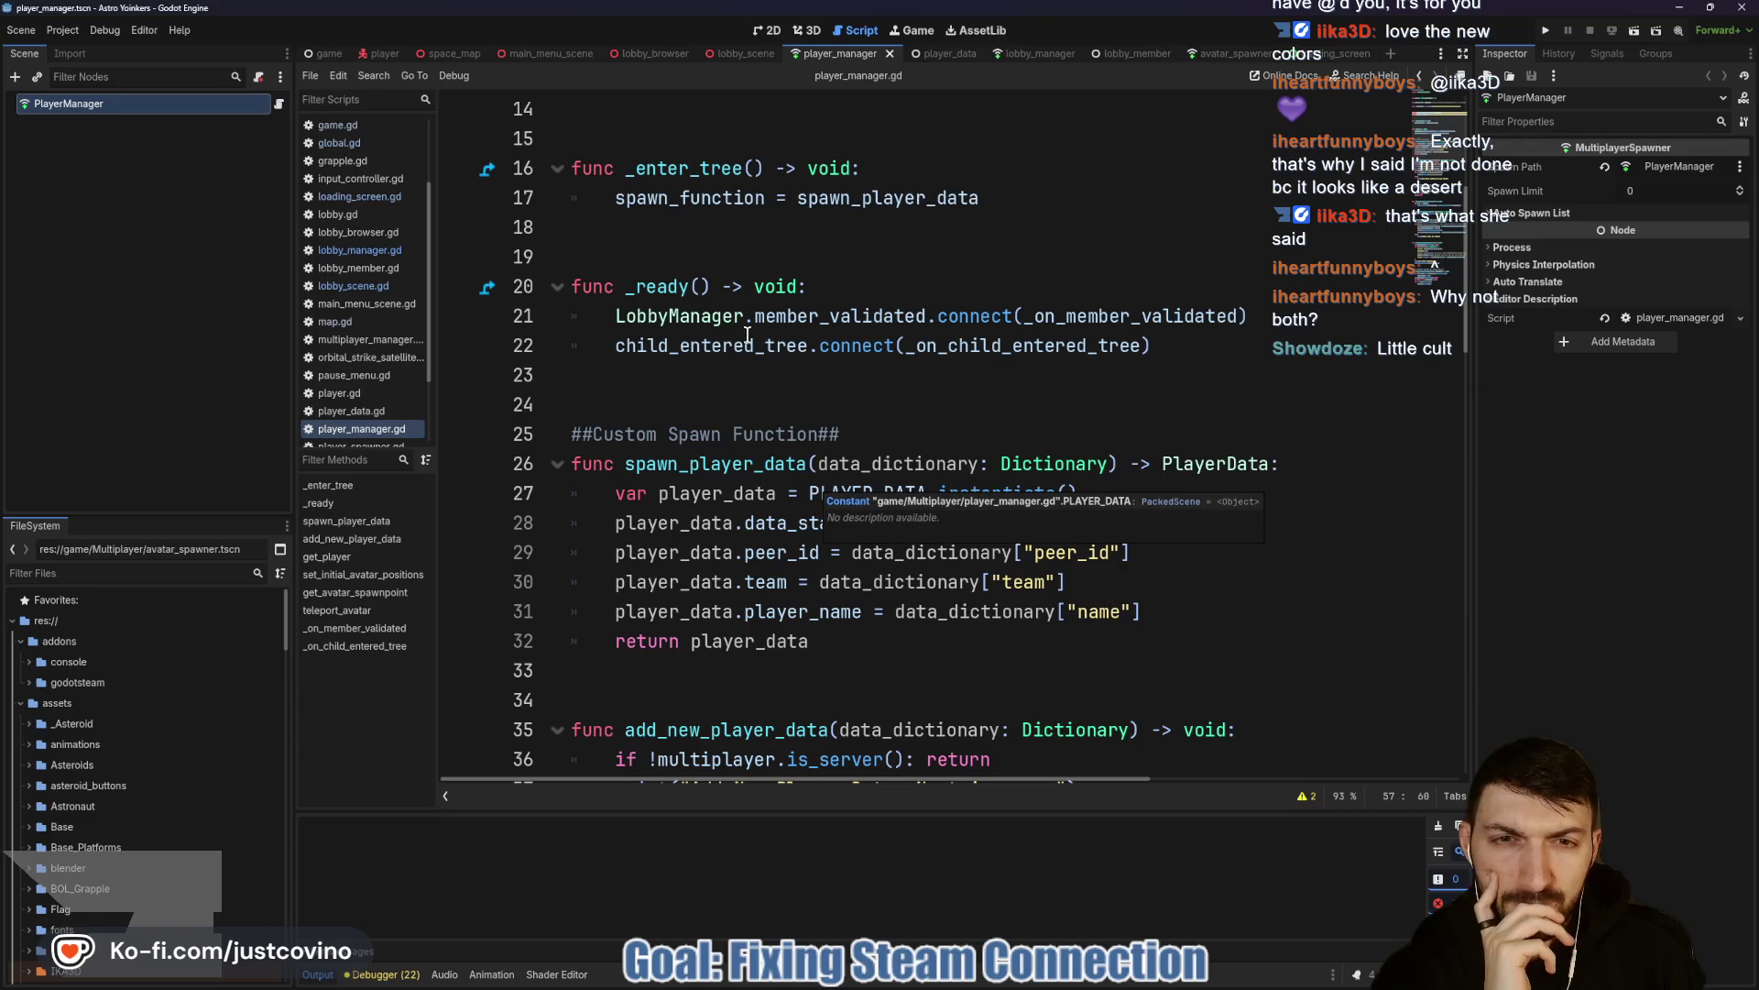
double_click(971, 345)
scroll(973, 511, "down", 10)
scroll(973, 511, "down", 10)
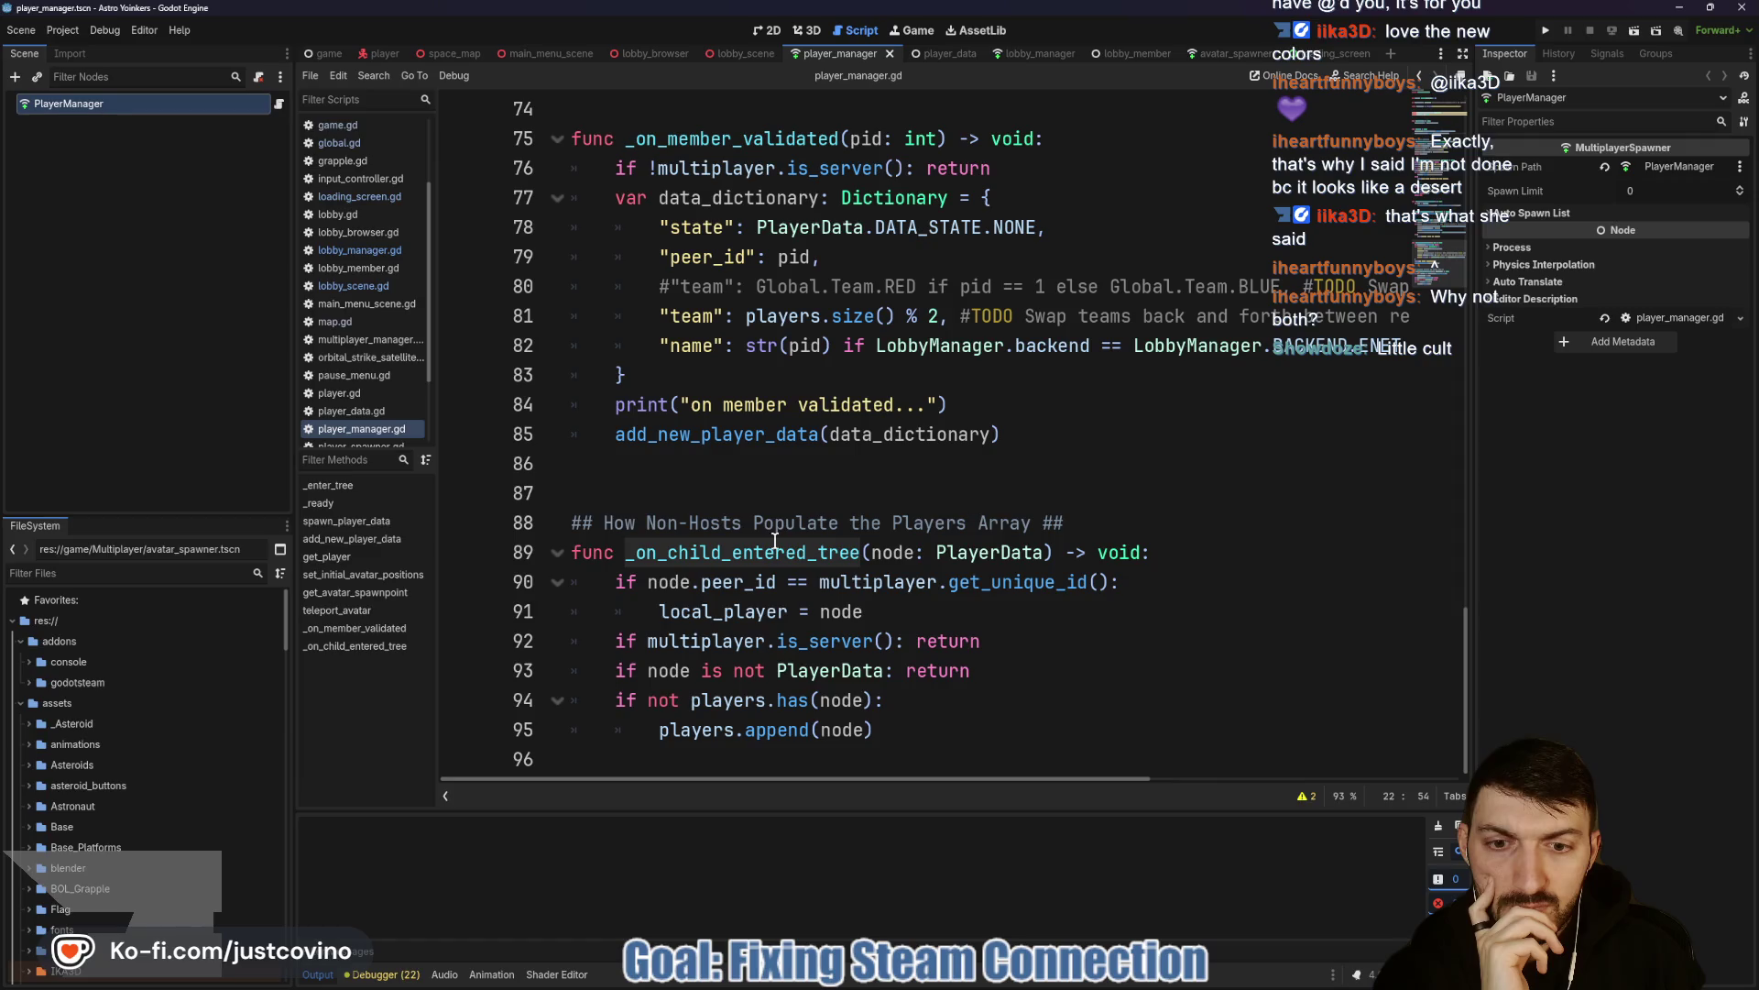
scroll(812, 614, "up", 3)
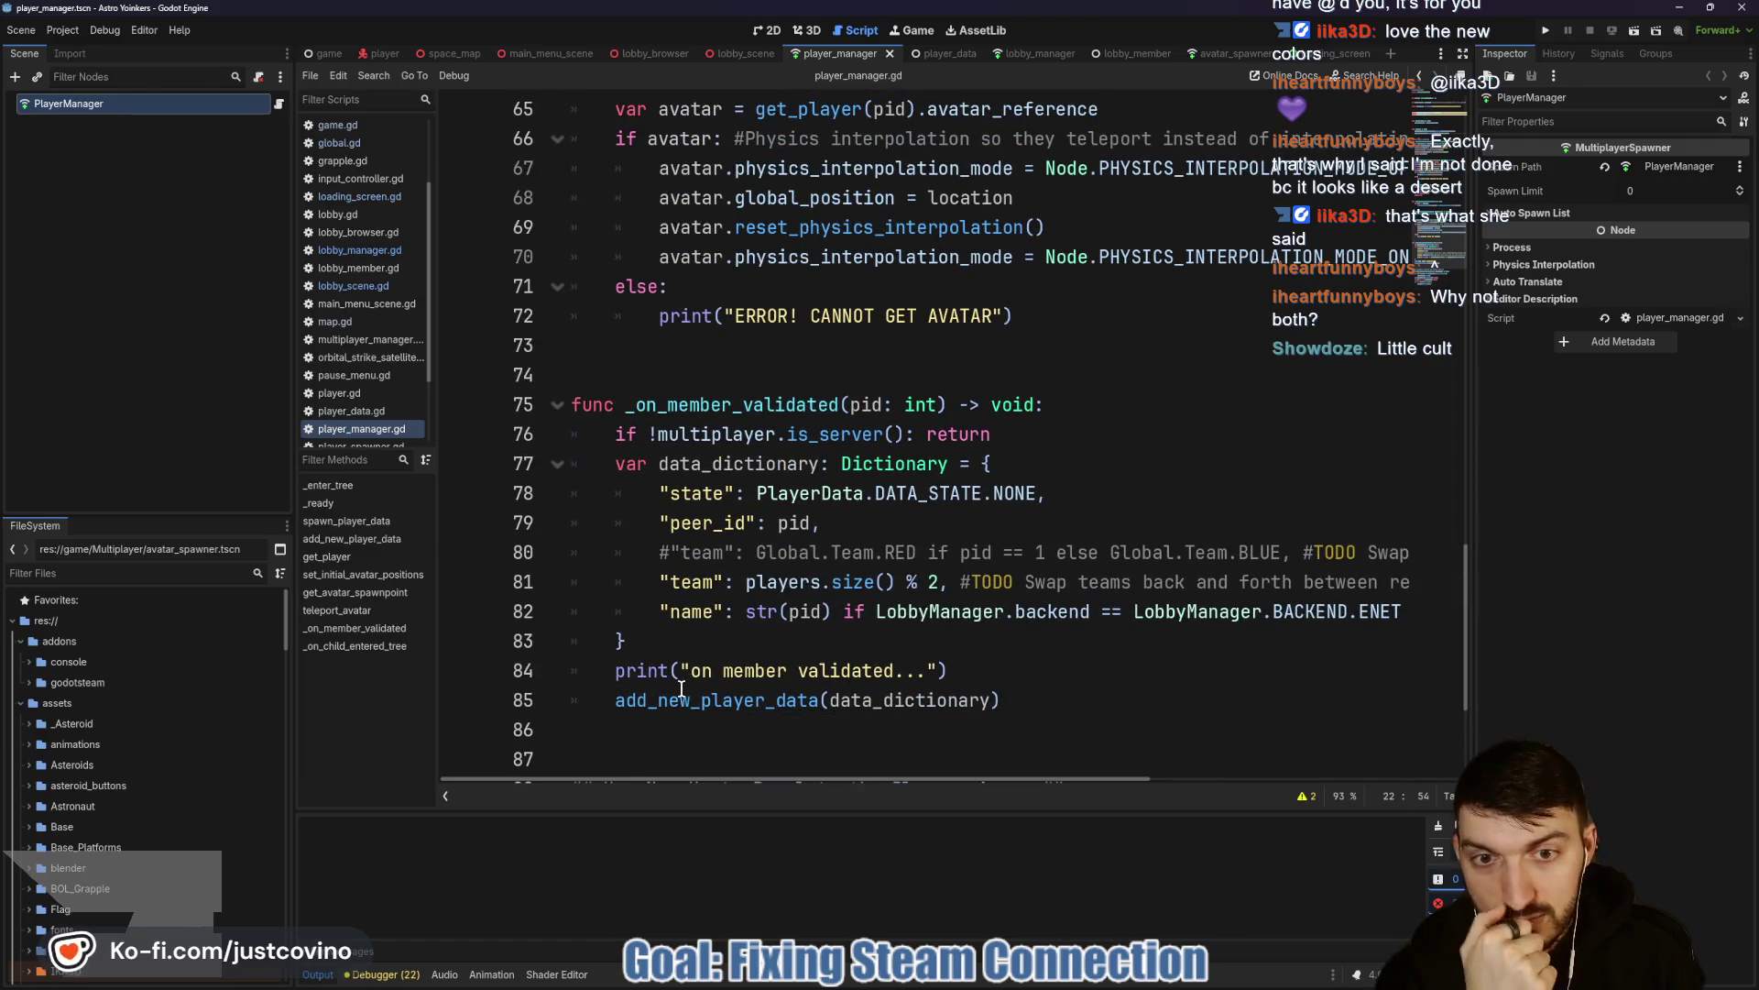
scroll(682, 678, "up", 3)
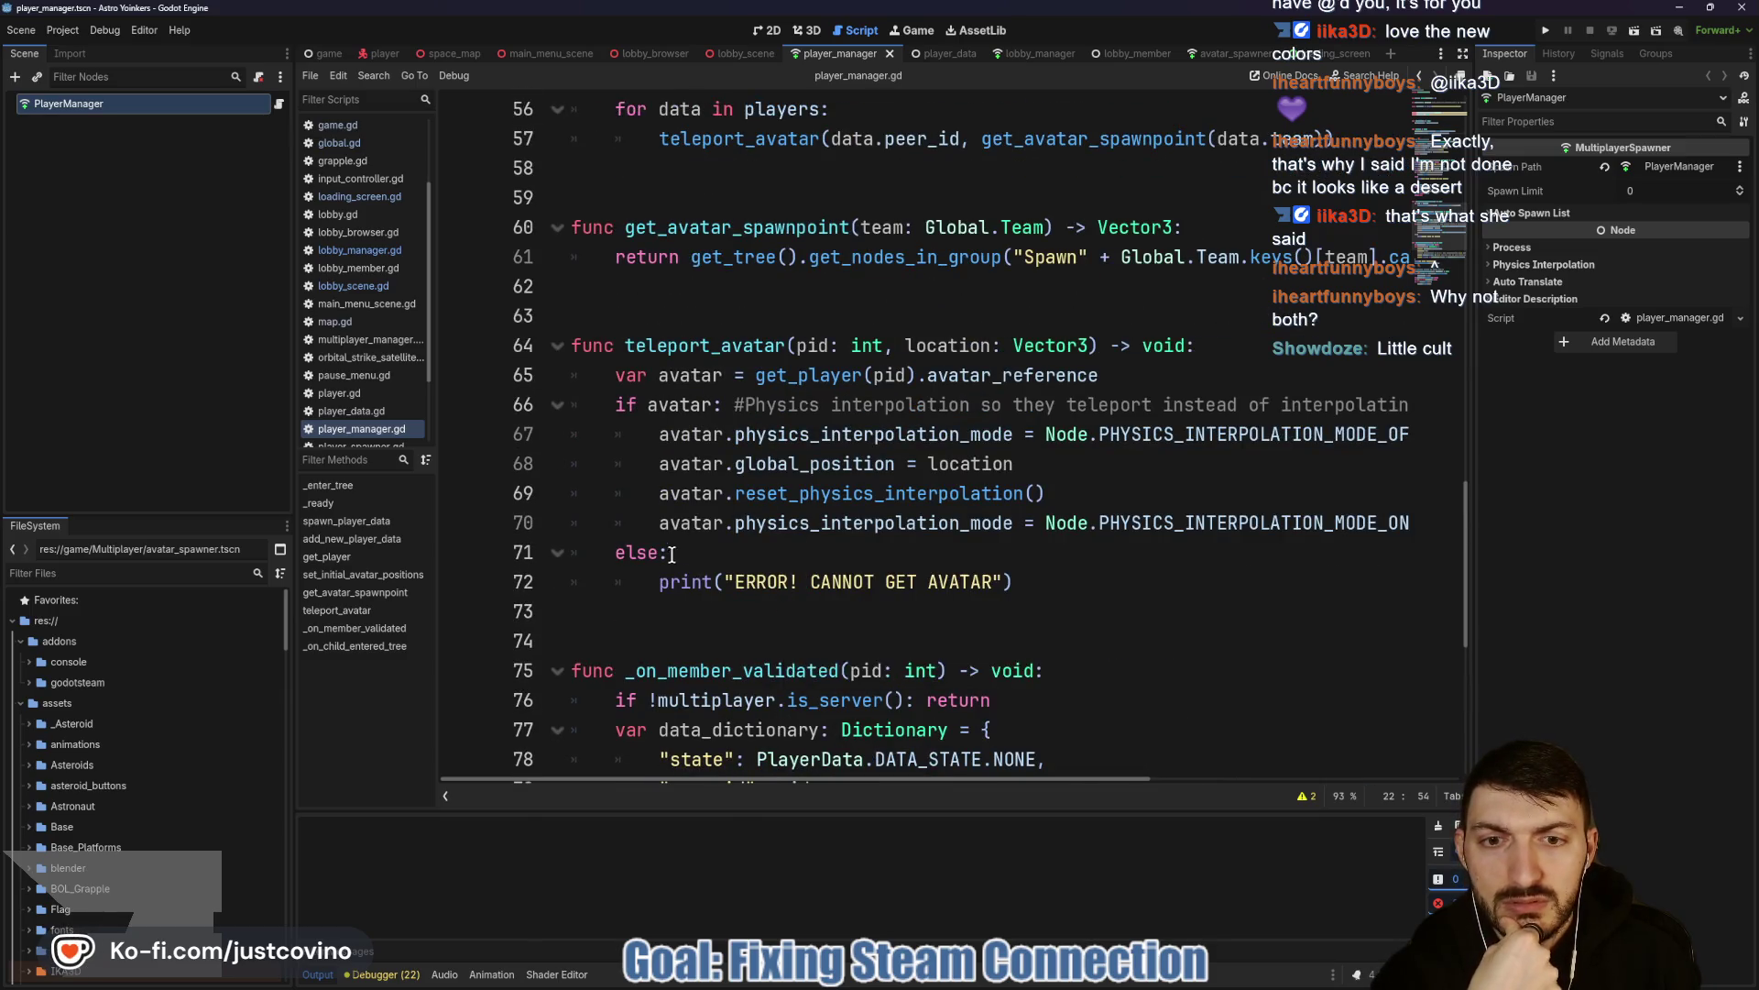
scroll(676, 546, "up", 10)
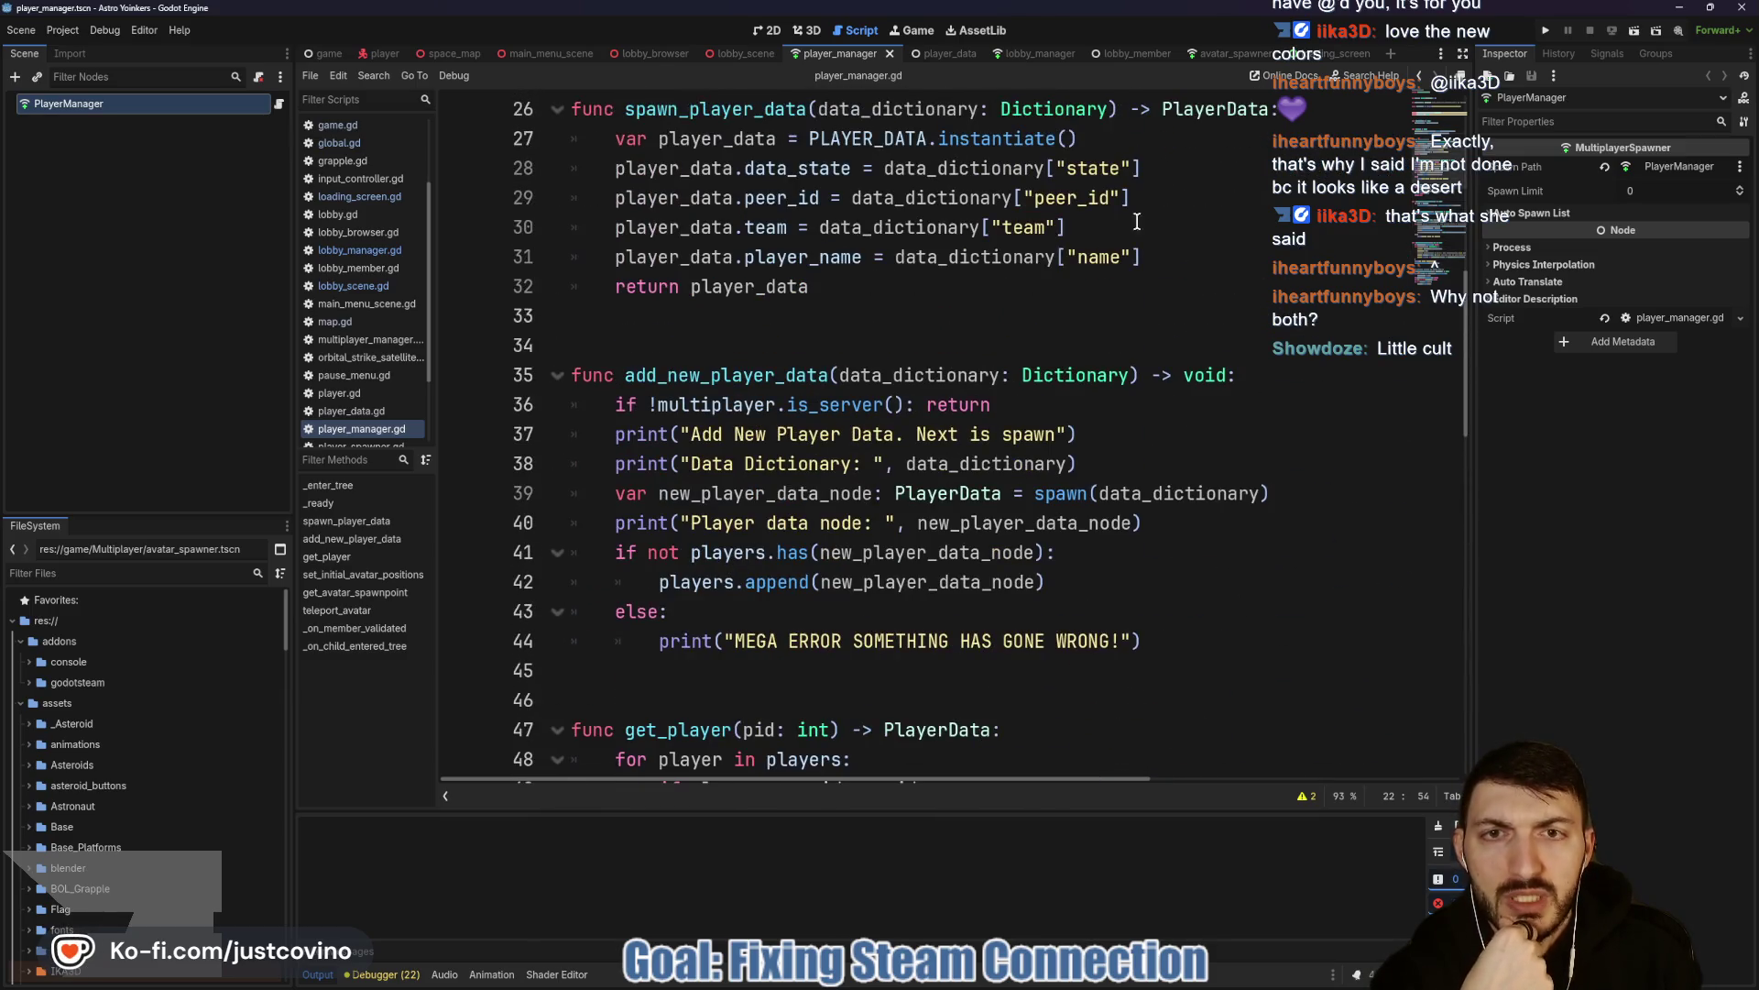
left_click(746, 55)
scroll(779, 530, "down", 2)
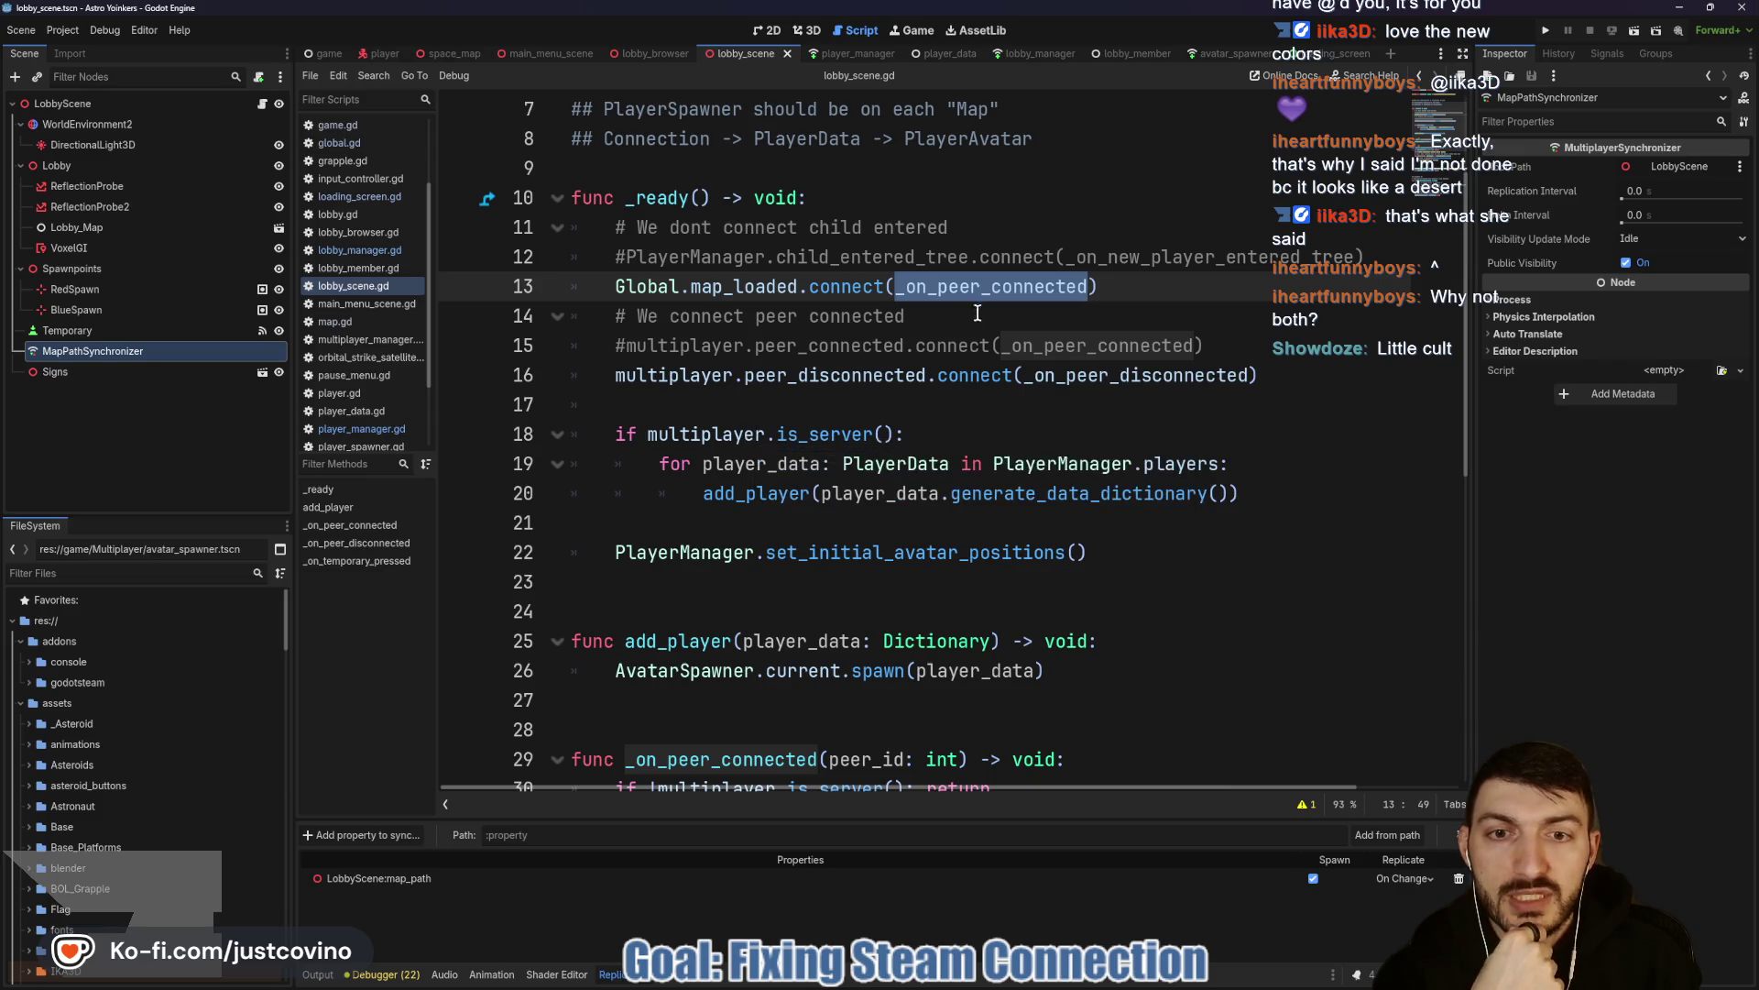
Comment out the server add_player loop on lines 18–20 and run the game with F5.
triple_click(957, 432)
mouse_move(1239, 493)
left_mouse_down()
mouse_move(696, 493)
mouse_move(546, 431)
left_mouse_up()
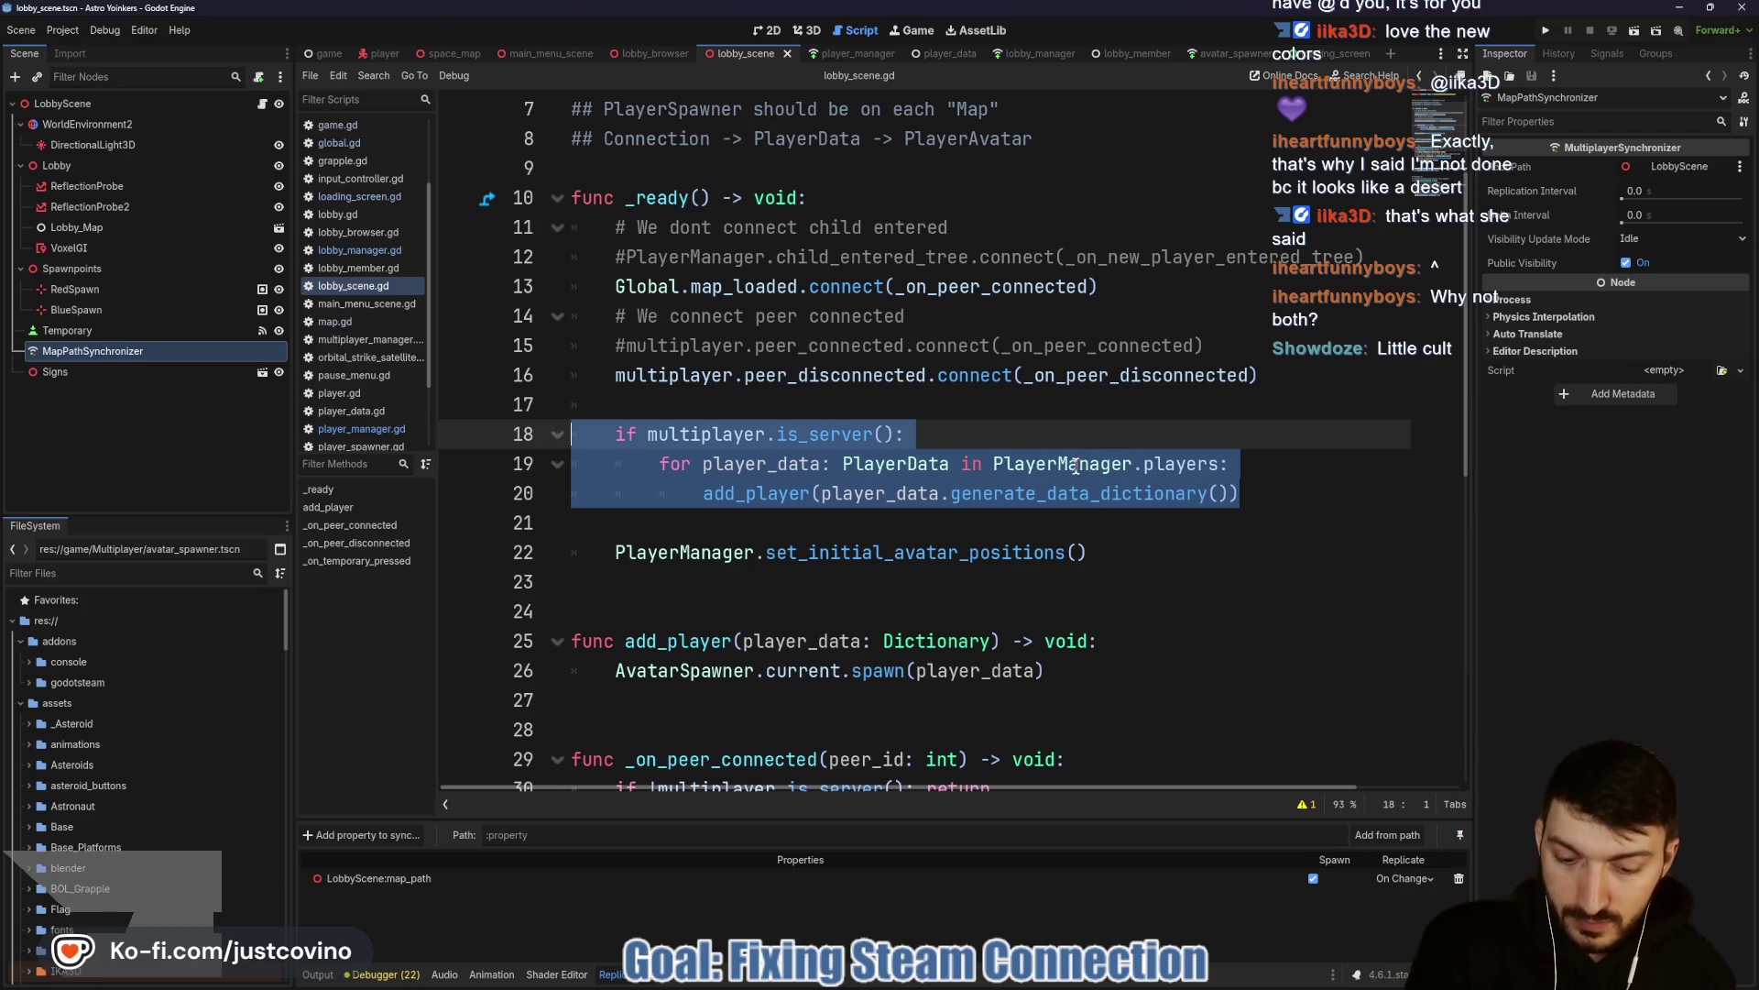
key("ctrl+k")
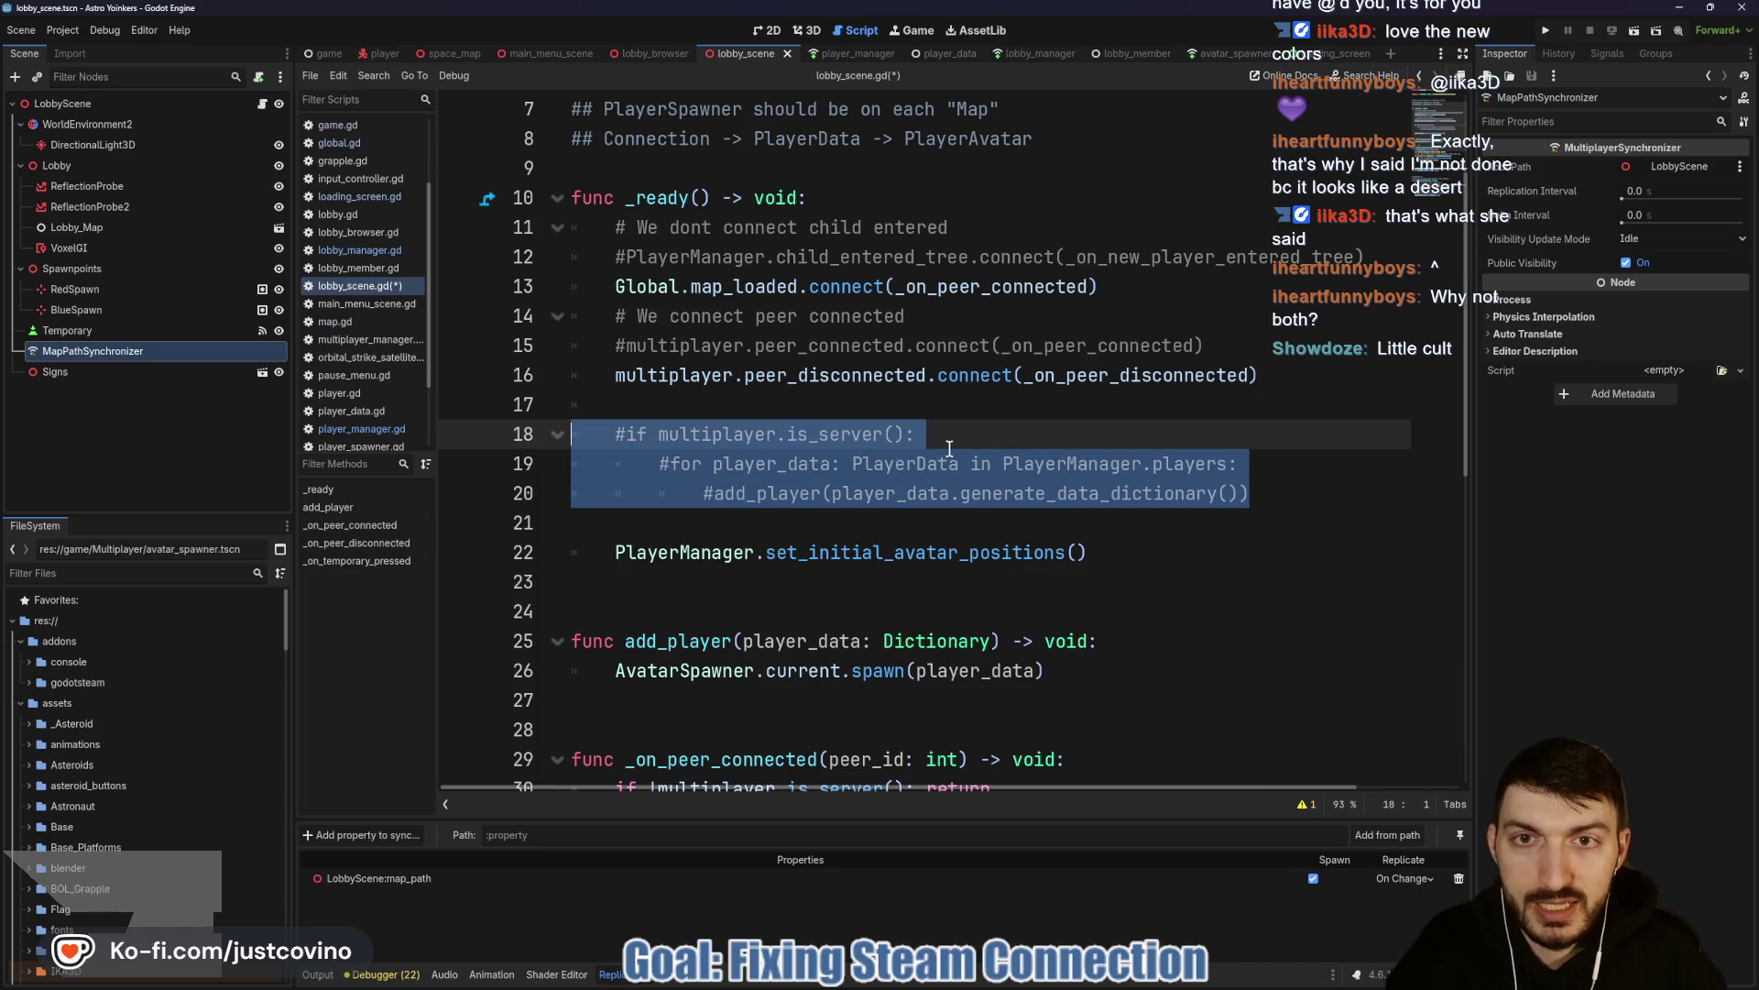
left_click(955, 438)
key("F5")
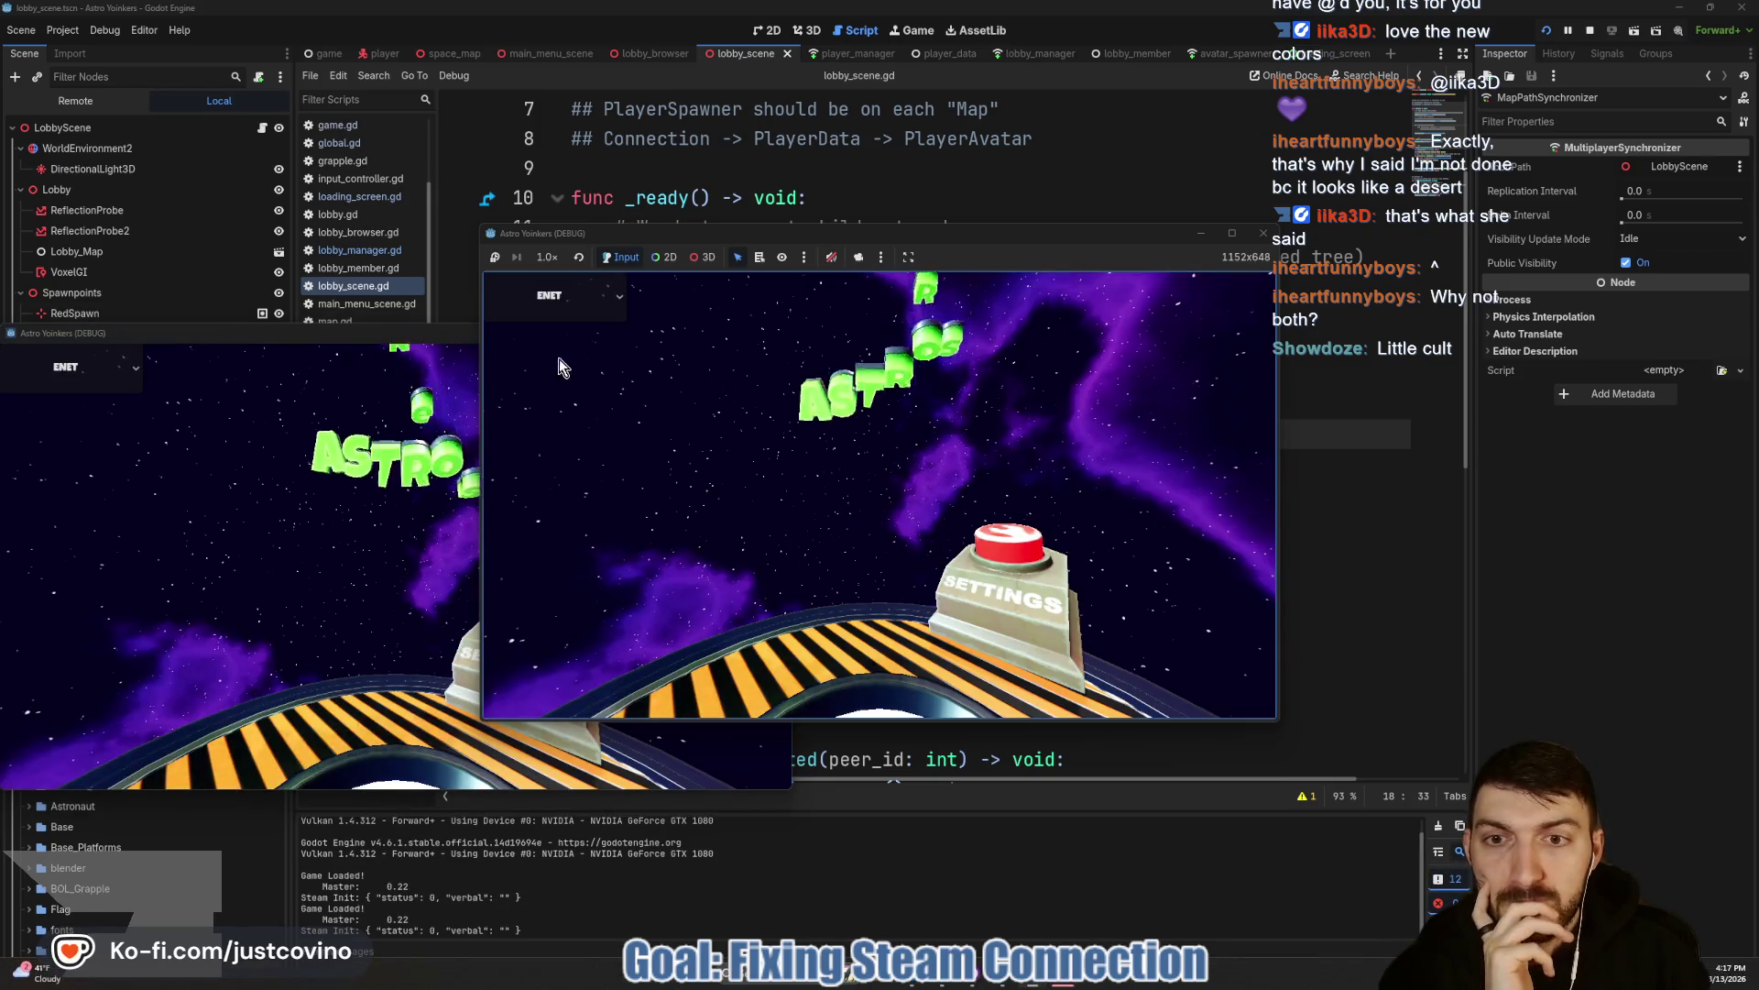
Arrange both game windows side by side and host a private lobby in one.
left_click_drag(359, 338, 1276, 252)
left_click_drag(871, 232, 480, 234)
left_click(256, 428)
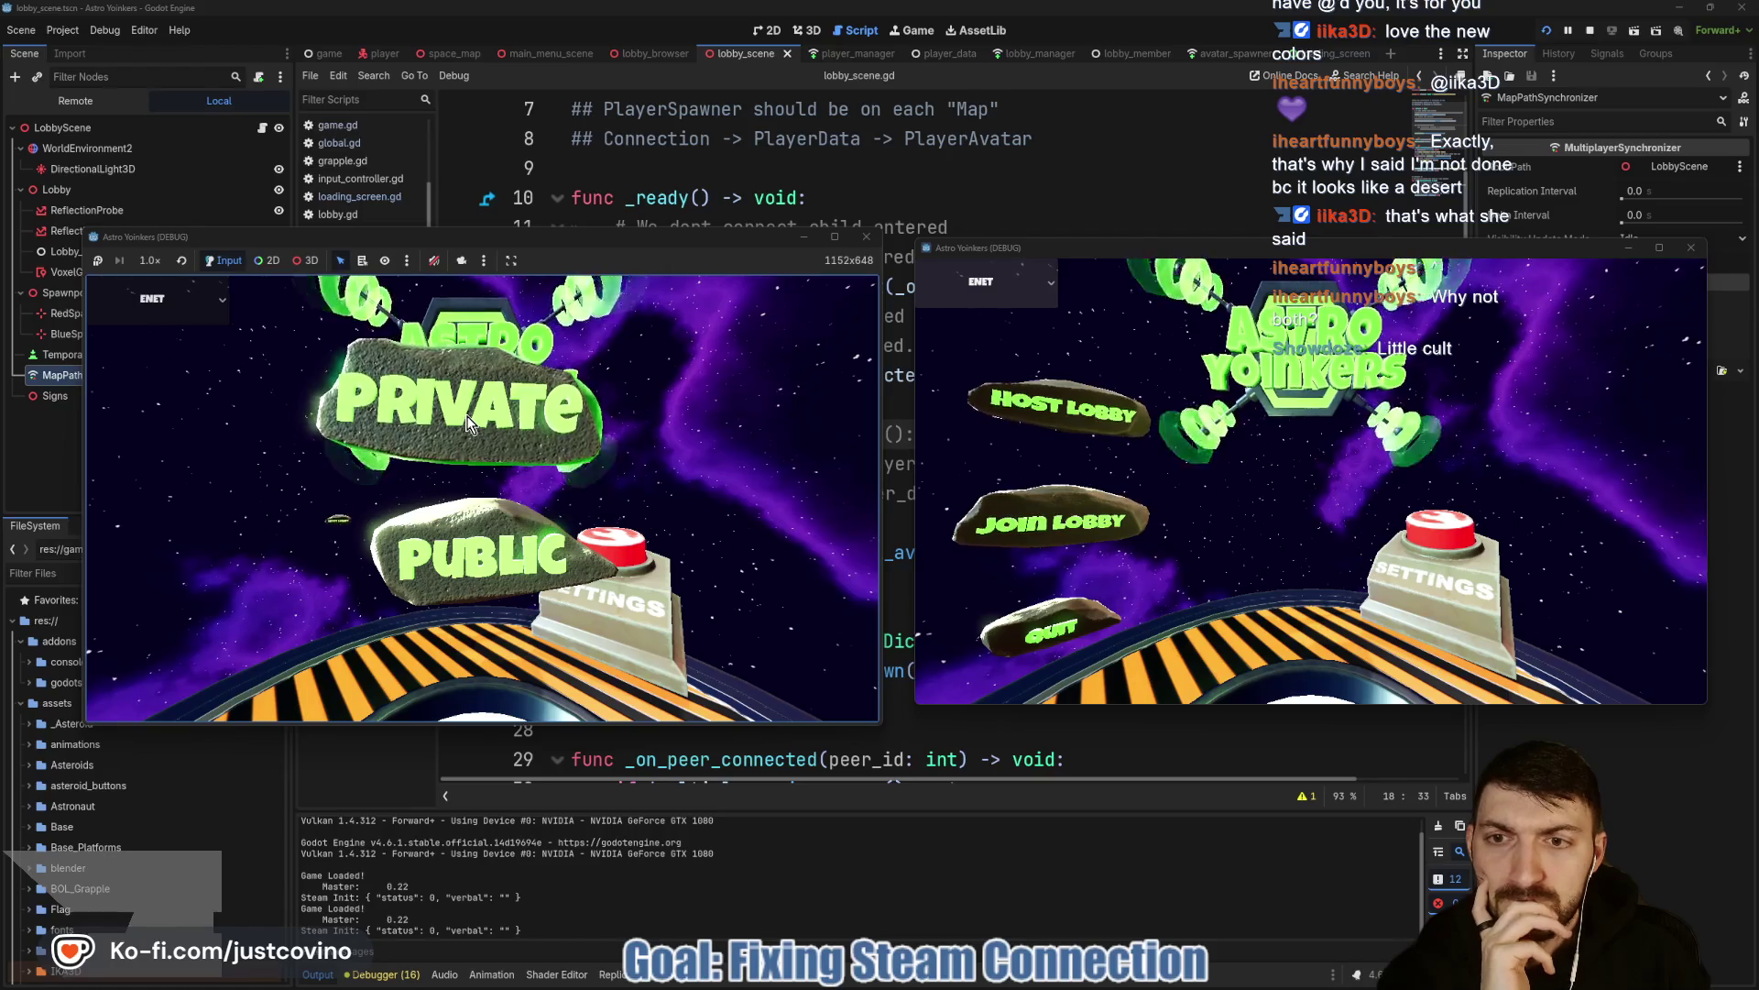
left_click(451, 418)
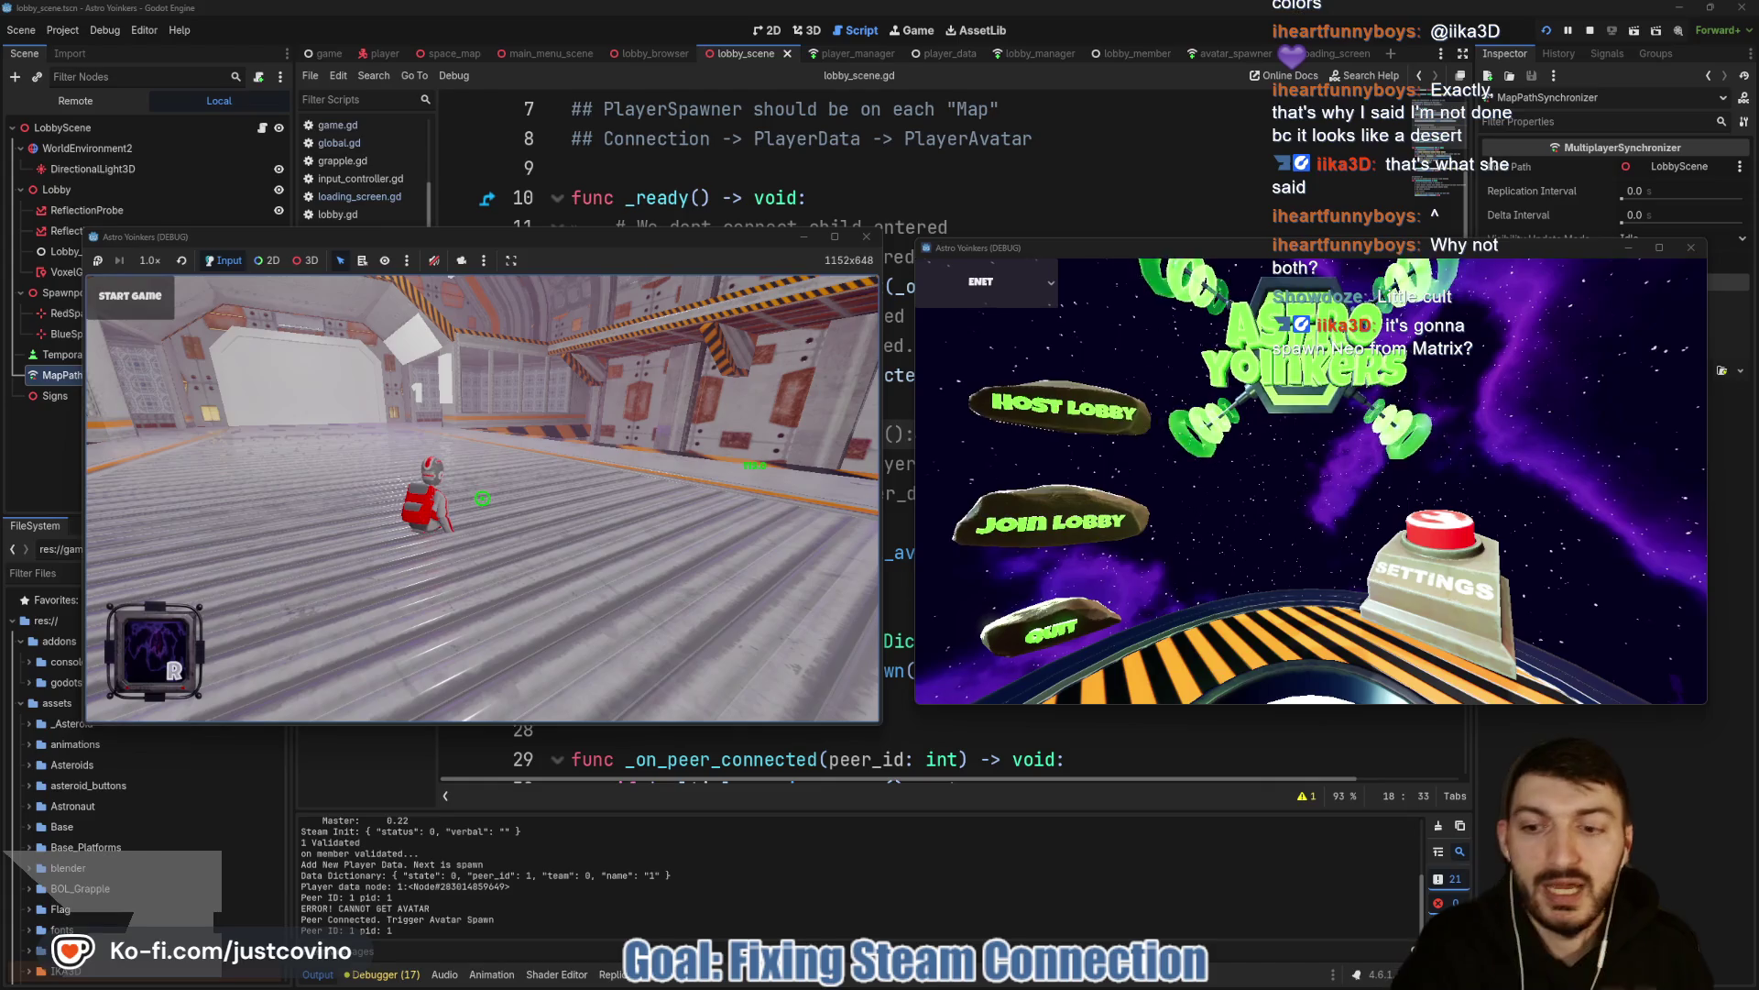
Join the hosted lobby from the second instance, then stop both debug runs.
left_click(1053, 518)
left_click(1430, 327)
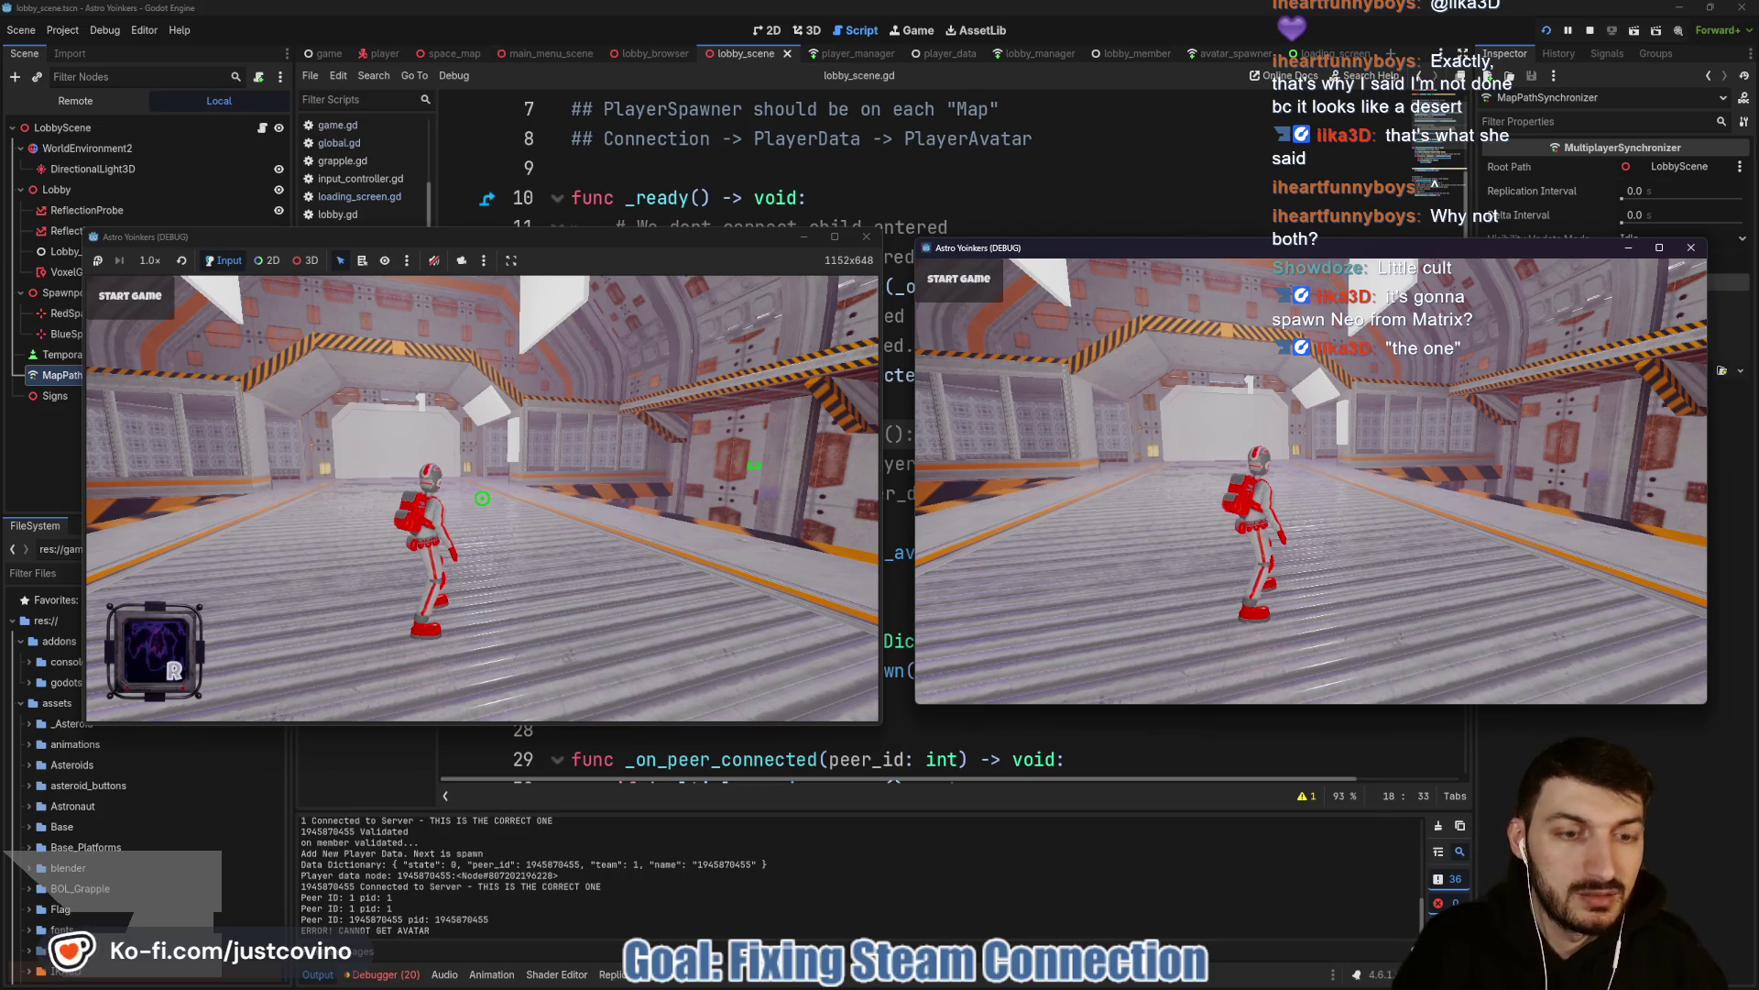
key("F8")
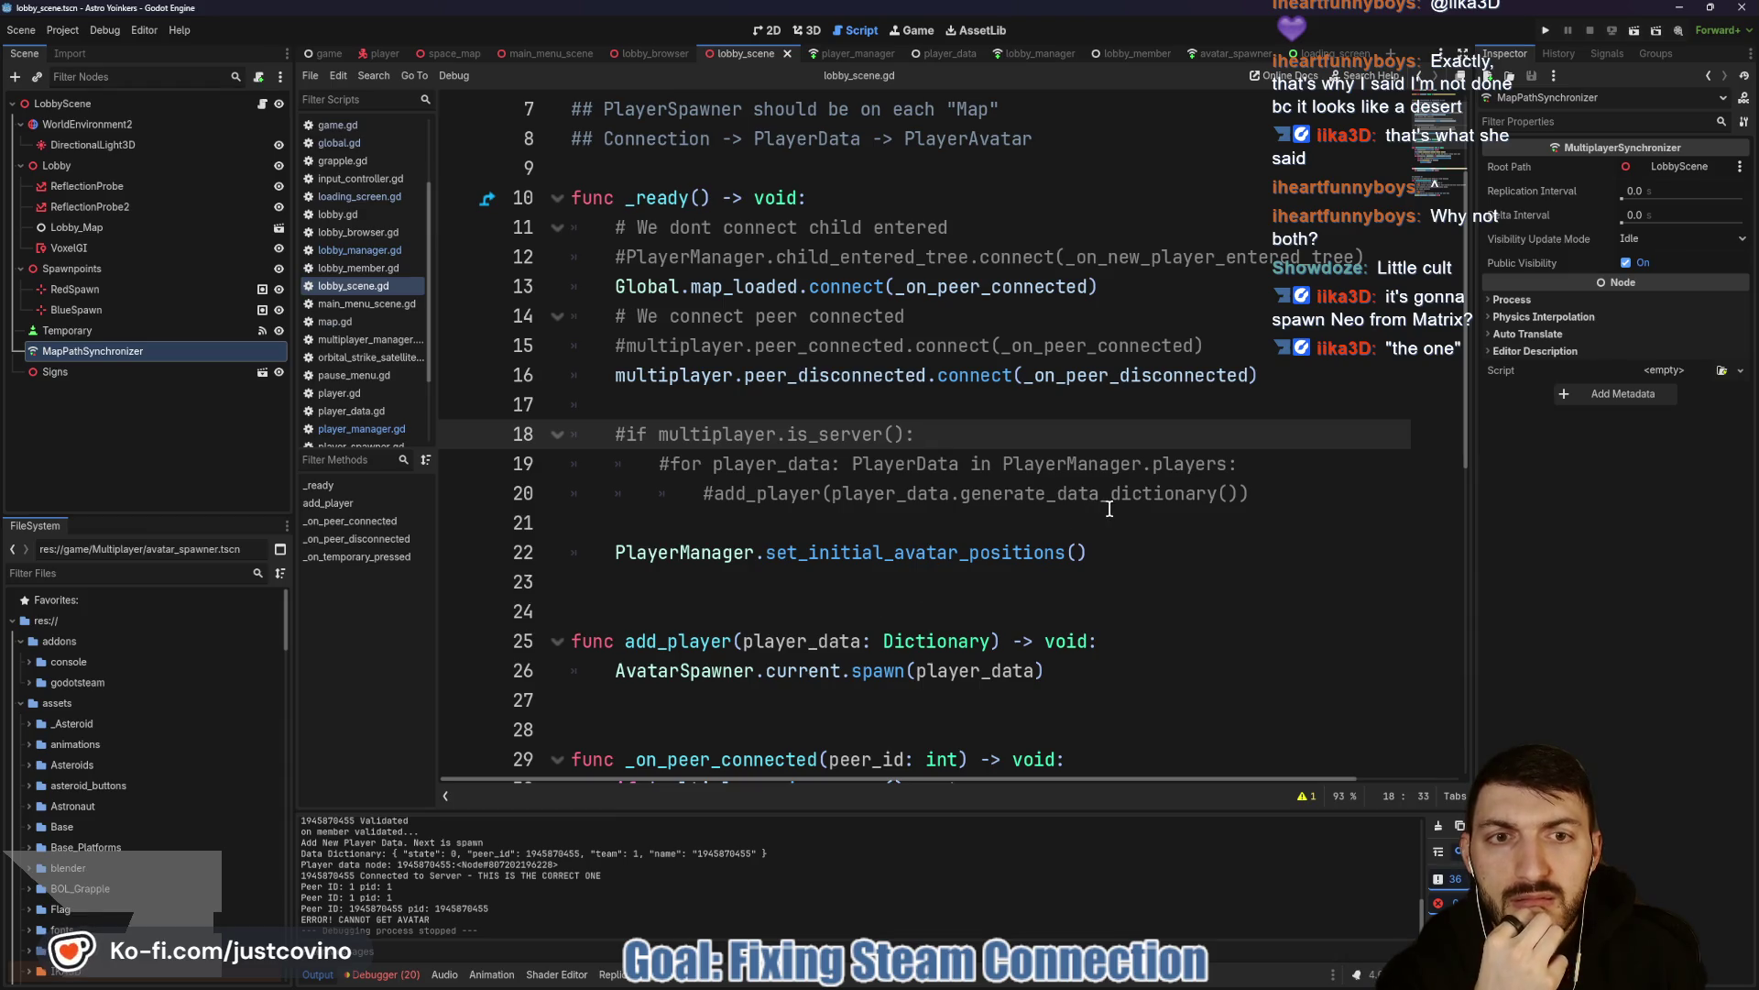
Uncomment the server spawn loop on lines 18–20 of lobby_scene.gd.
scroll(1071, 478, "down", 2)
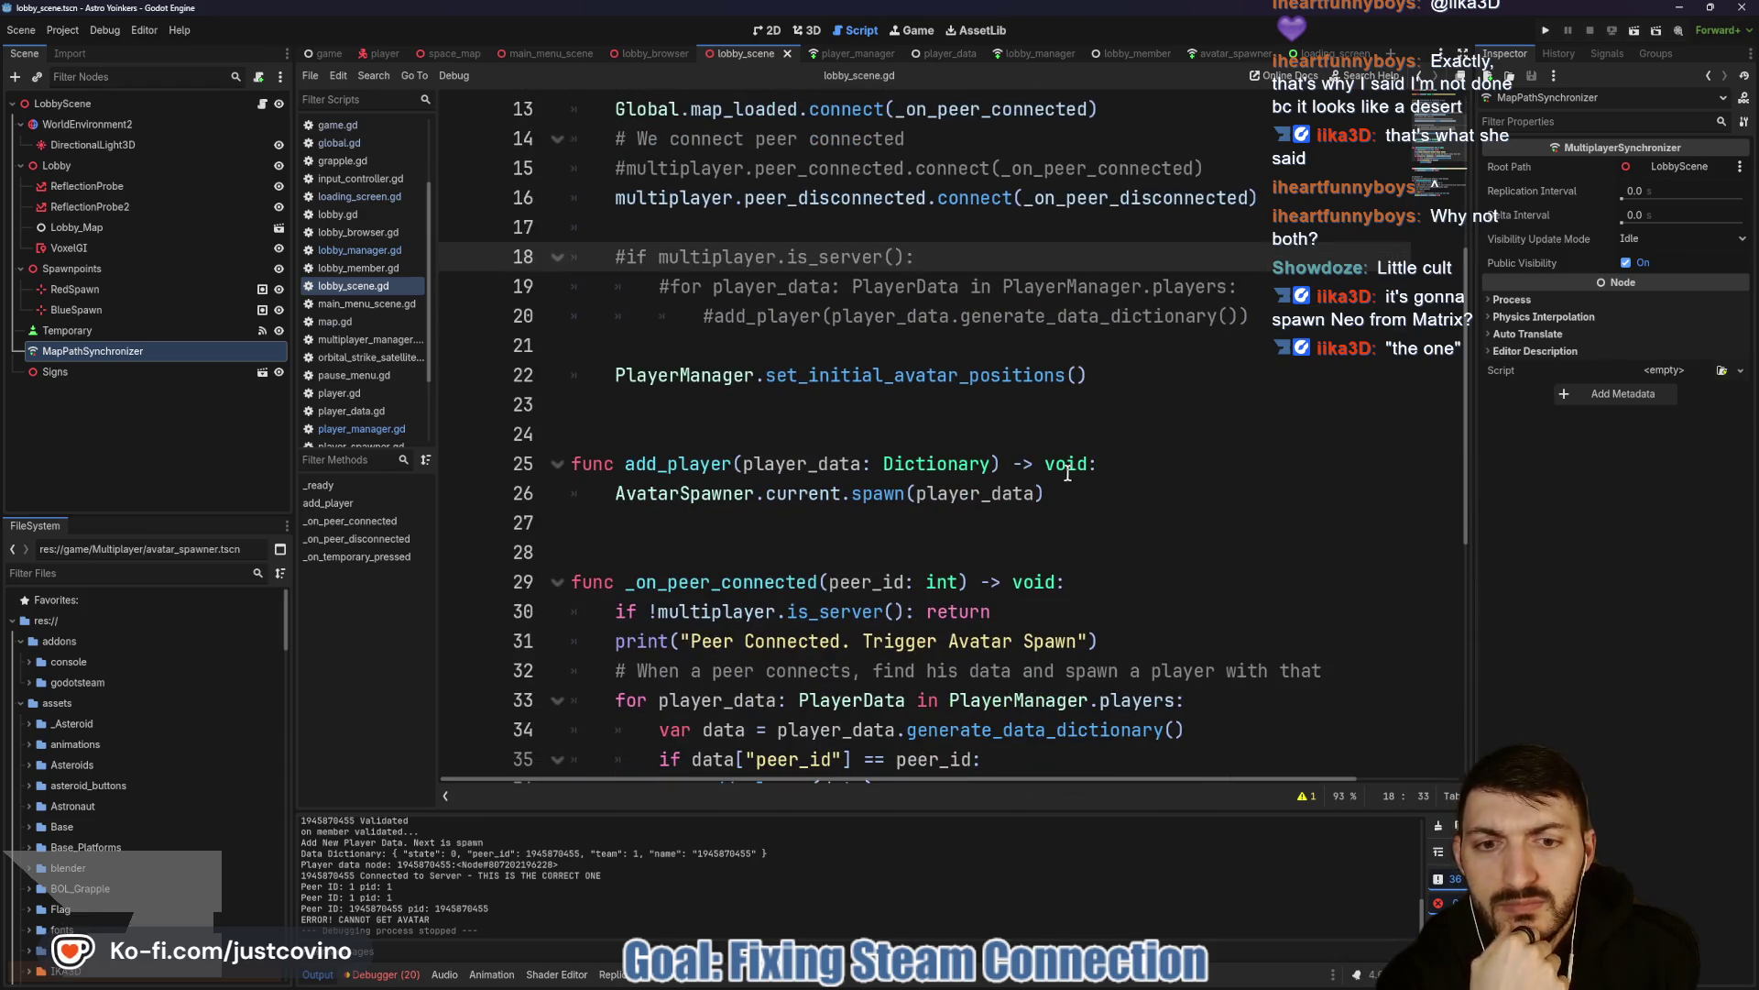
scroll(1068, 473, "down", 1)
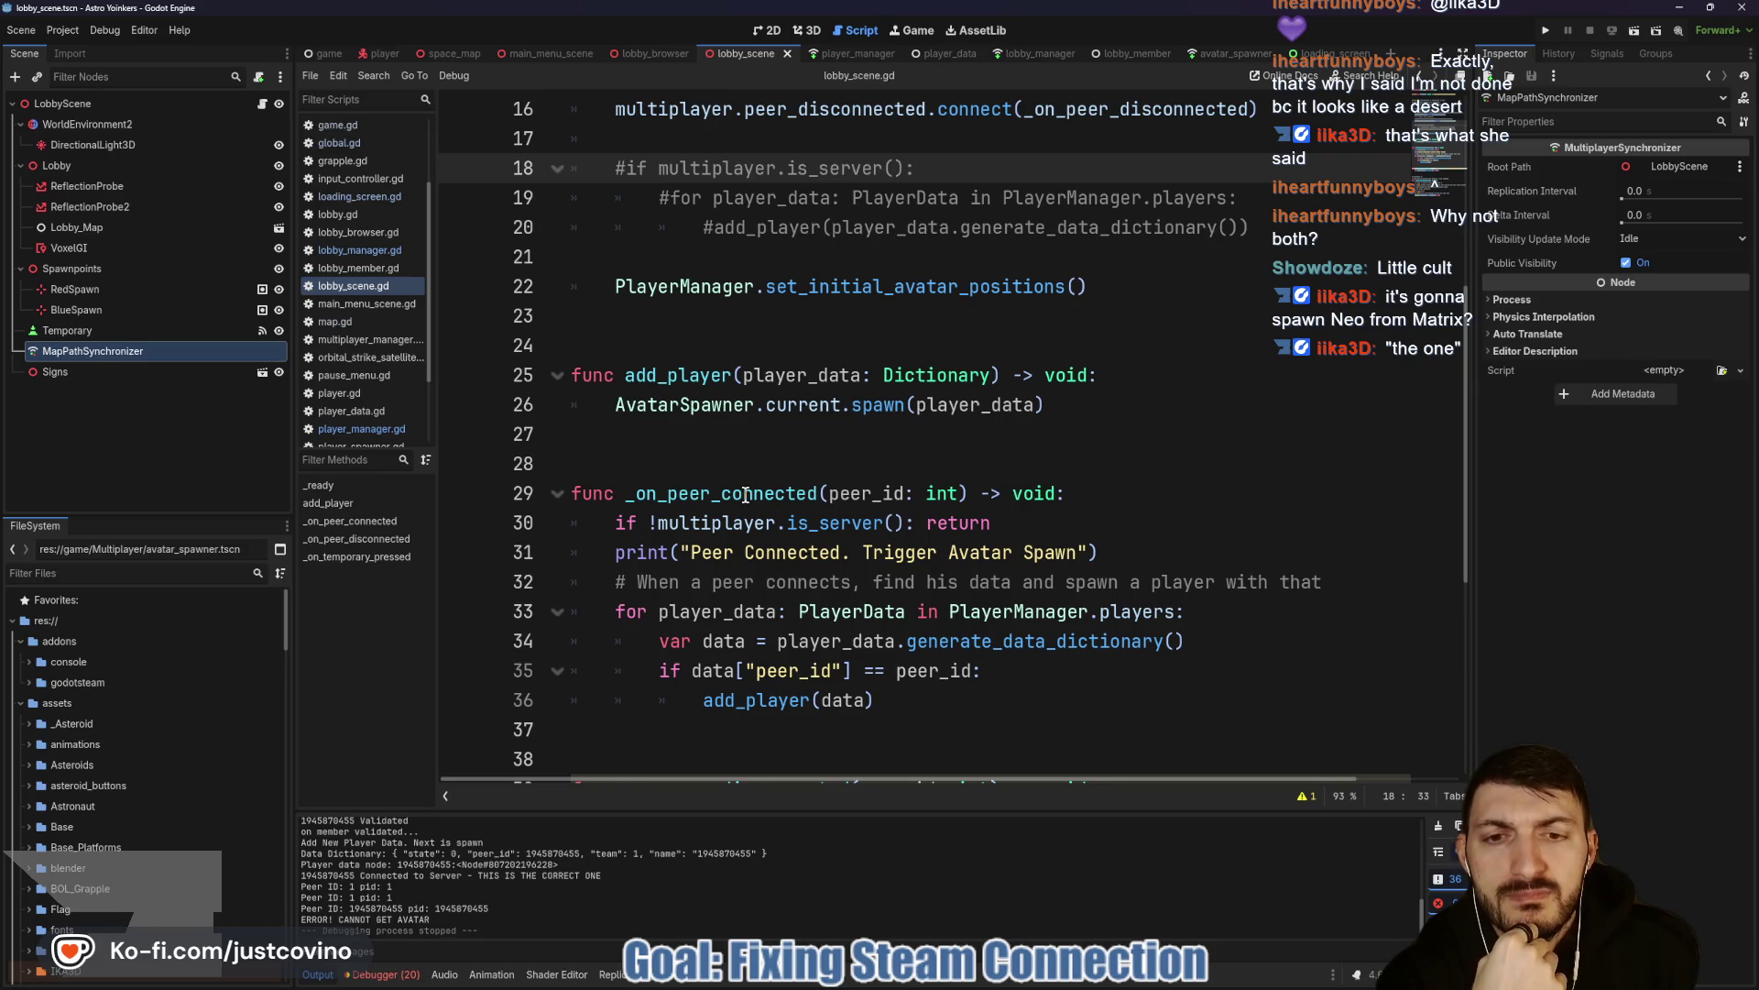
scroll(746, 494, "up", 3)
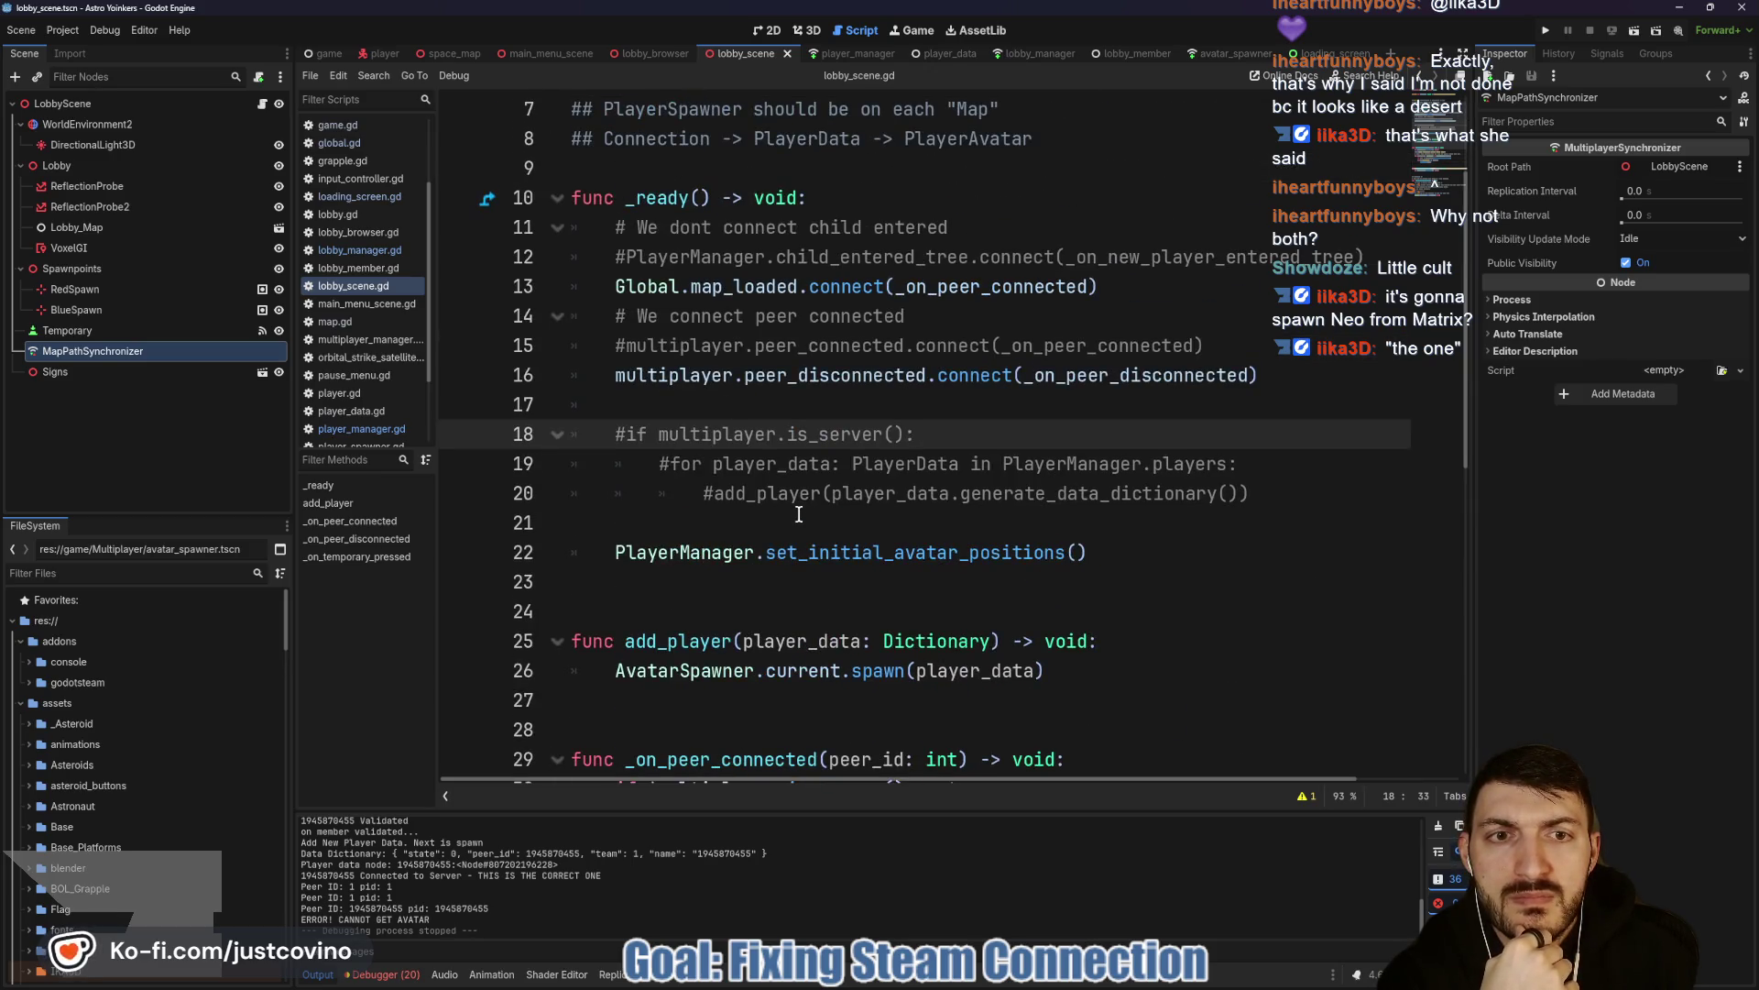
scroll(799, 514, "down", 4)
scroll(820, 543, "down", 2)
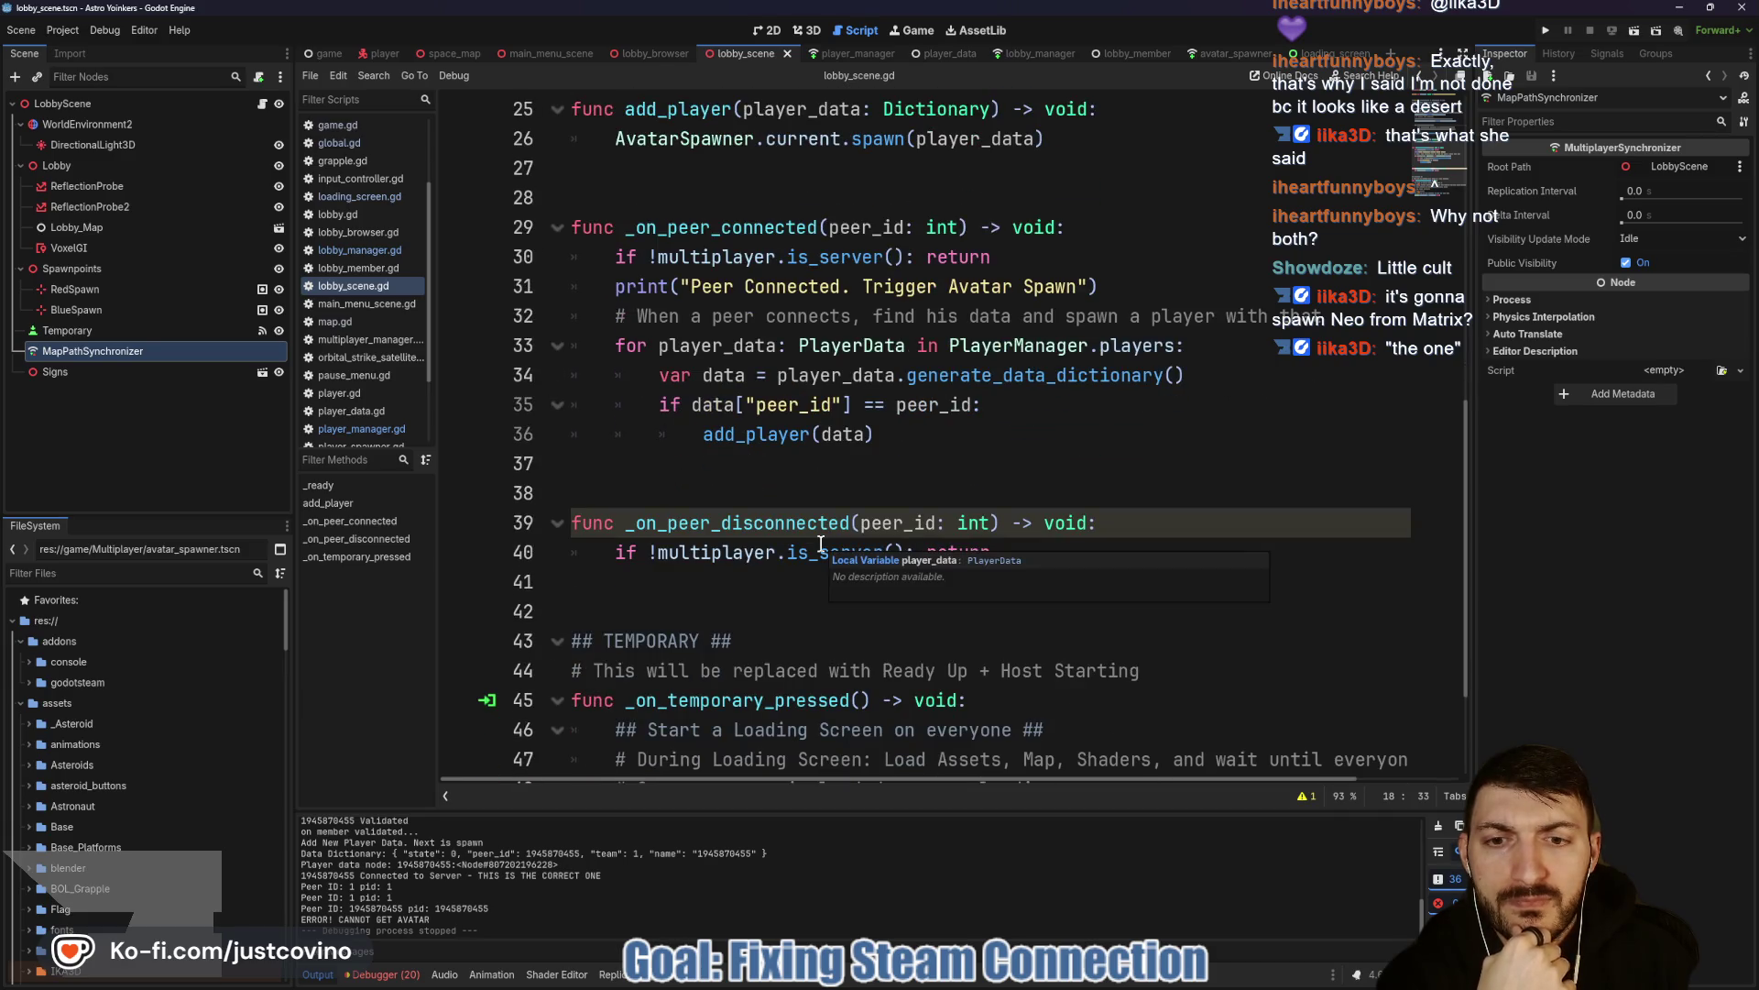
scroll(820, 543, "down", 2)
scroll(927, 510, "up", 4)
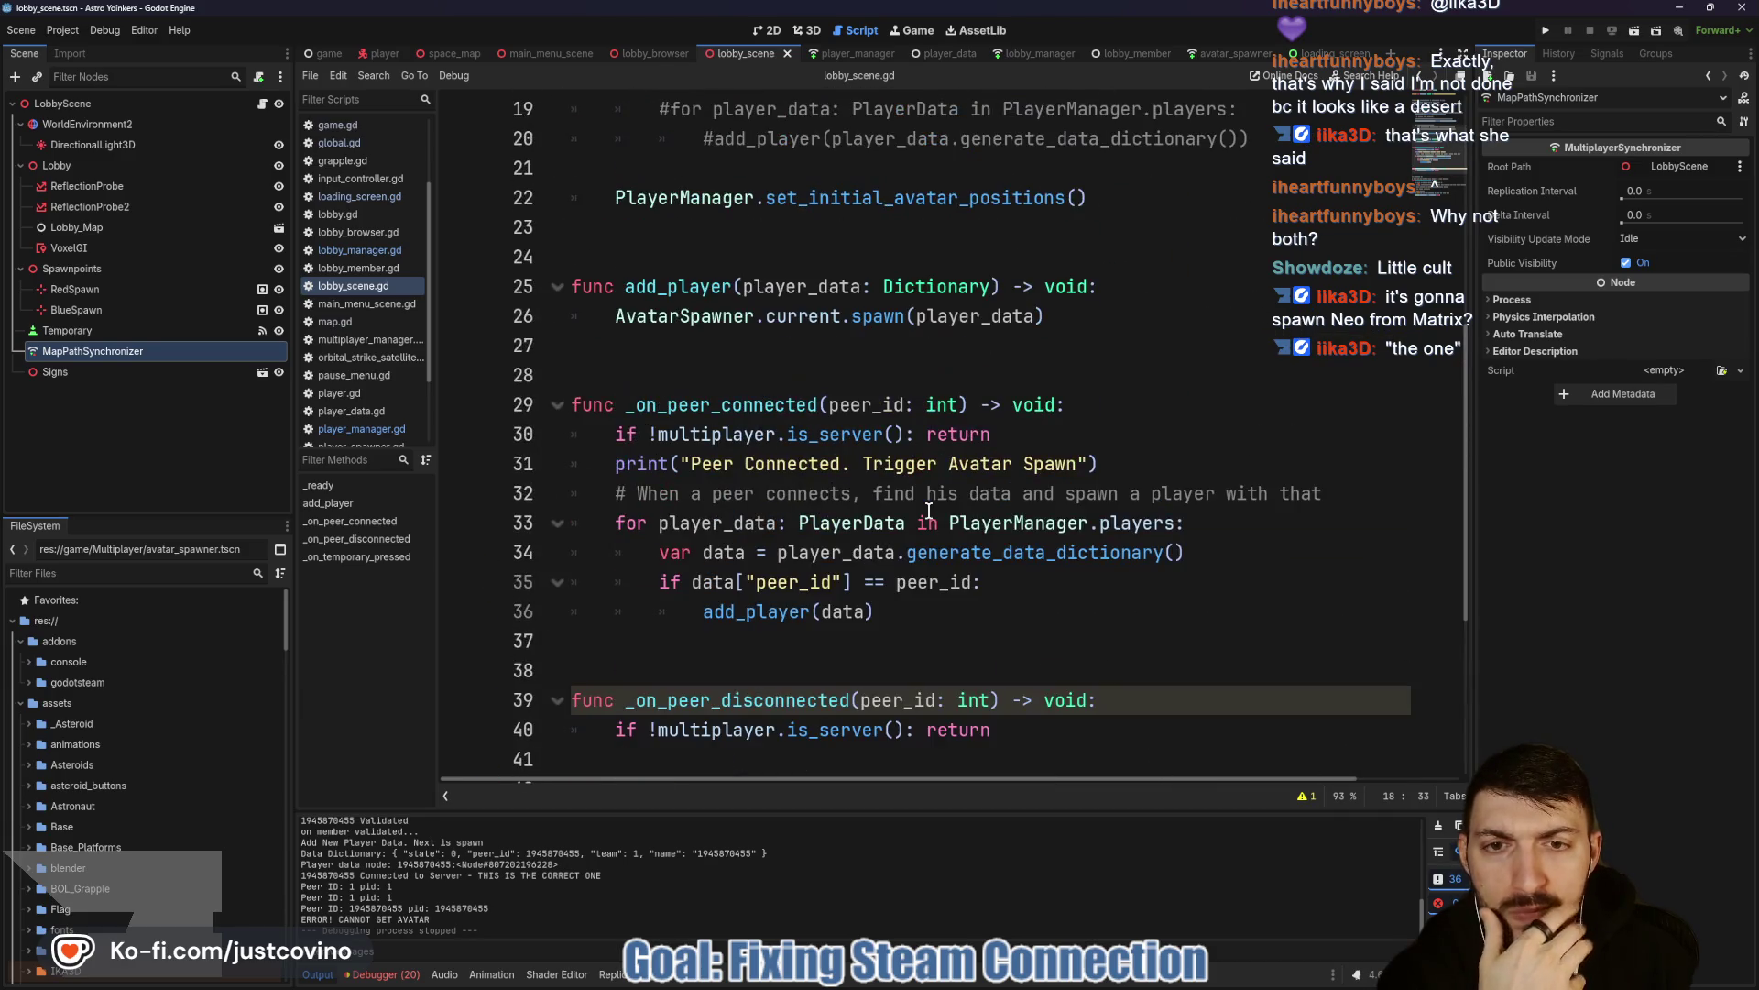
scroll(891, 490, "up", 3)
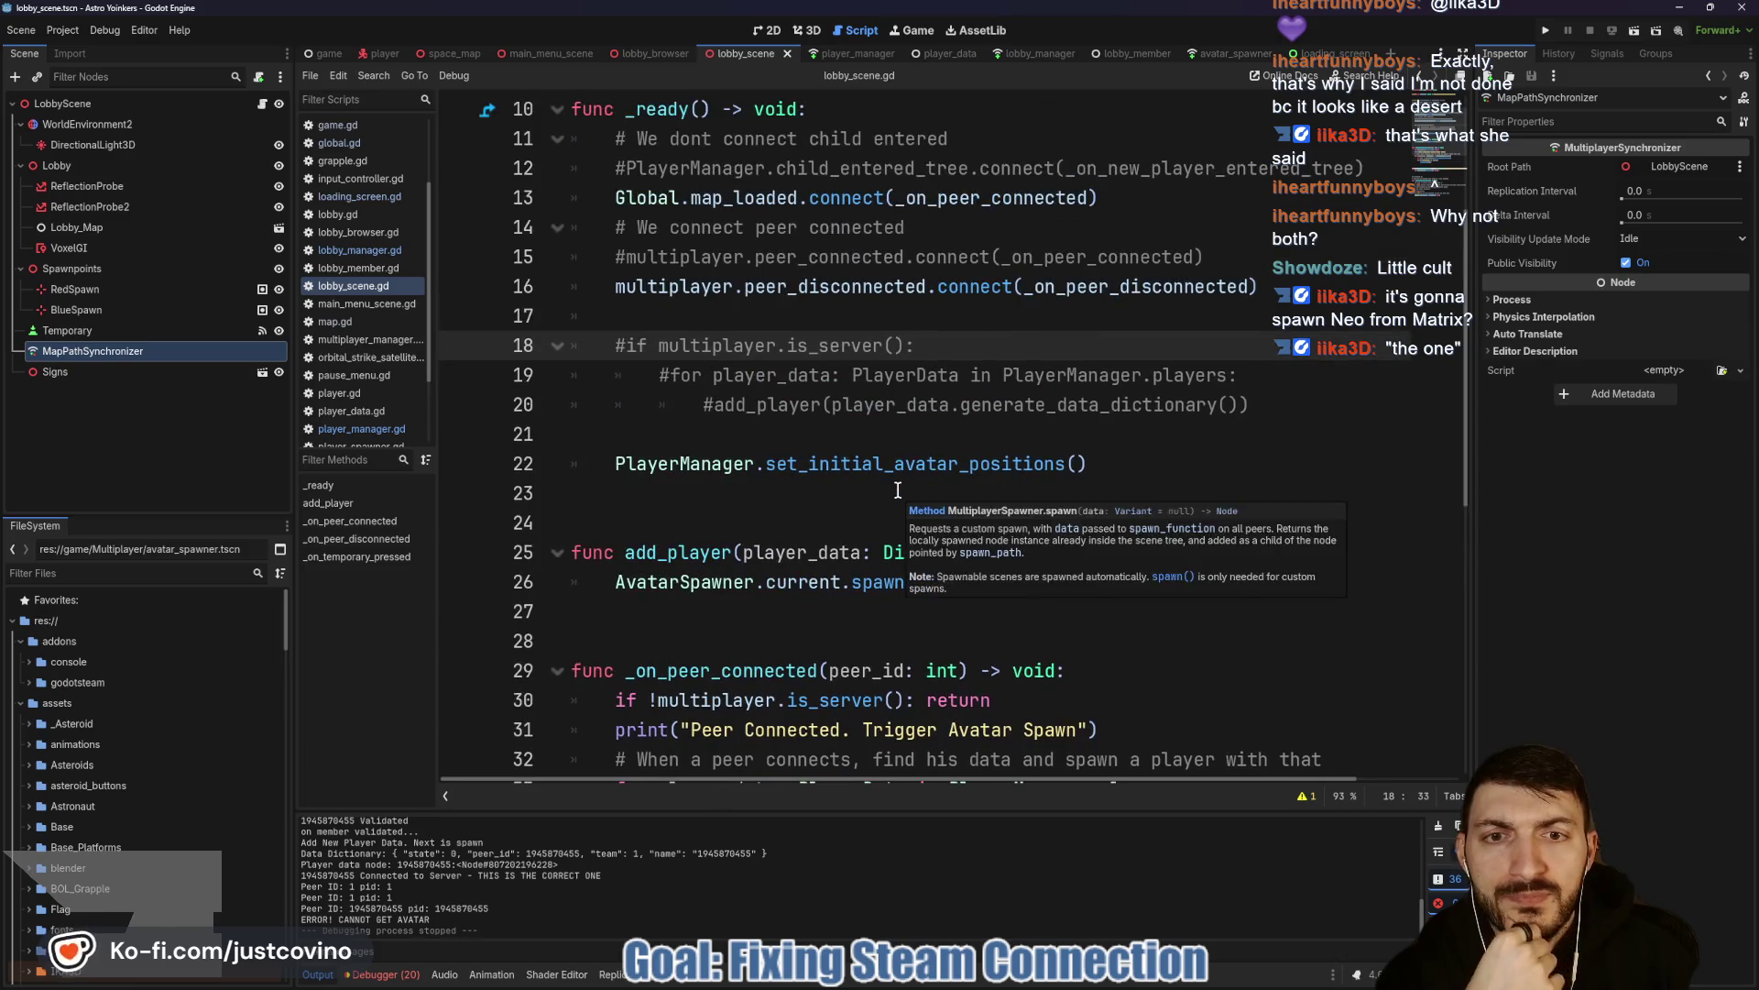
left_click_drag(1249, 404, 526, 355)
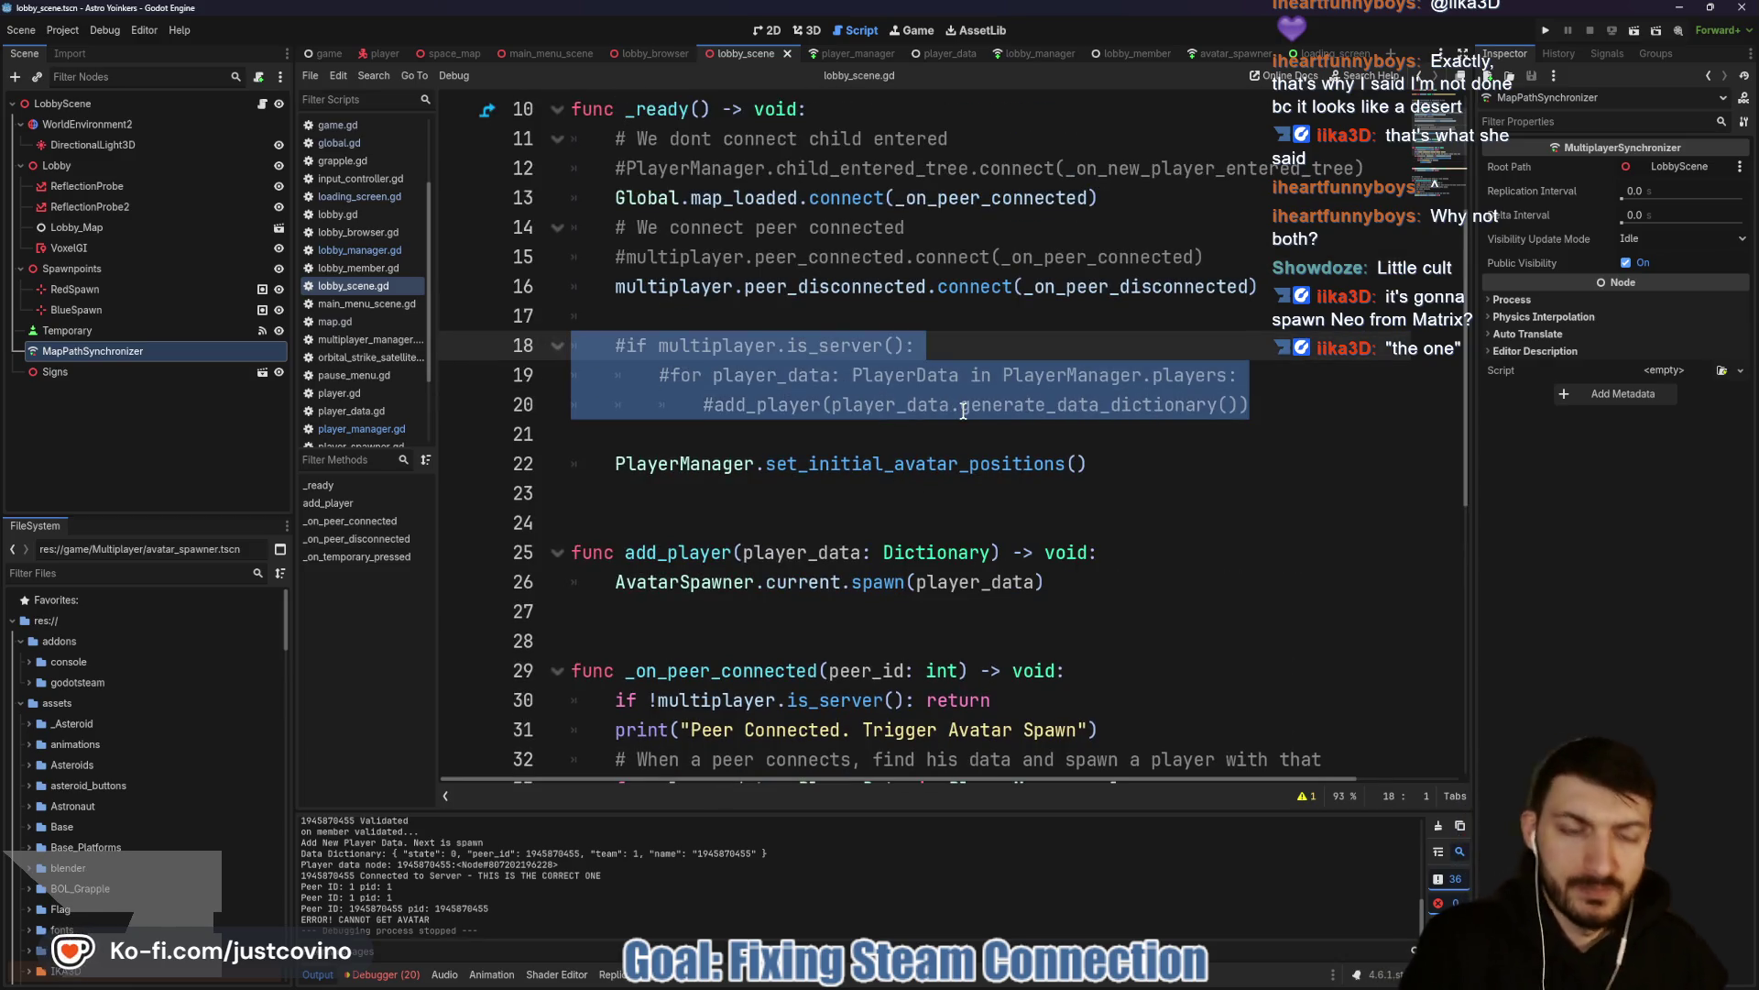
key("ctrl+k")
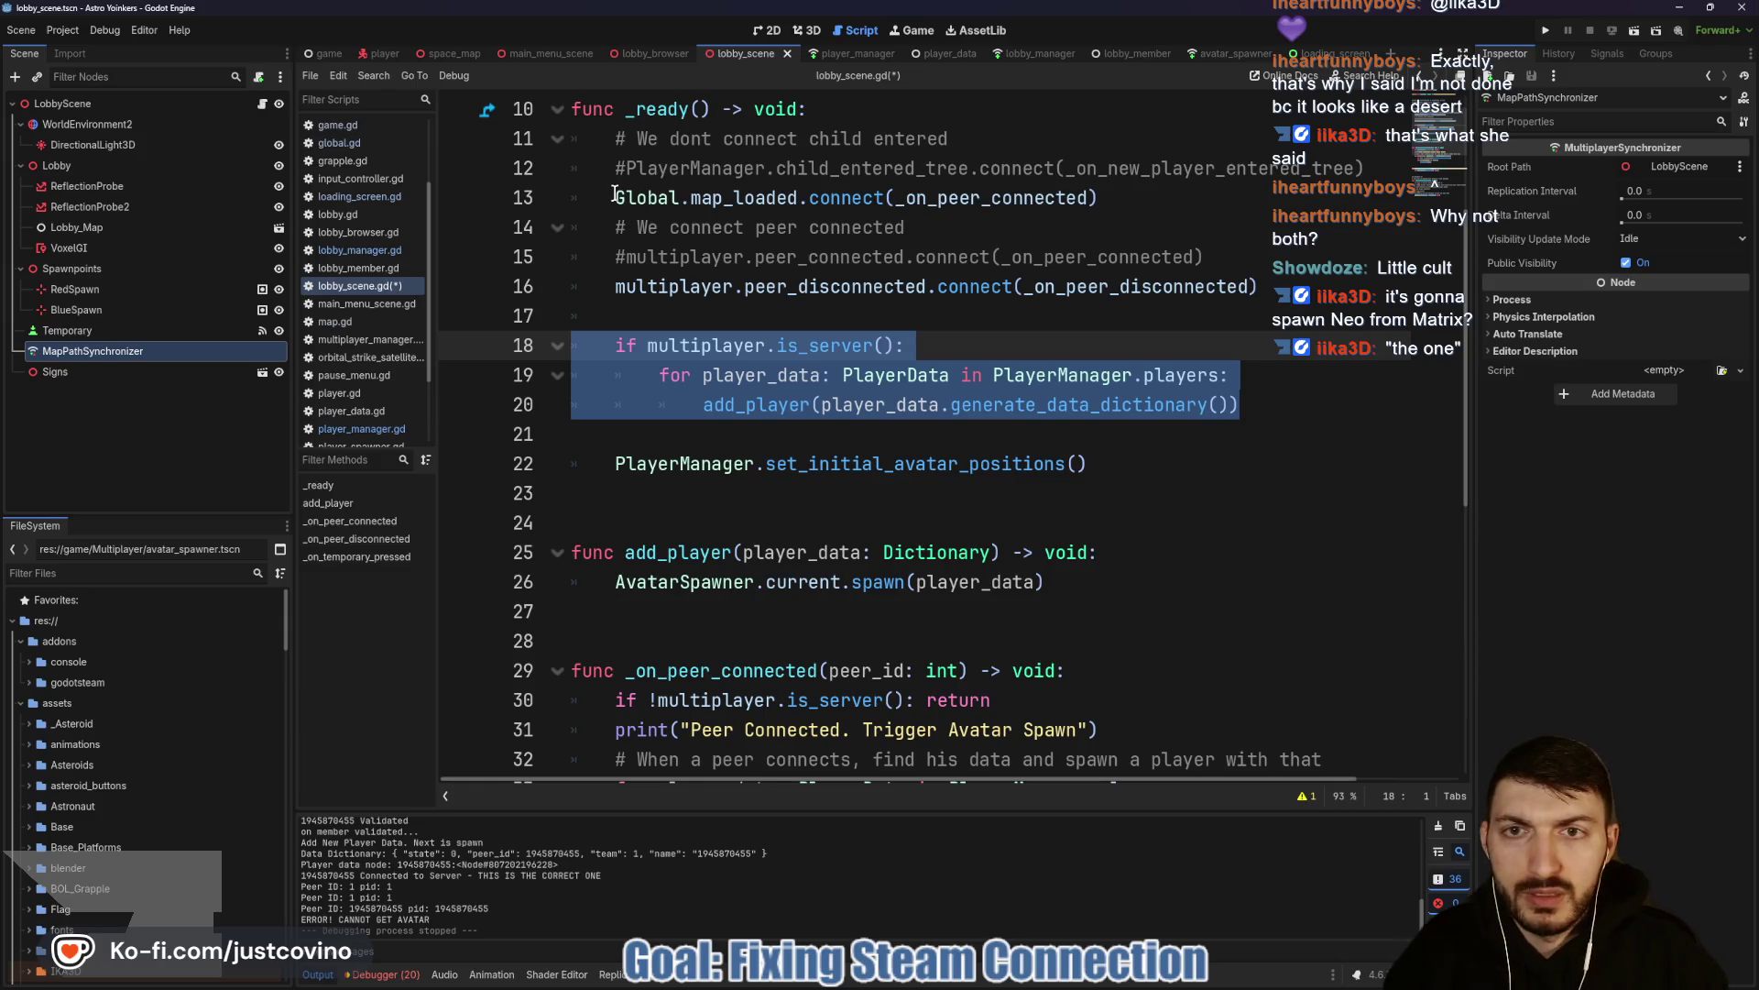
Delete the Global.map_loaded connection, uncomment the peer_connected line, and save the script.
left_click_drag(1098, 197, 530, 188)
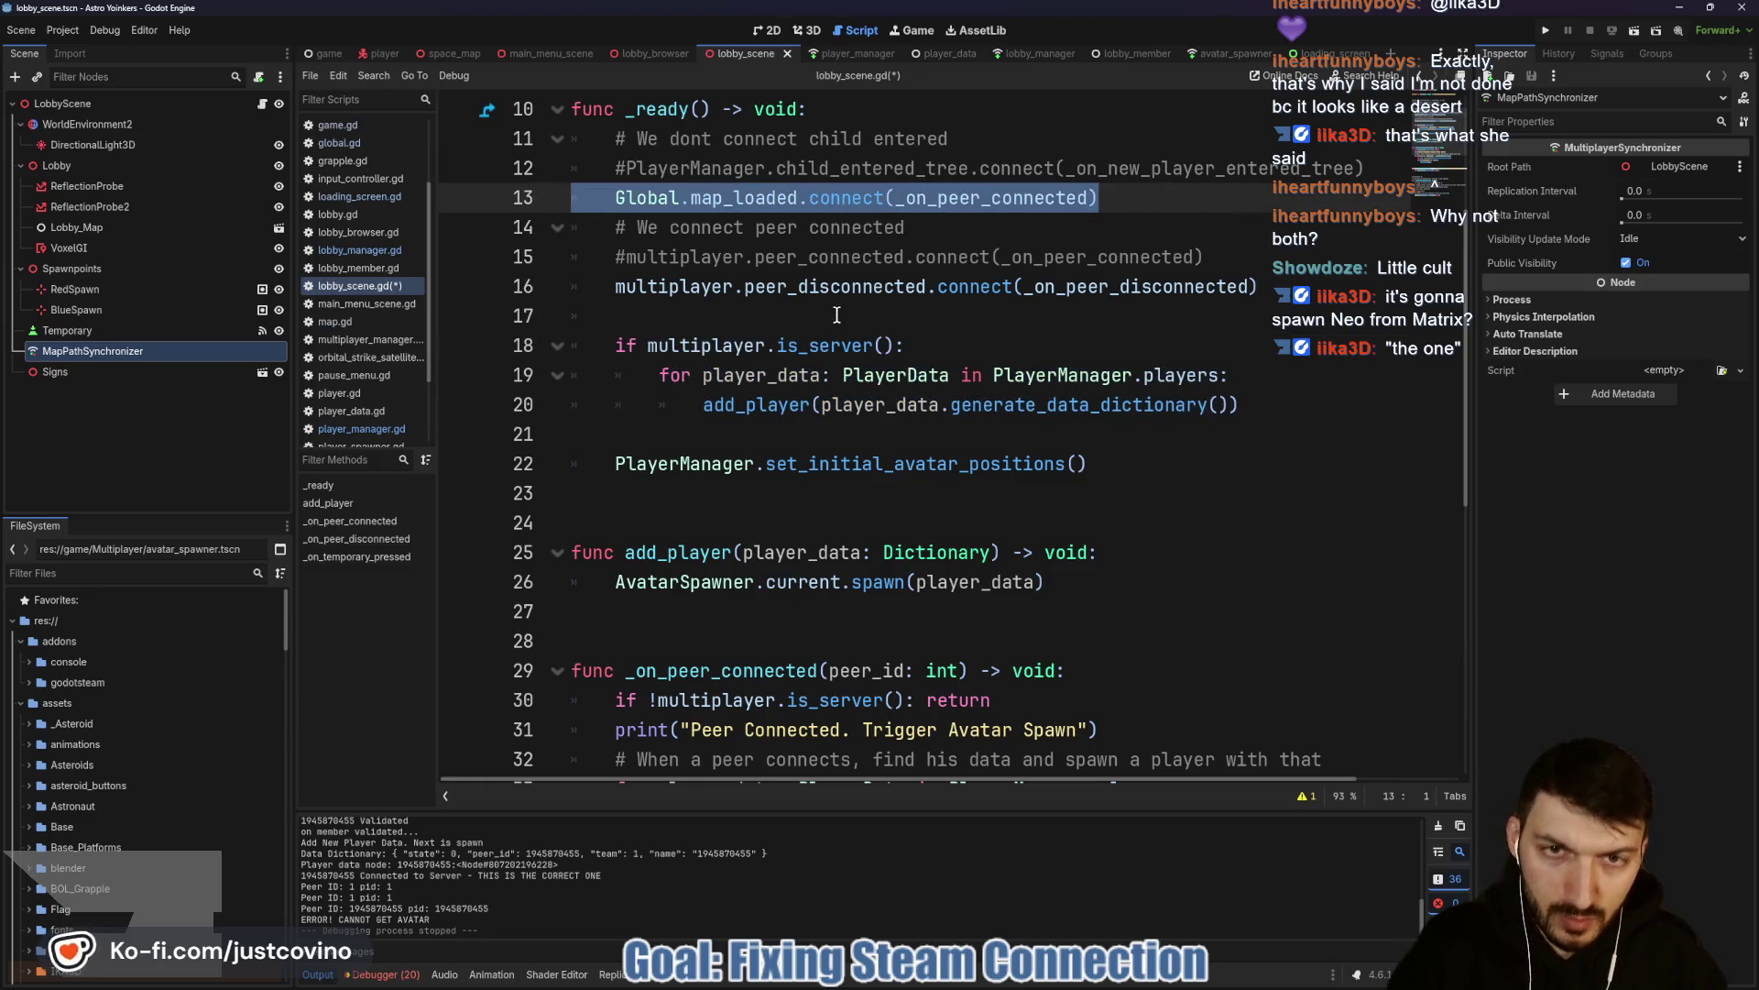
key("BackSpace")
left_click(626, 256)
key("ctrl+k")
left_click(1021, 307)
key("ctrl+s")
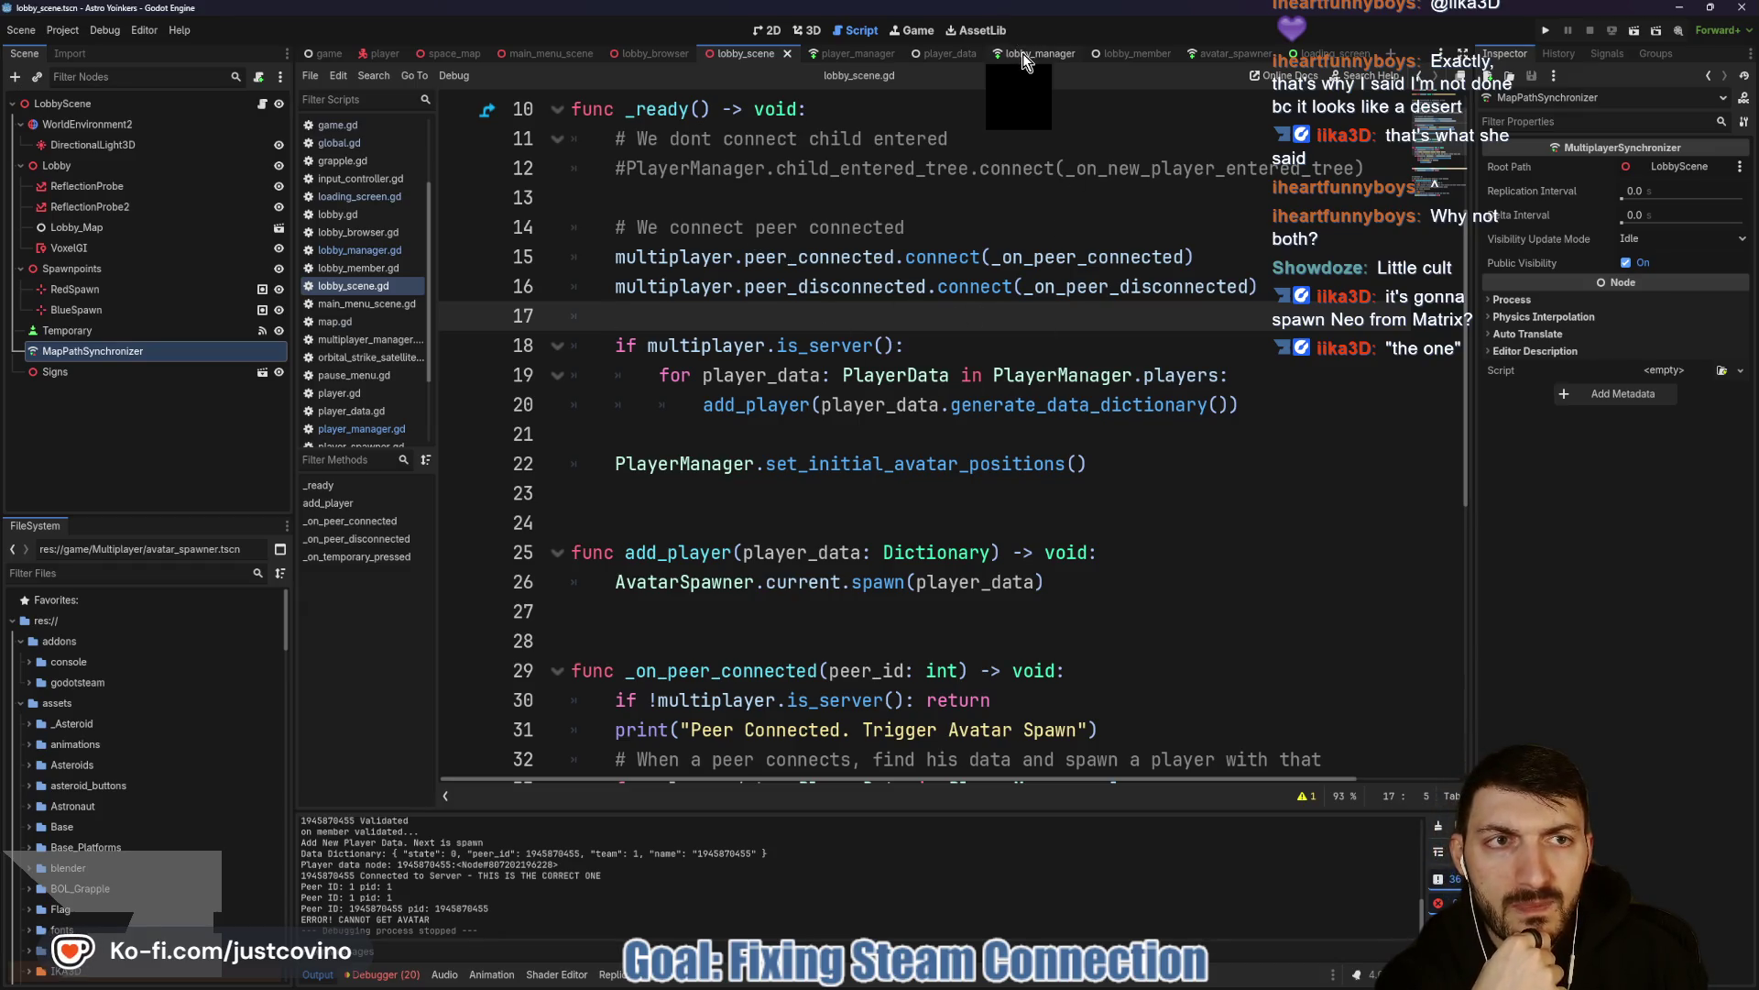
left_click(1228, 55)
Scroll player_spawner.gd, then skim the lobby_member and lobby_manager scripts.
scroll(933, 438, "down", 2)
scroll(927, 442, "up", 2)
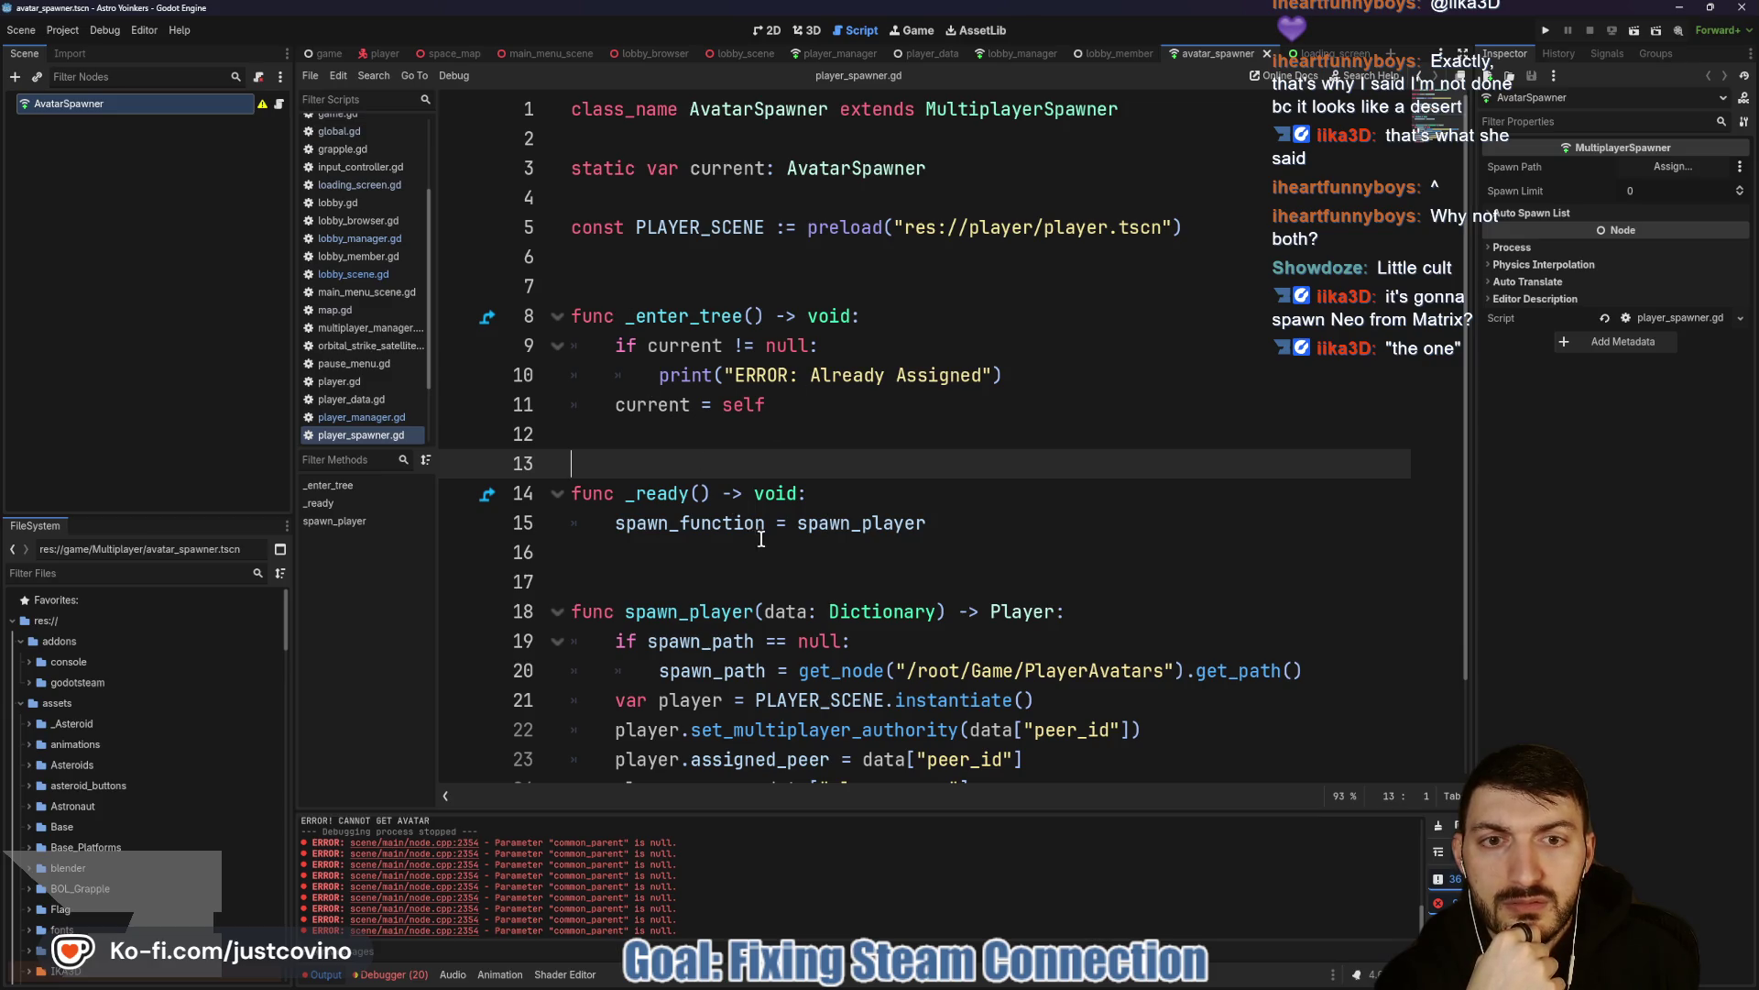
left_click(1105, 52)
left_click(1008, 53)
scroll(930, 426, "down", 3)
scroll(928, 423, "down", 7)
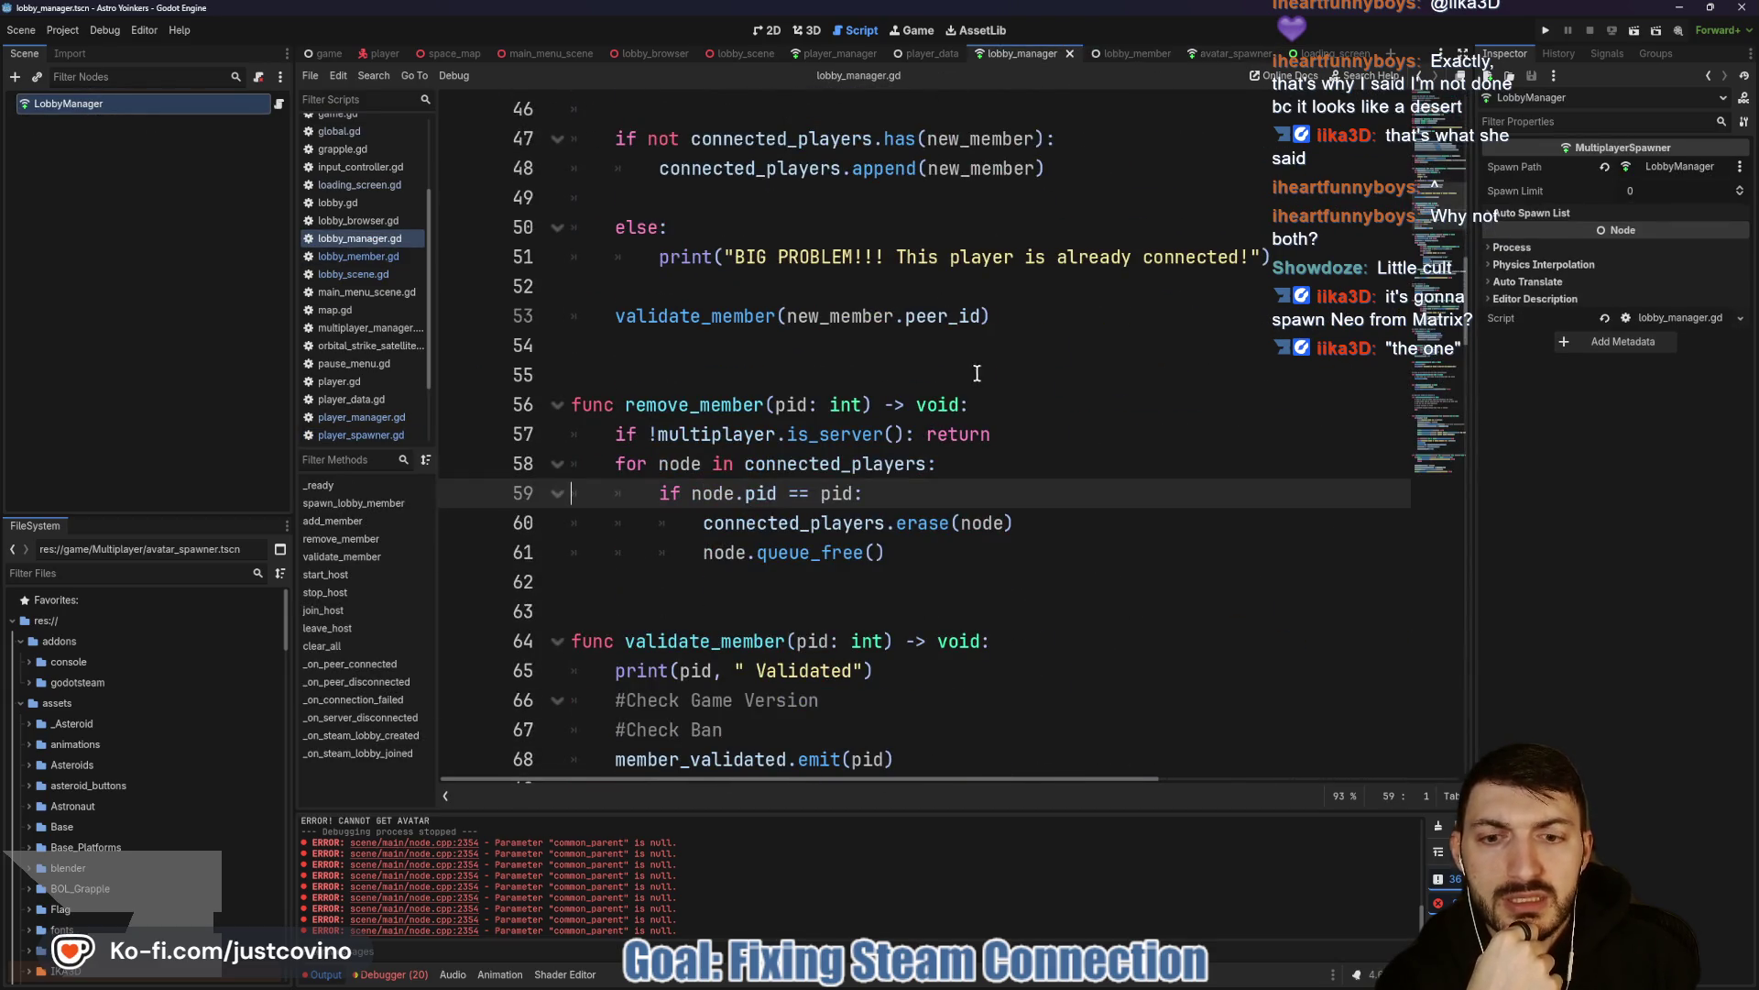
scroll(935, 361, "down", 10)
scroll(935, 360, "down", 5)
scroll(954, 361, "up", 6)
Revisit the lobby_scene, lobby_member and lobby_manager code, ending in player_spawner.gd.
left_click(744, 53)
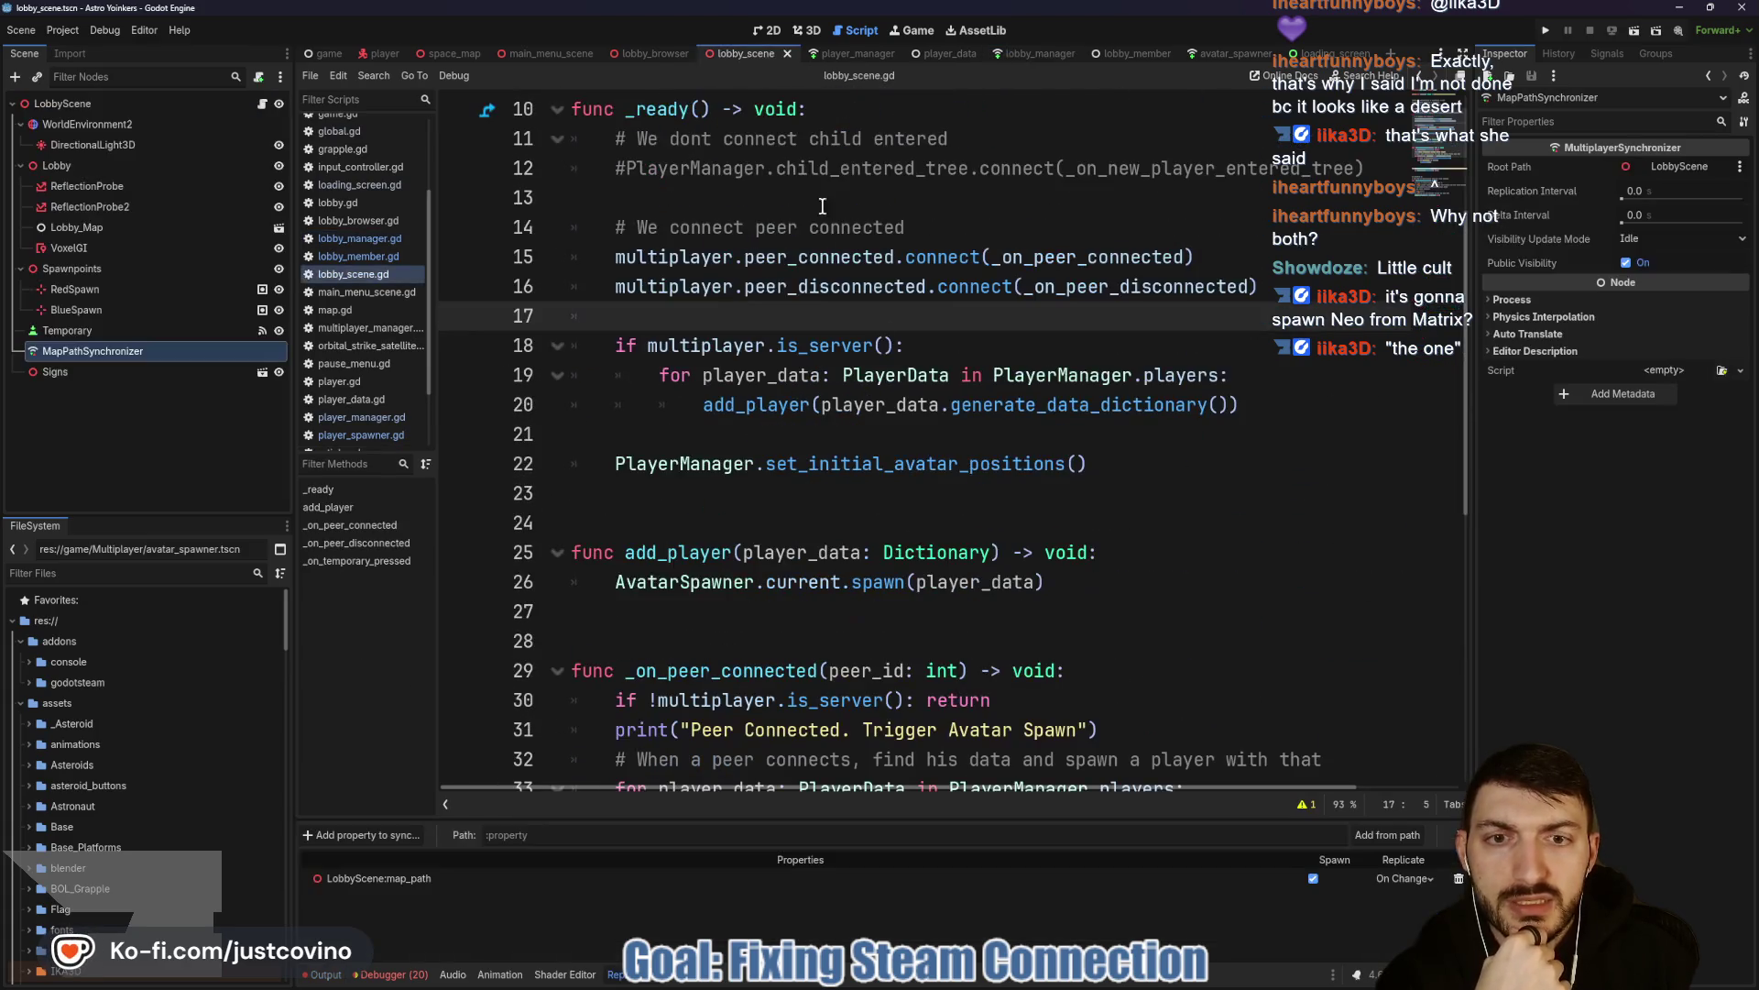
scroll(964, 441, "down", 5)
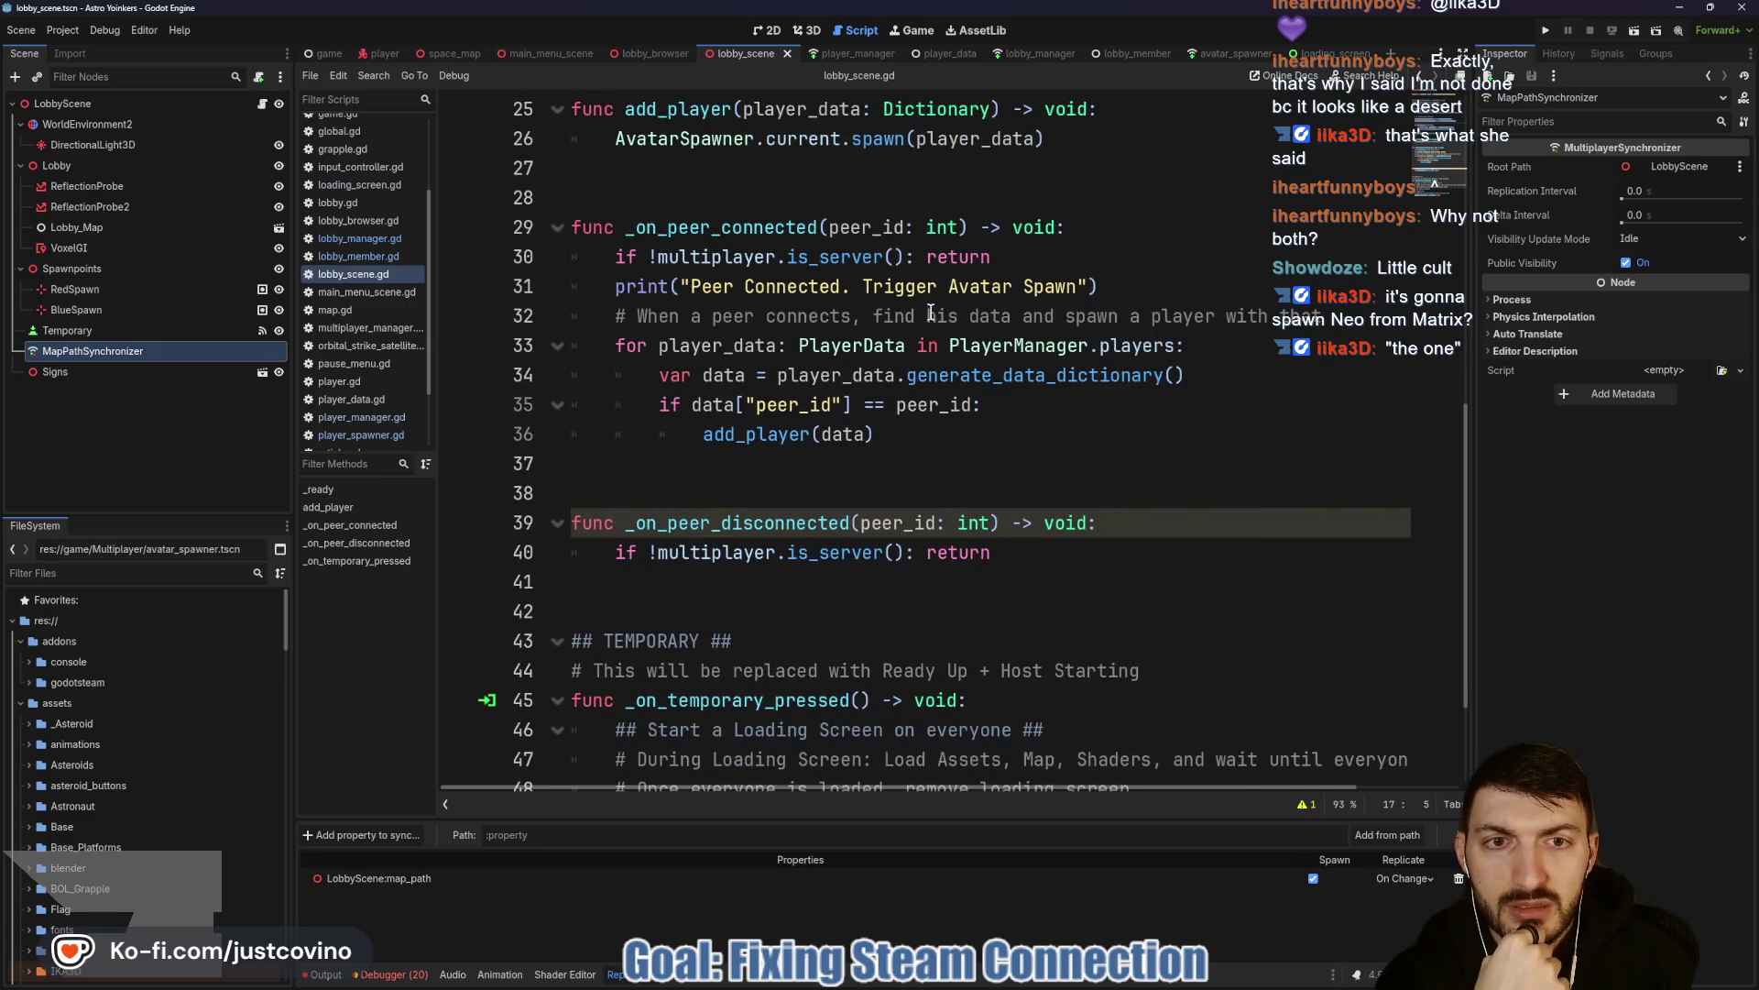
scroll(994, 287, "down", 2)
scroll(818, 464, "up", 10)
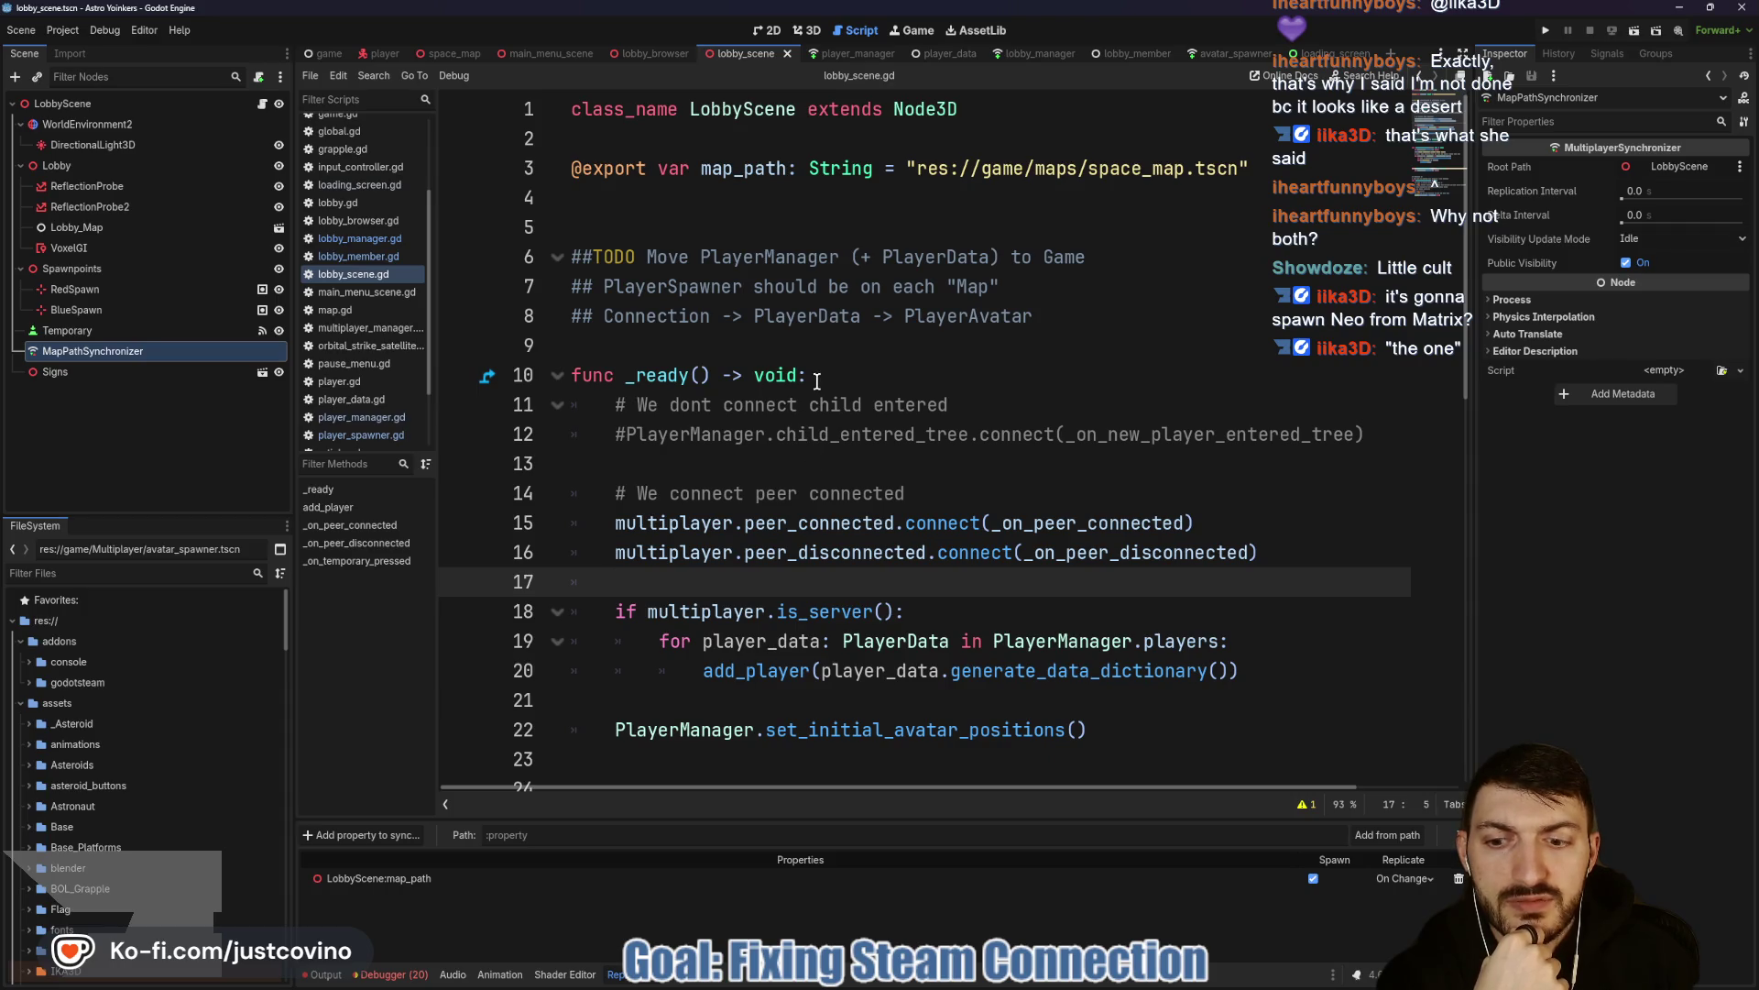
left_click(1136, 53)
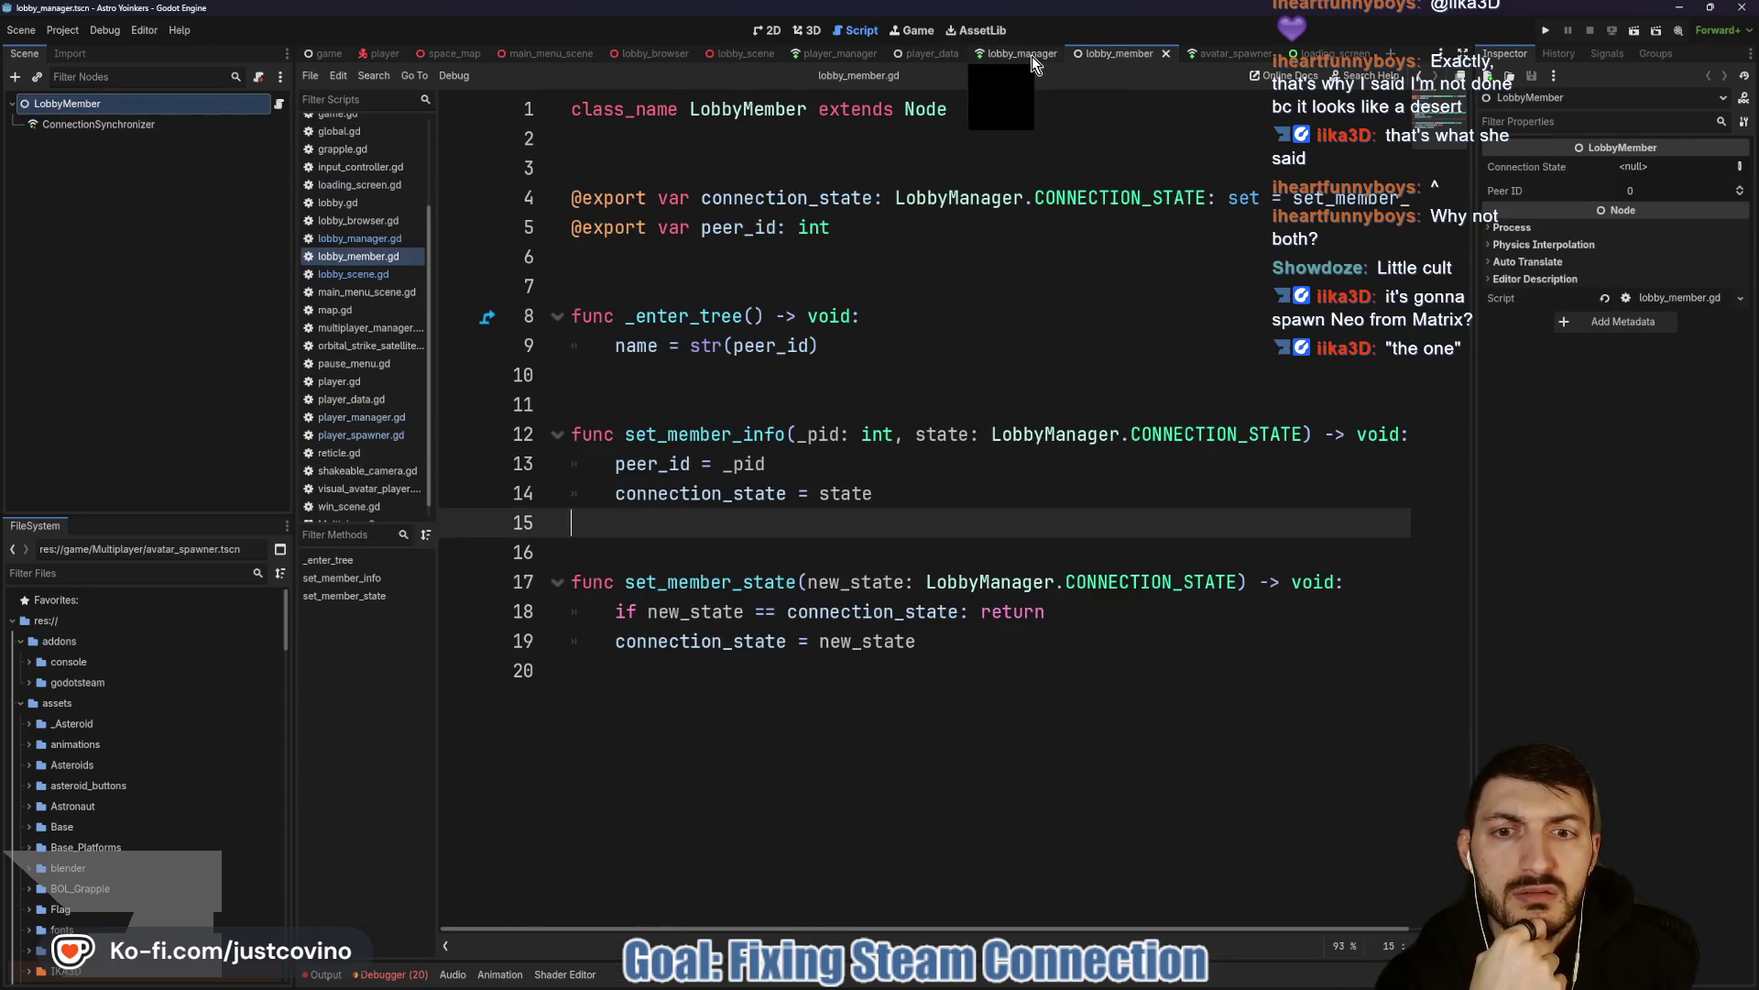
left_click(1034, 53)
scroll(909, 394, "down", 18)
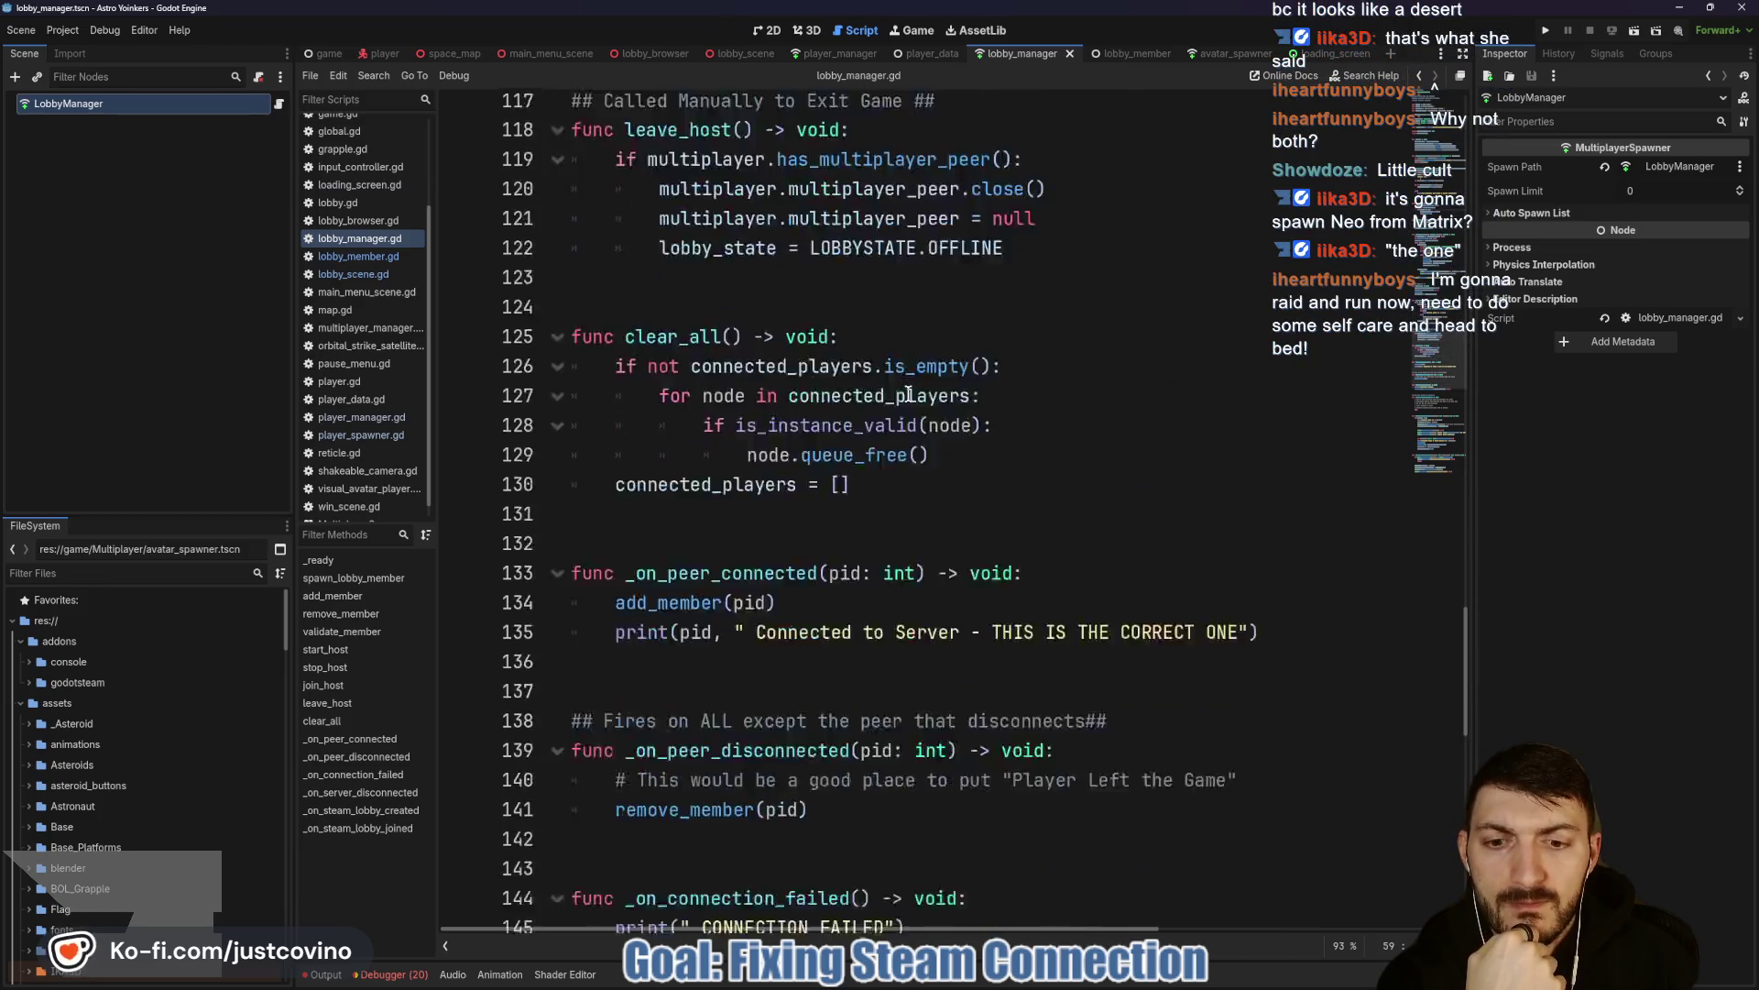
scroll(904, 396, "down", 7)
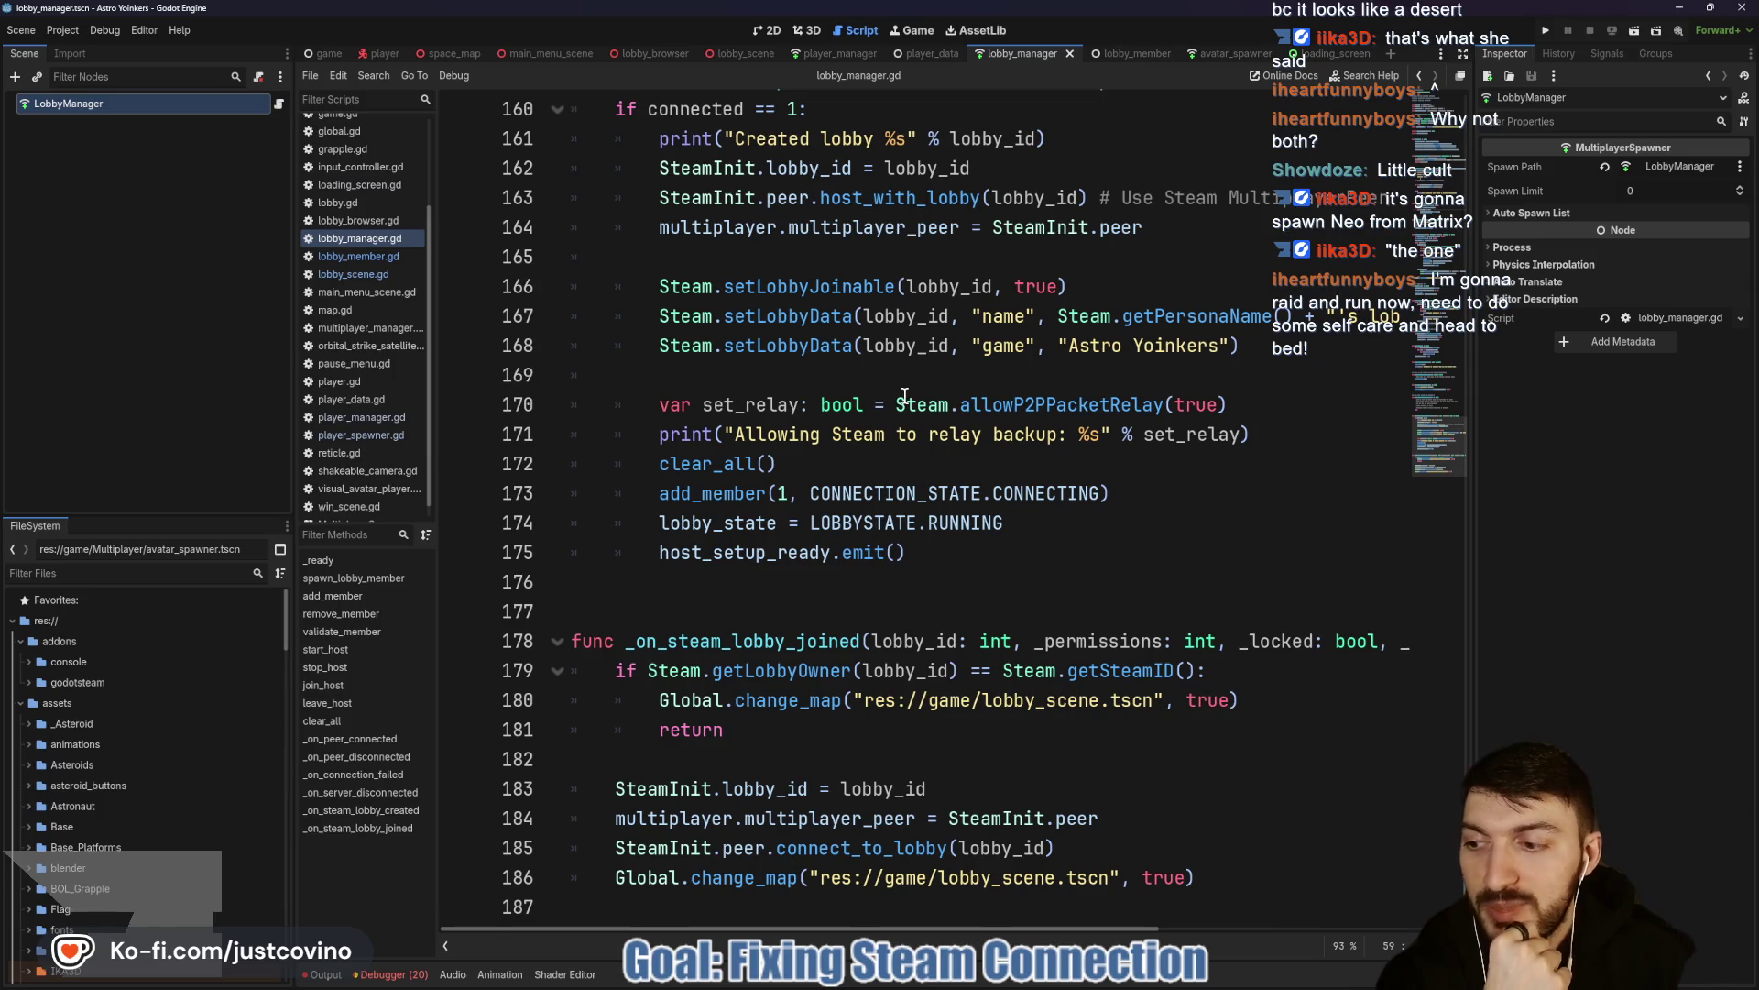
left_click(1228, 53)
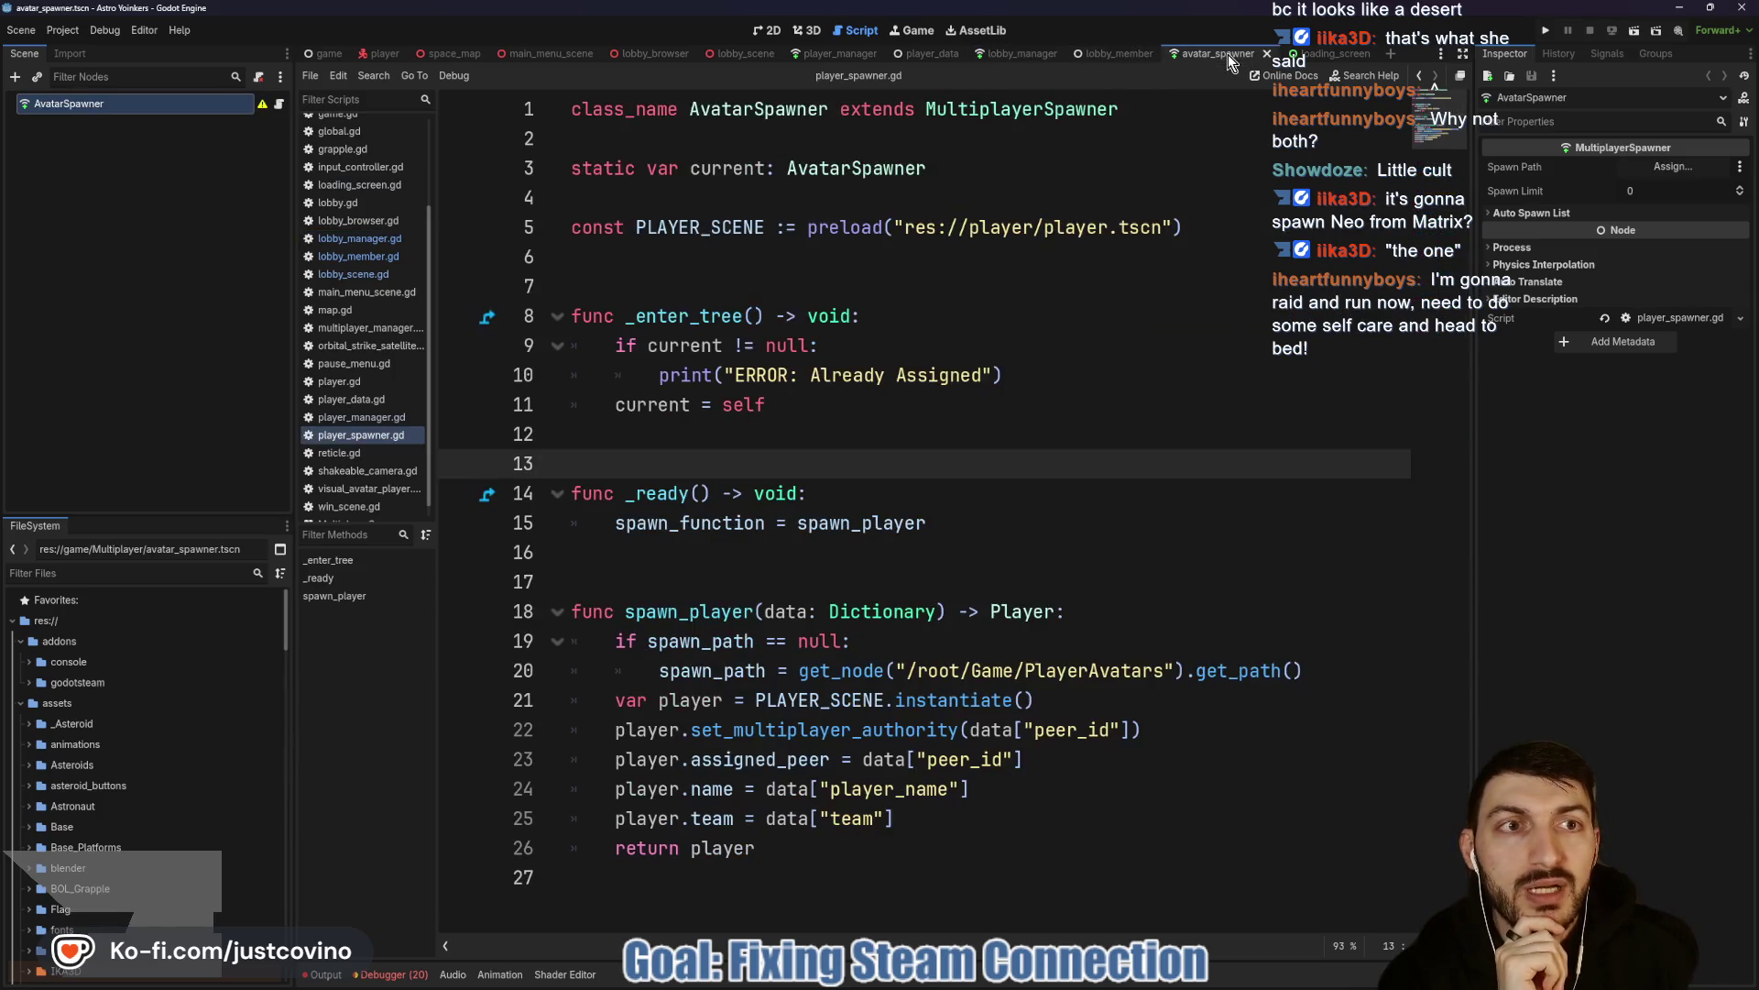
Select the 'Already Assigned' print line on line 10 of player_spawner.gd.
double_click(844, 375)
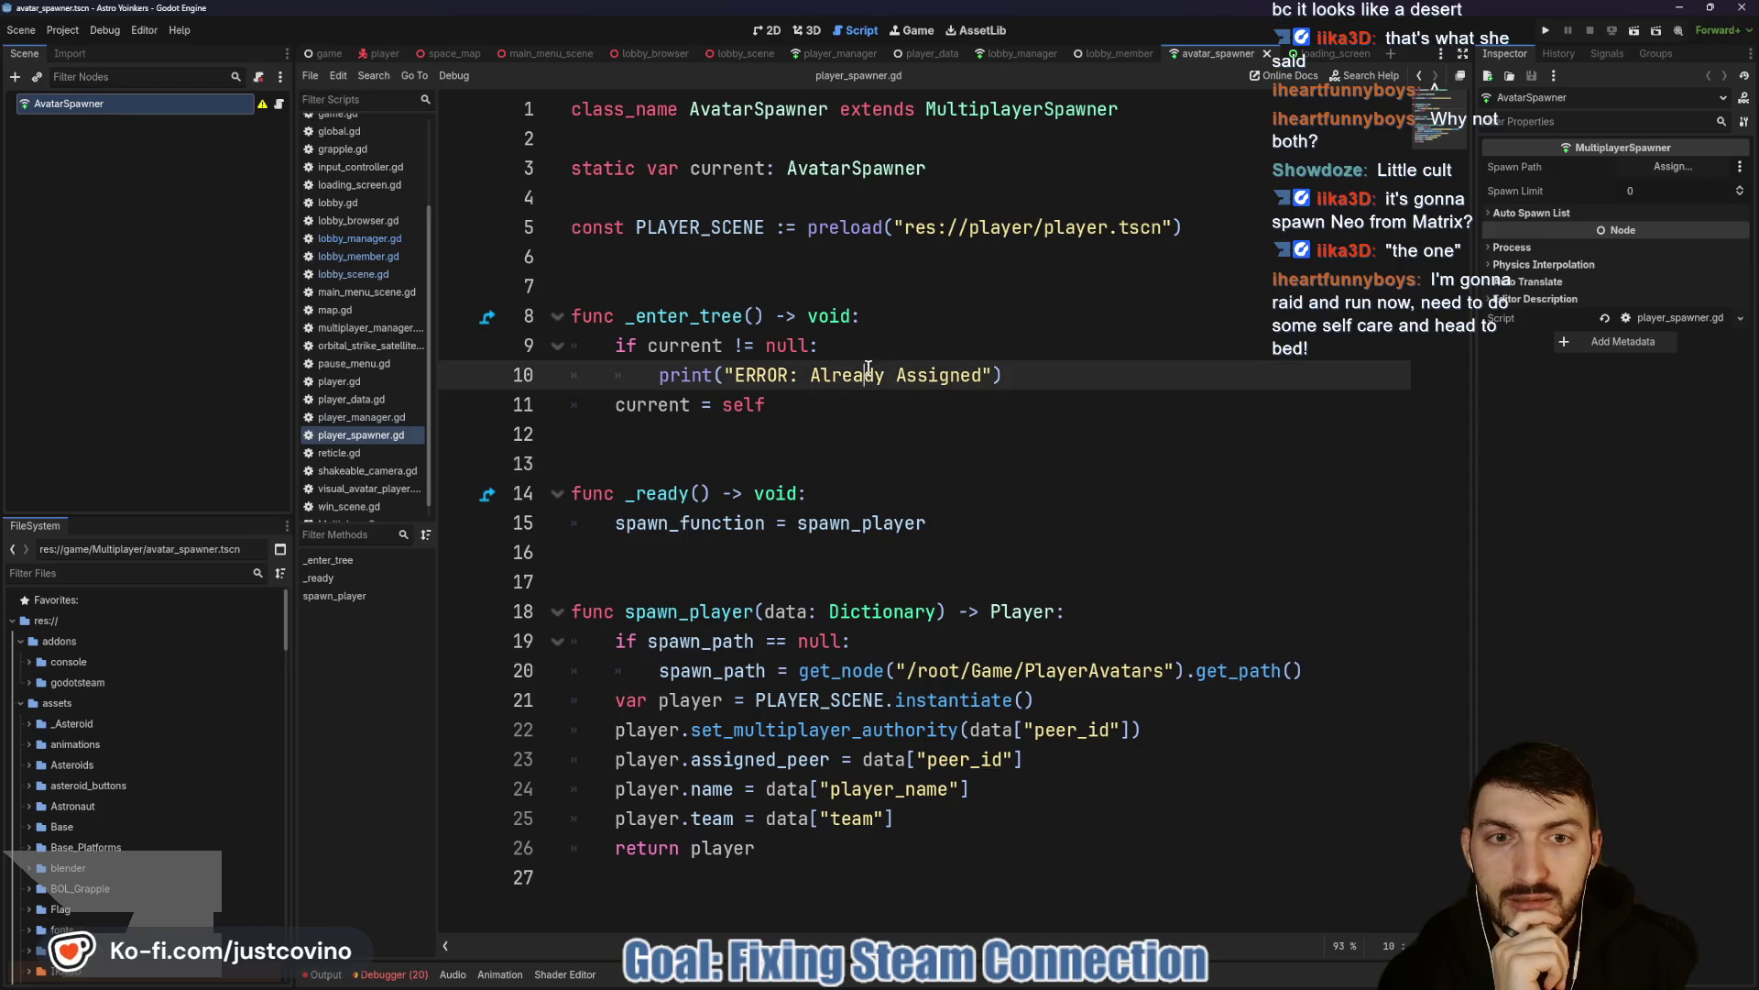
left_click(1015, 374)
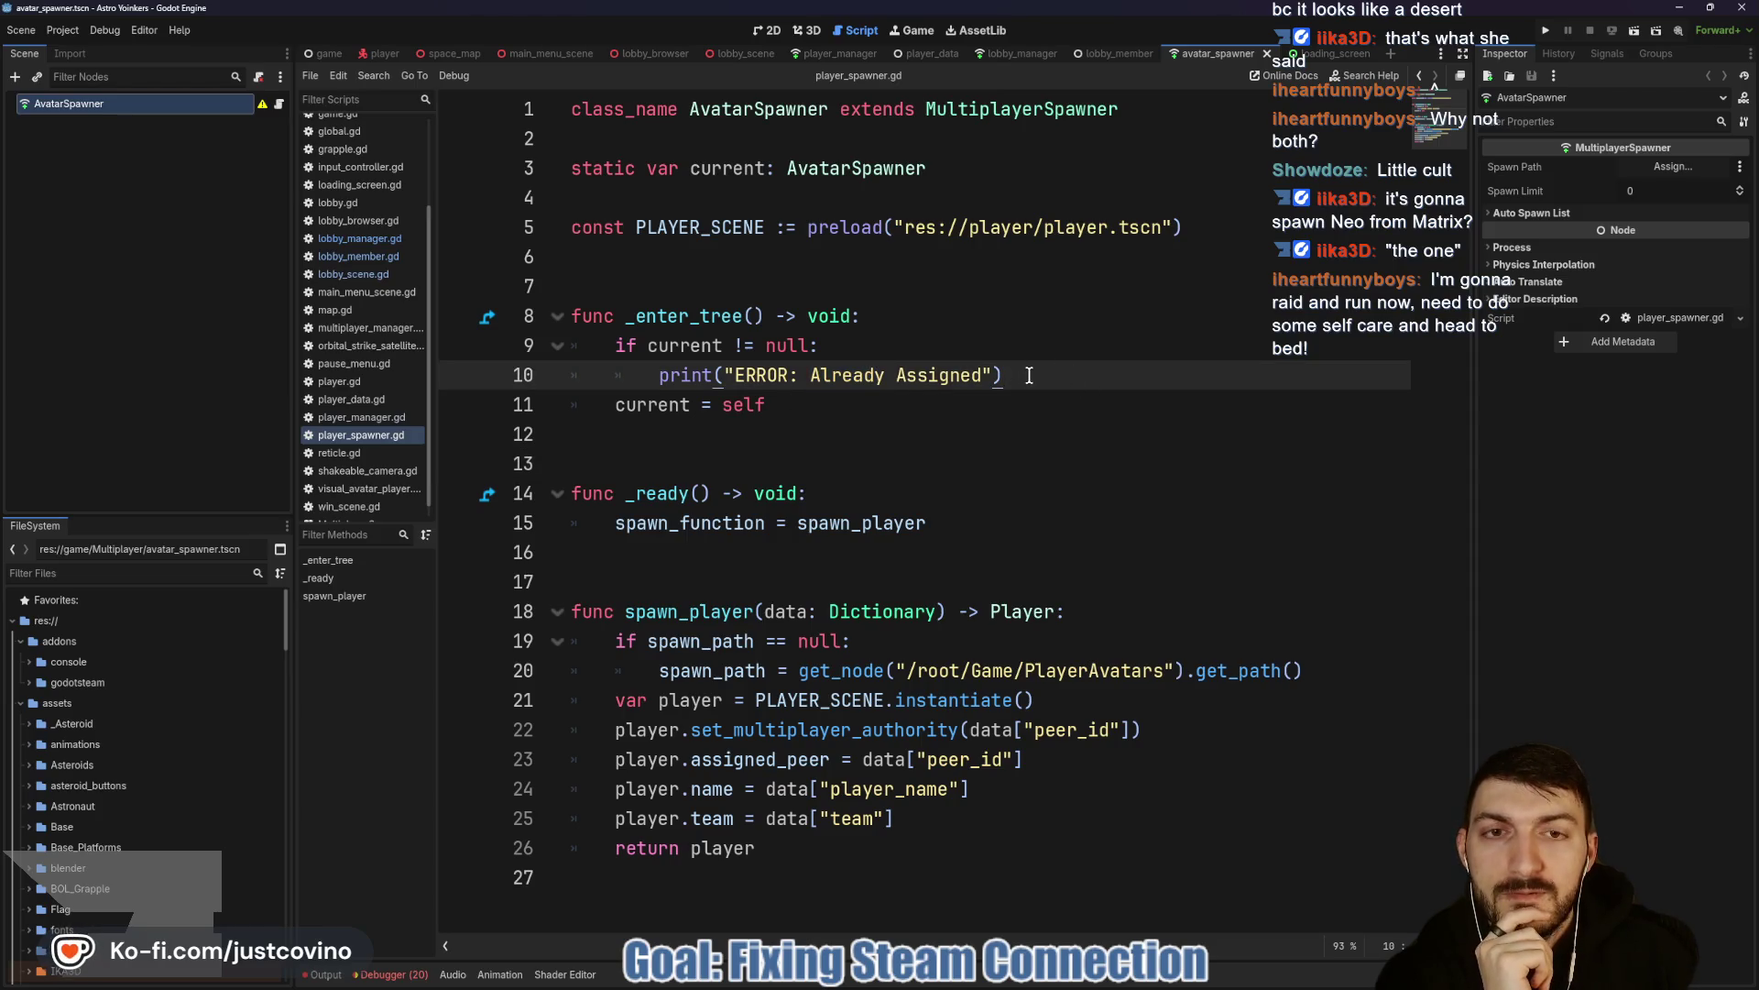
left_click_drag(1026, 375, 587, 370)
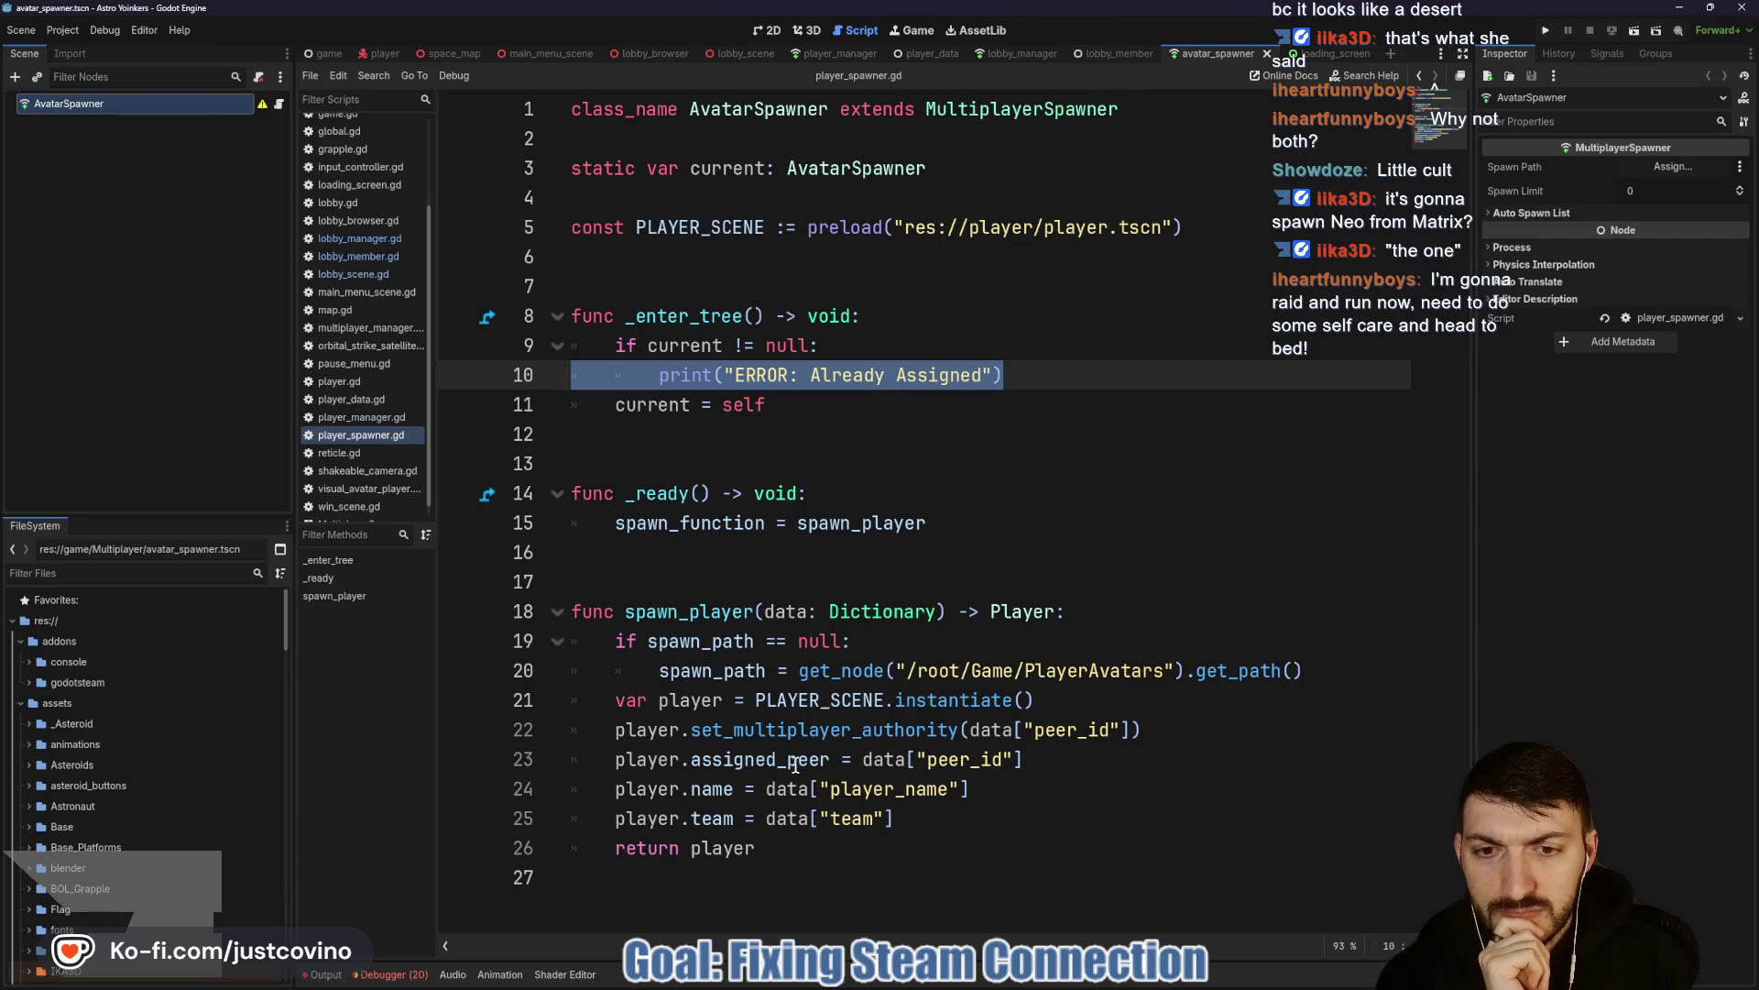
Scroll through the last run's Output log, then open player_manager.gd.
left_click(332, 975)
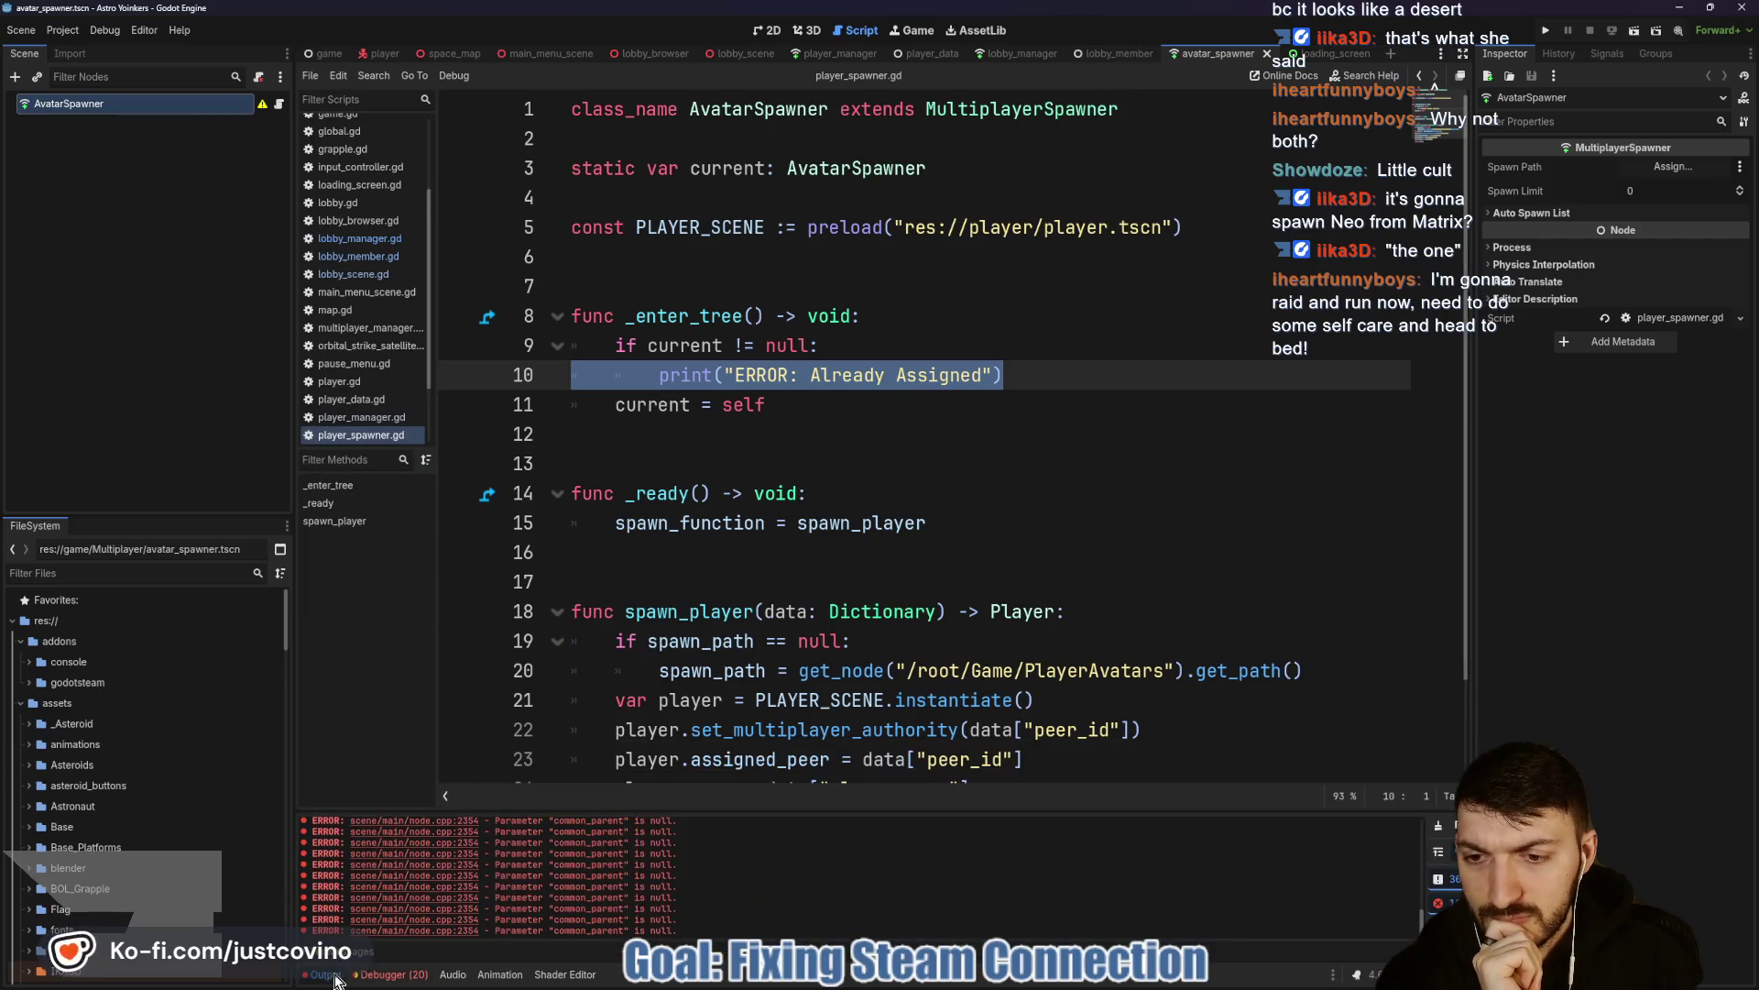
scroll(511, 875, "up", 10)
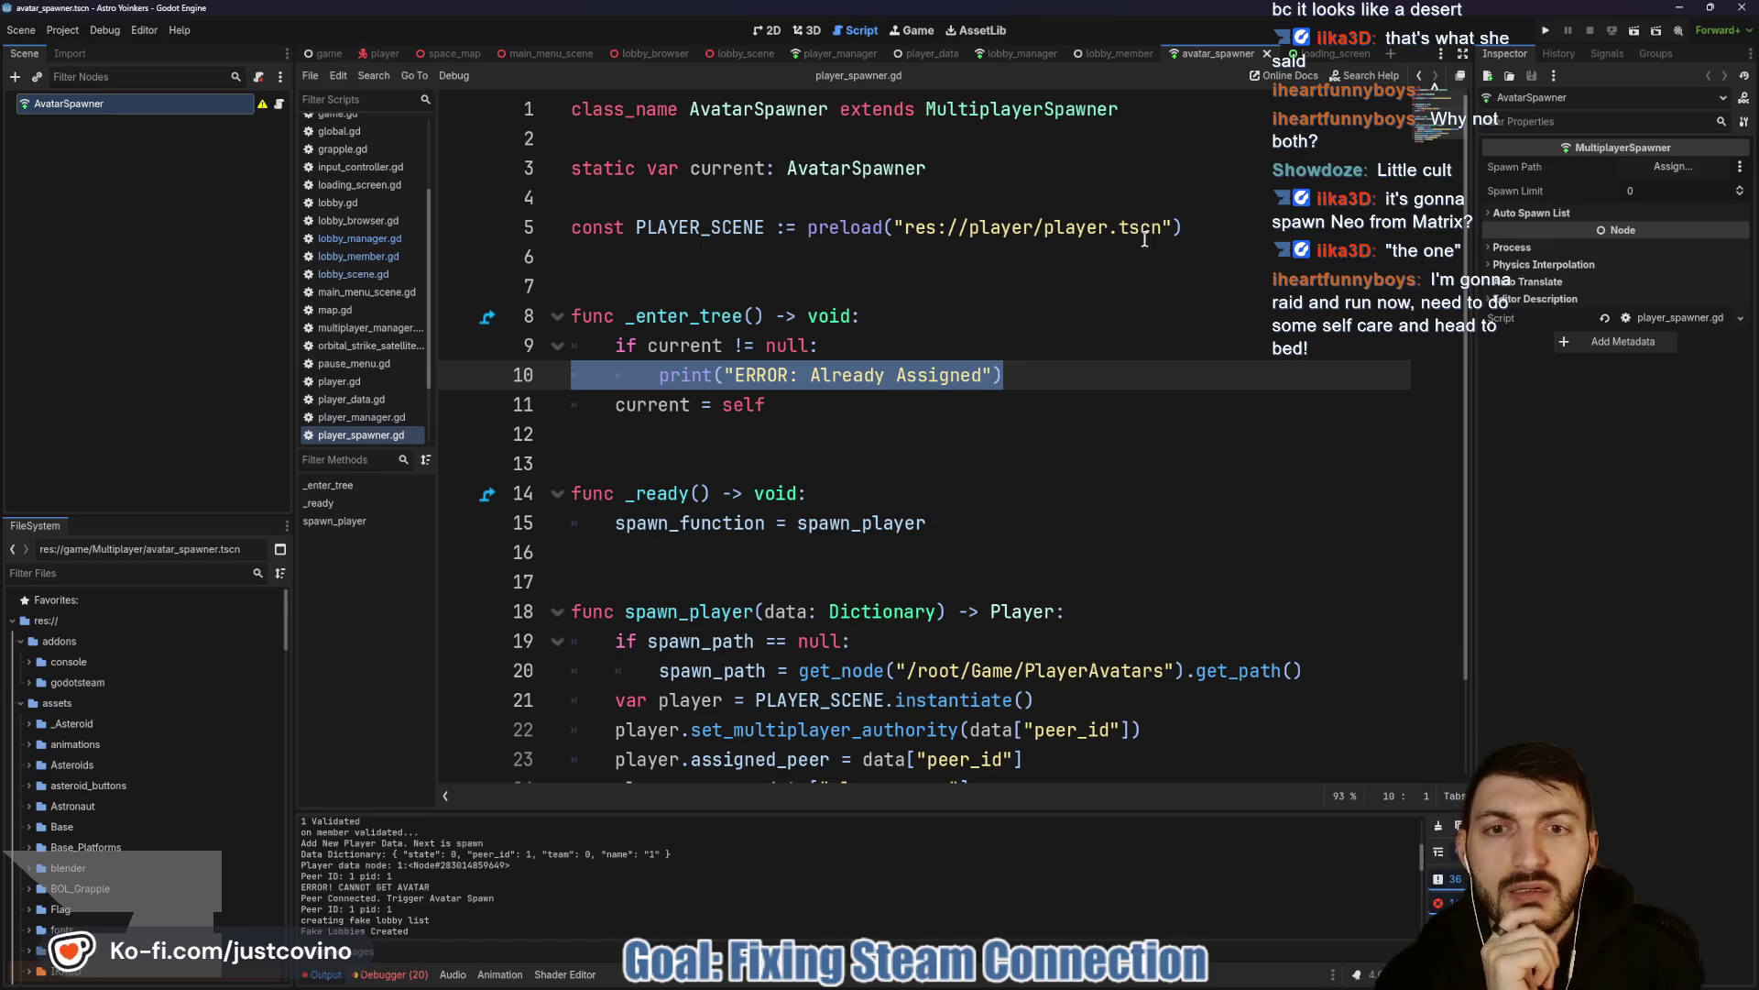
left_click(836, 53)
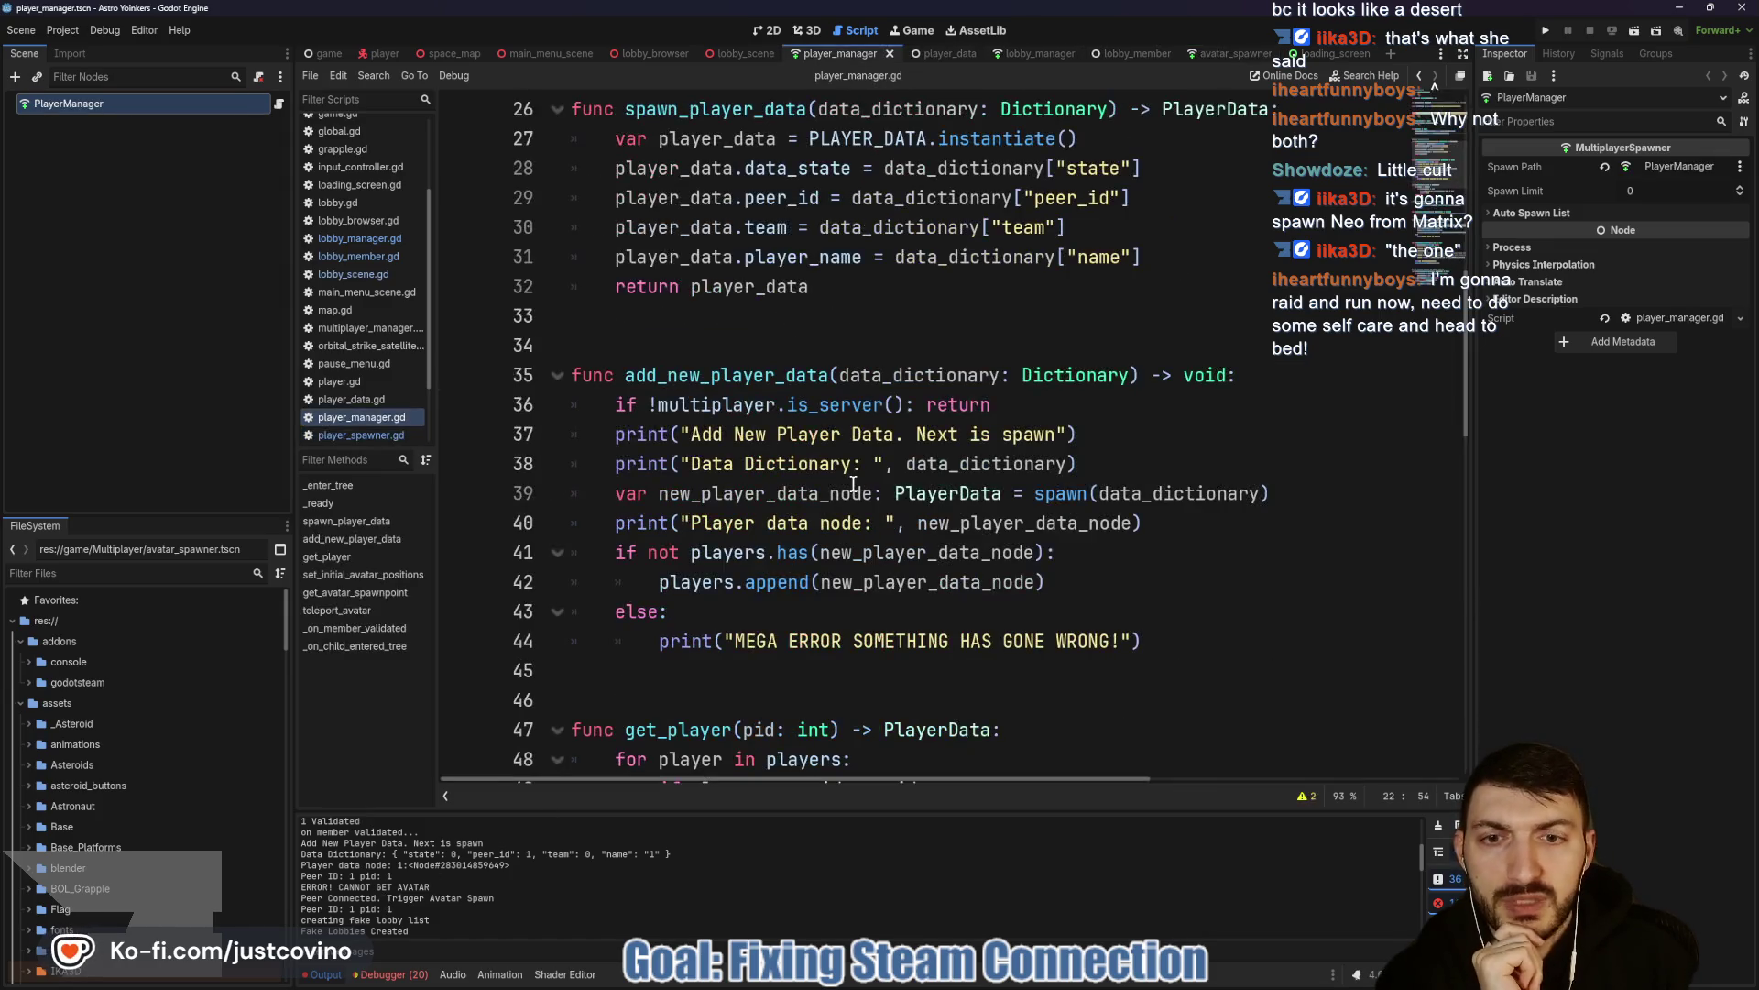
scroll(789, 530, "down", 1)
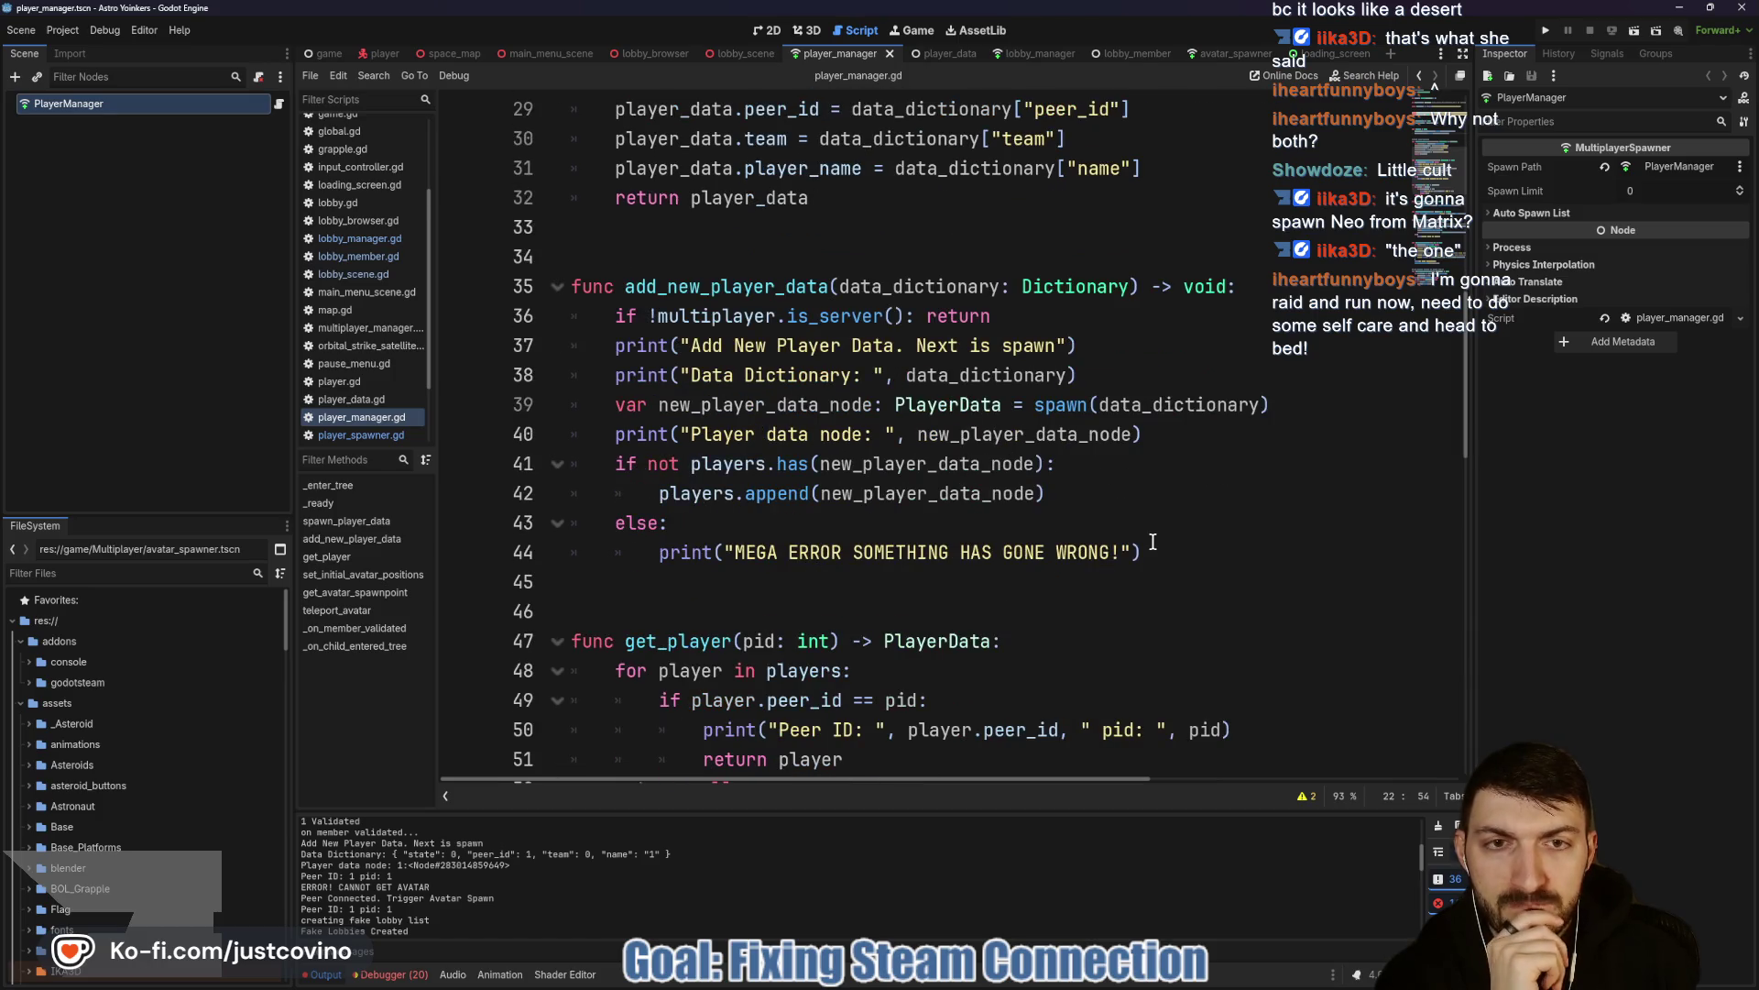
scroll(1153, 542, "up", 5)
scroll(1152, 541, "down", 8)
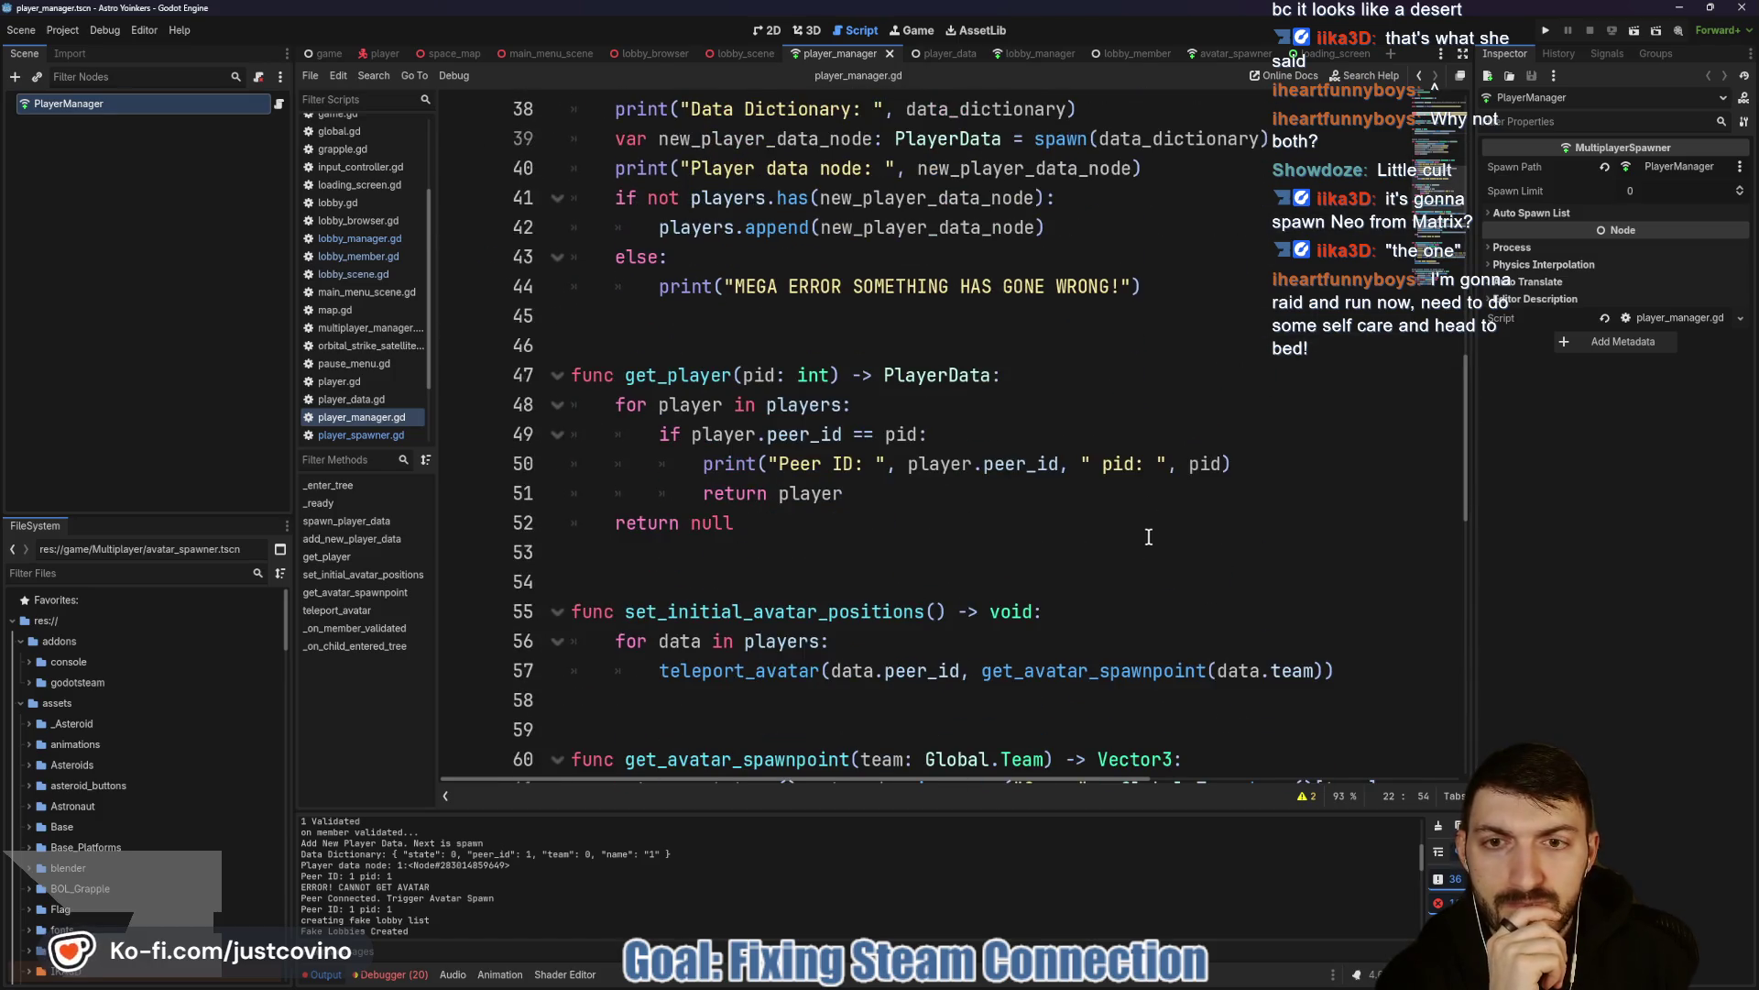
scroll(751, 429, "down", 2)
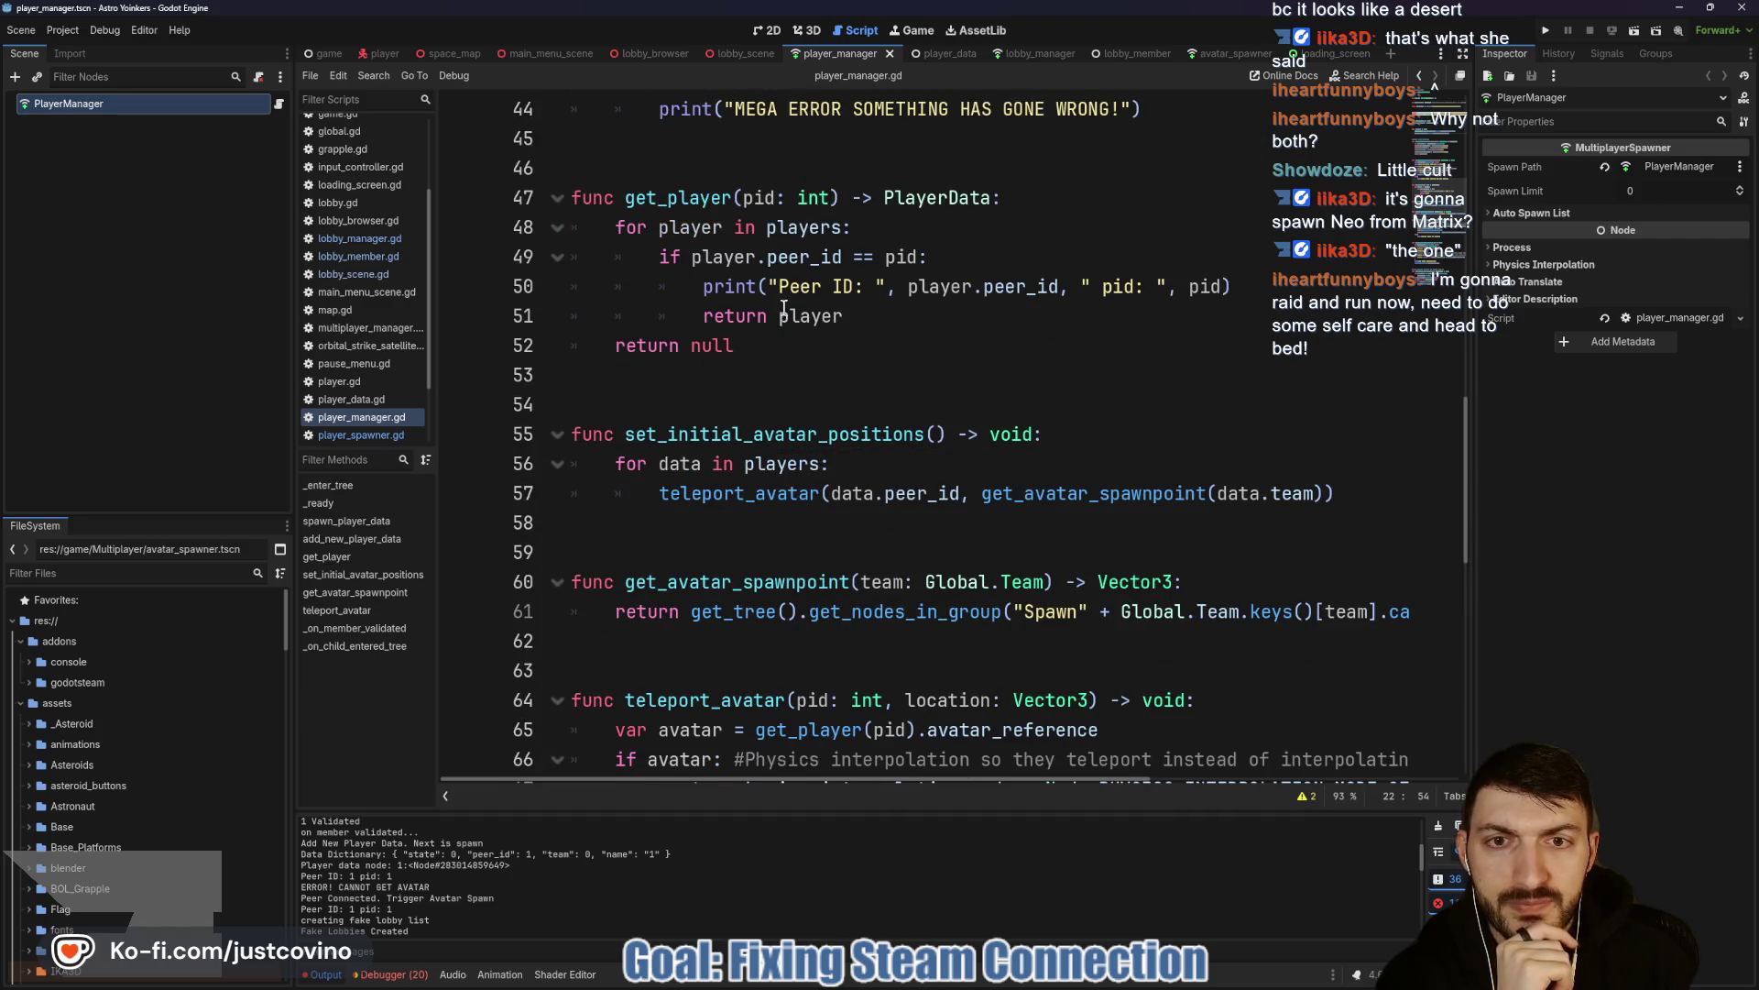
scroll(826, 396, "down", 2)
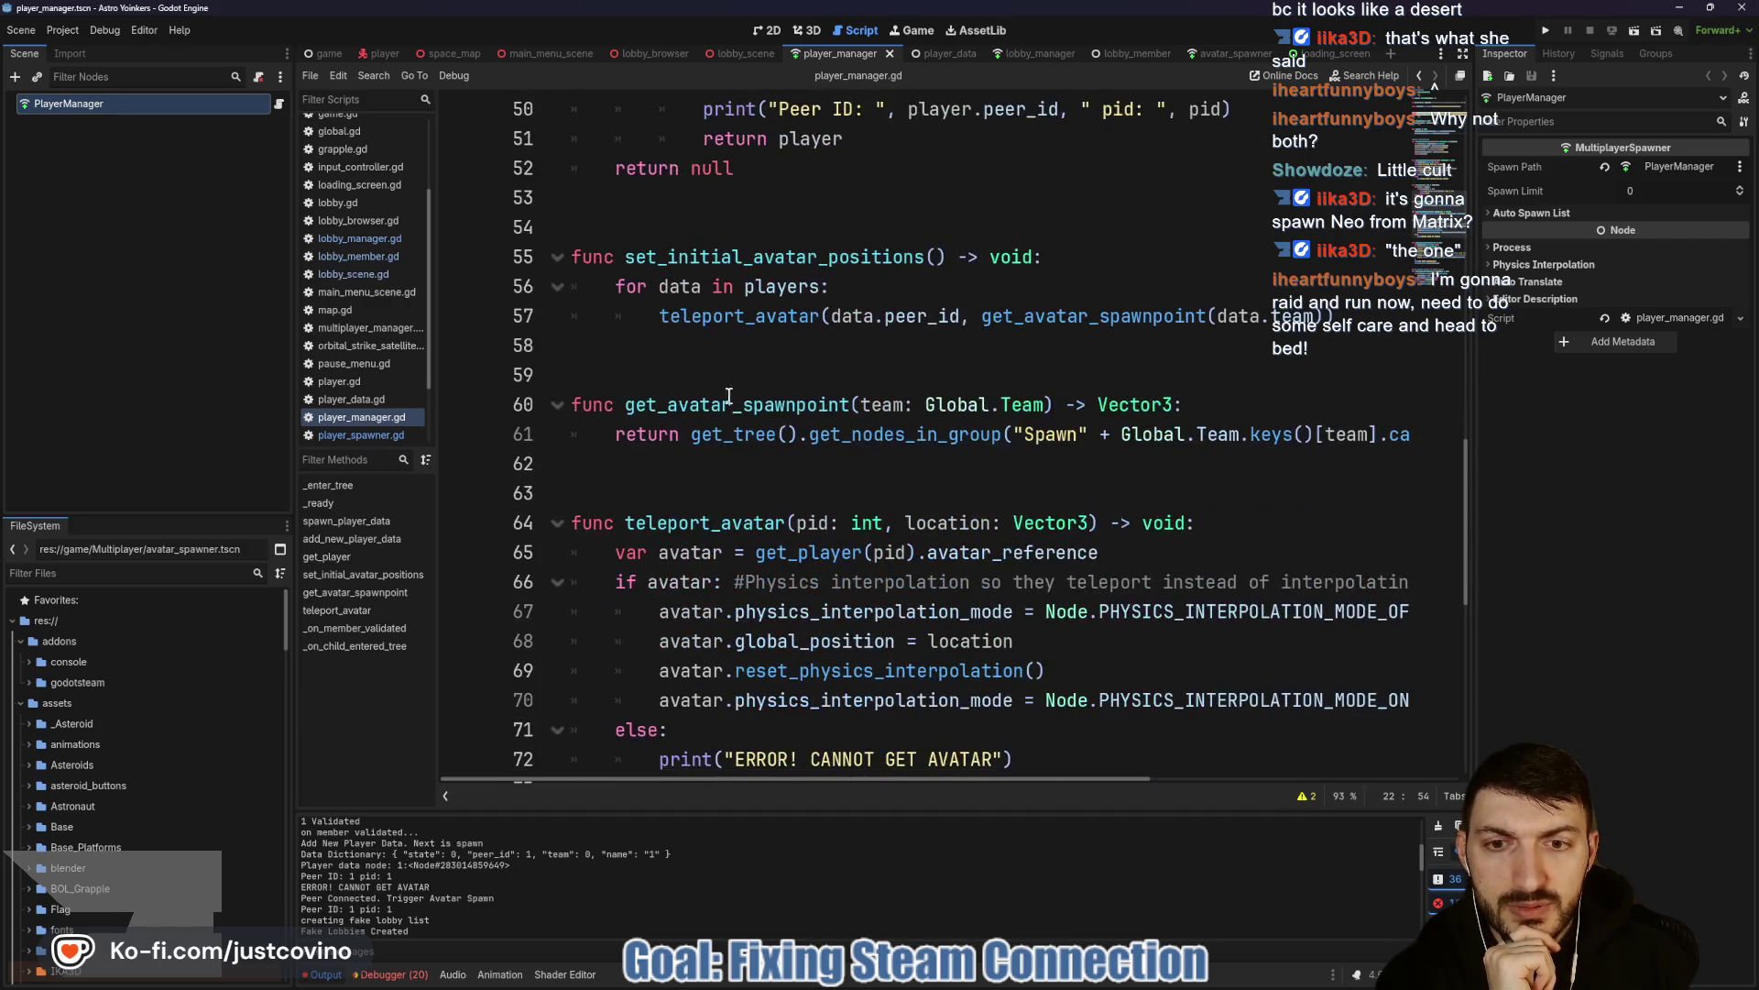
scroll(1031, 449, "down", 2)
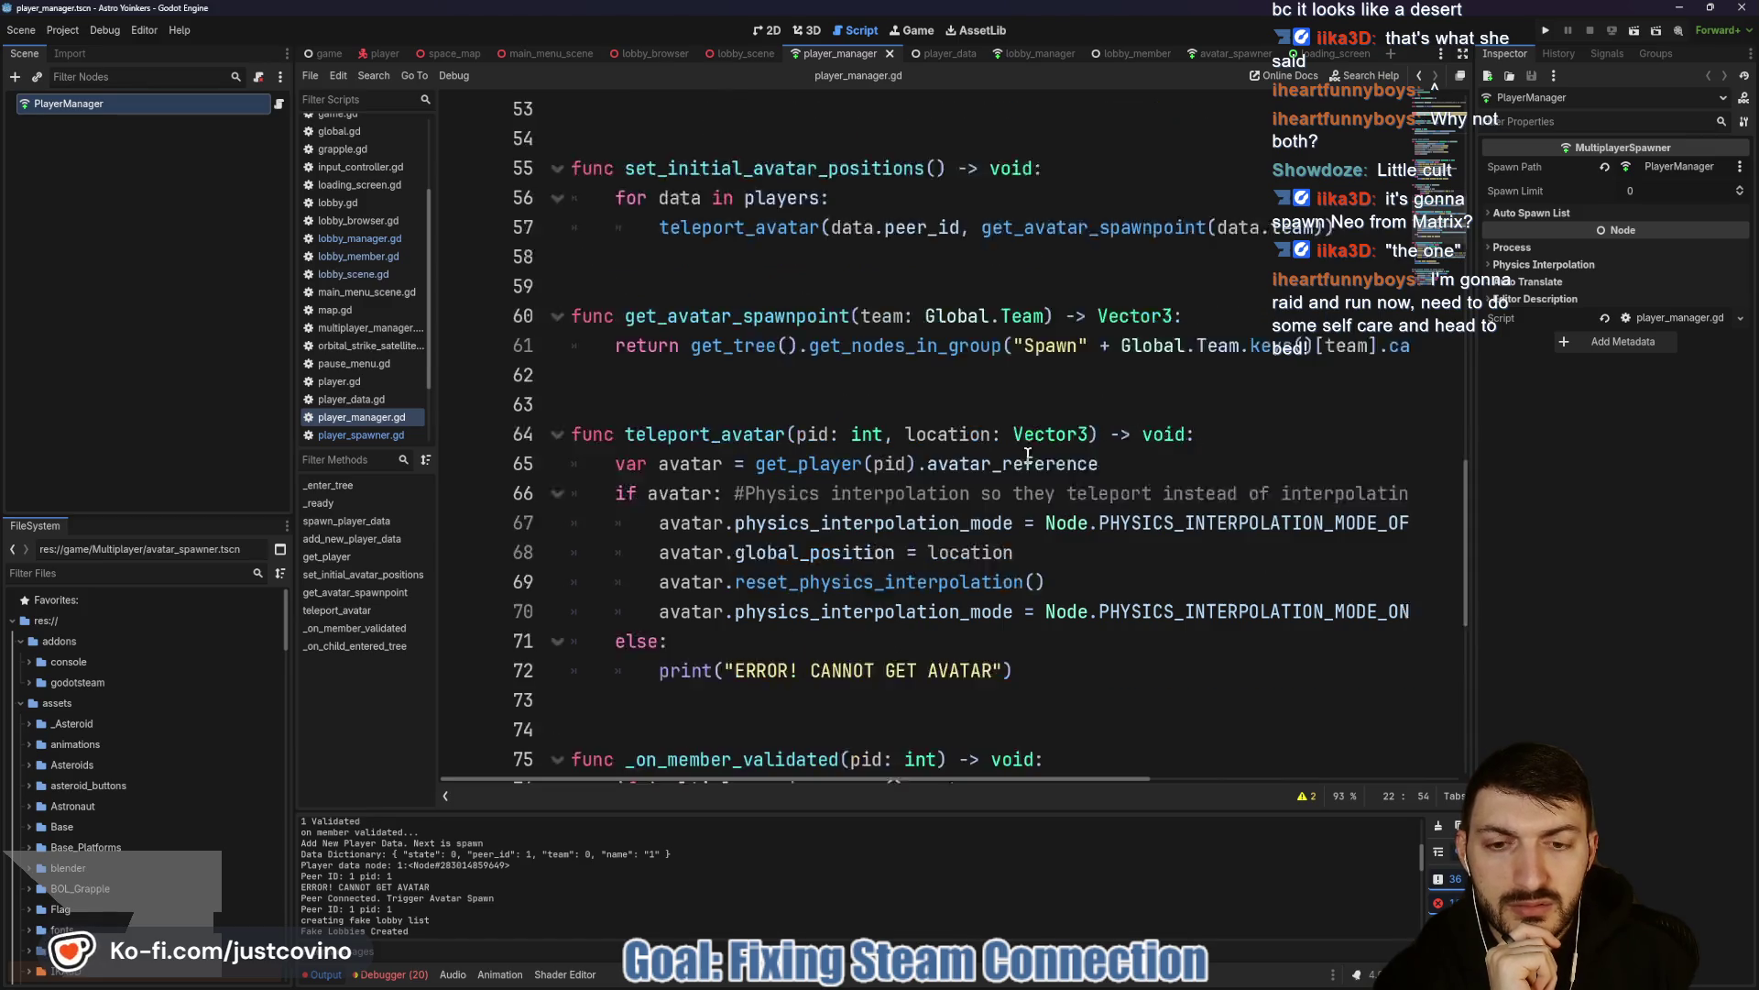
mouse_move(1175, 577)
left_mouse_down()
mouse_move(825, 583)
mouse_move(572, 551)
left_mouse_up()
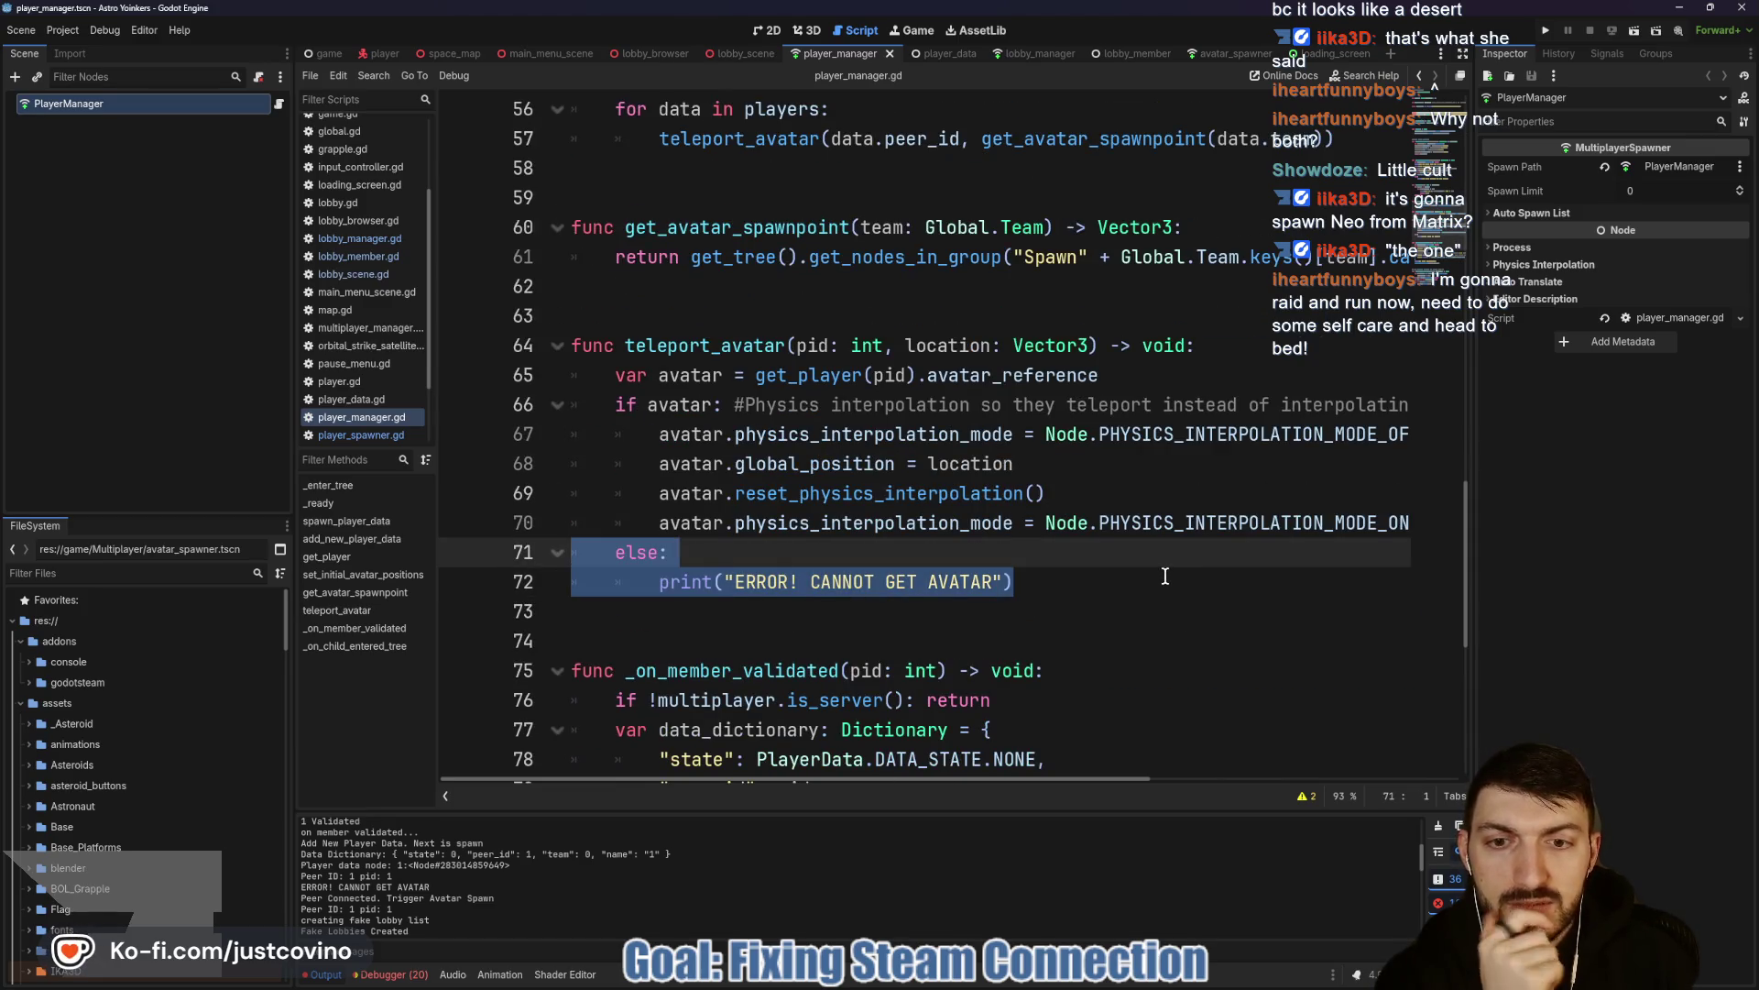
left_click(650, 404)
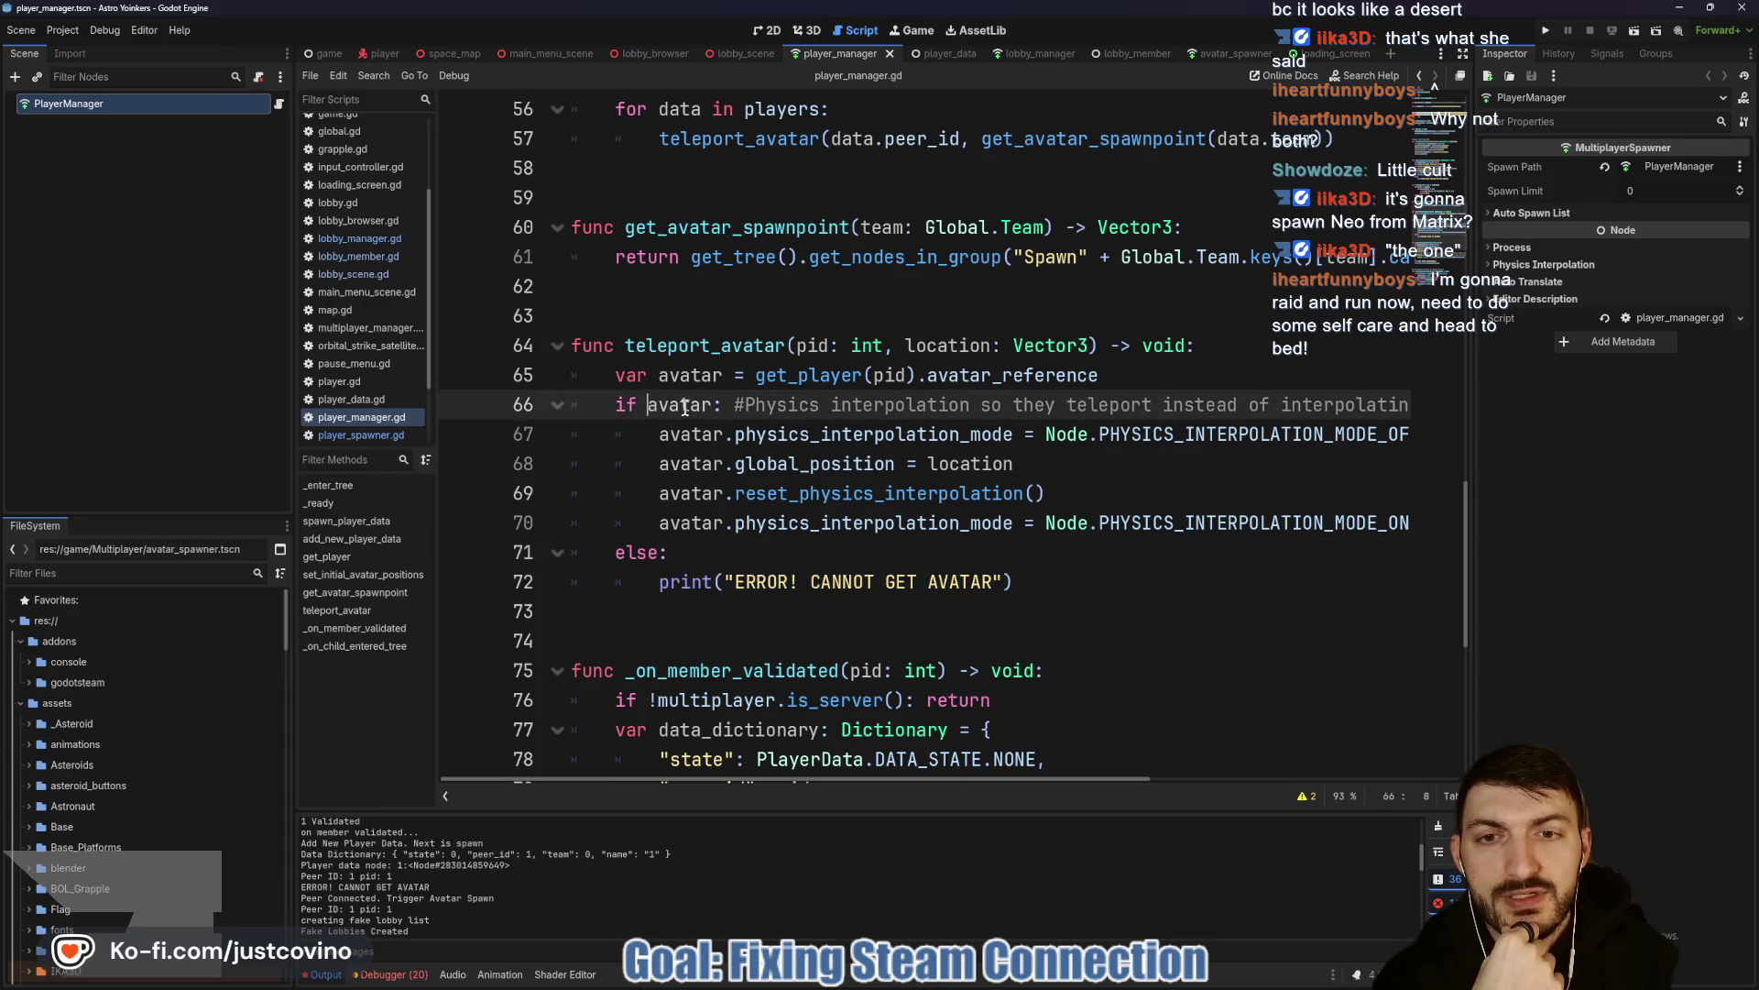
left_click(831, 377)
left_click(688, 347)
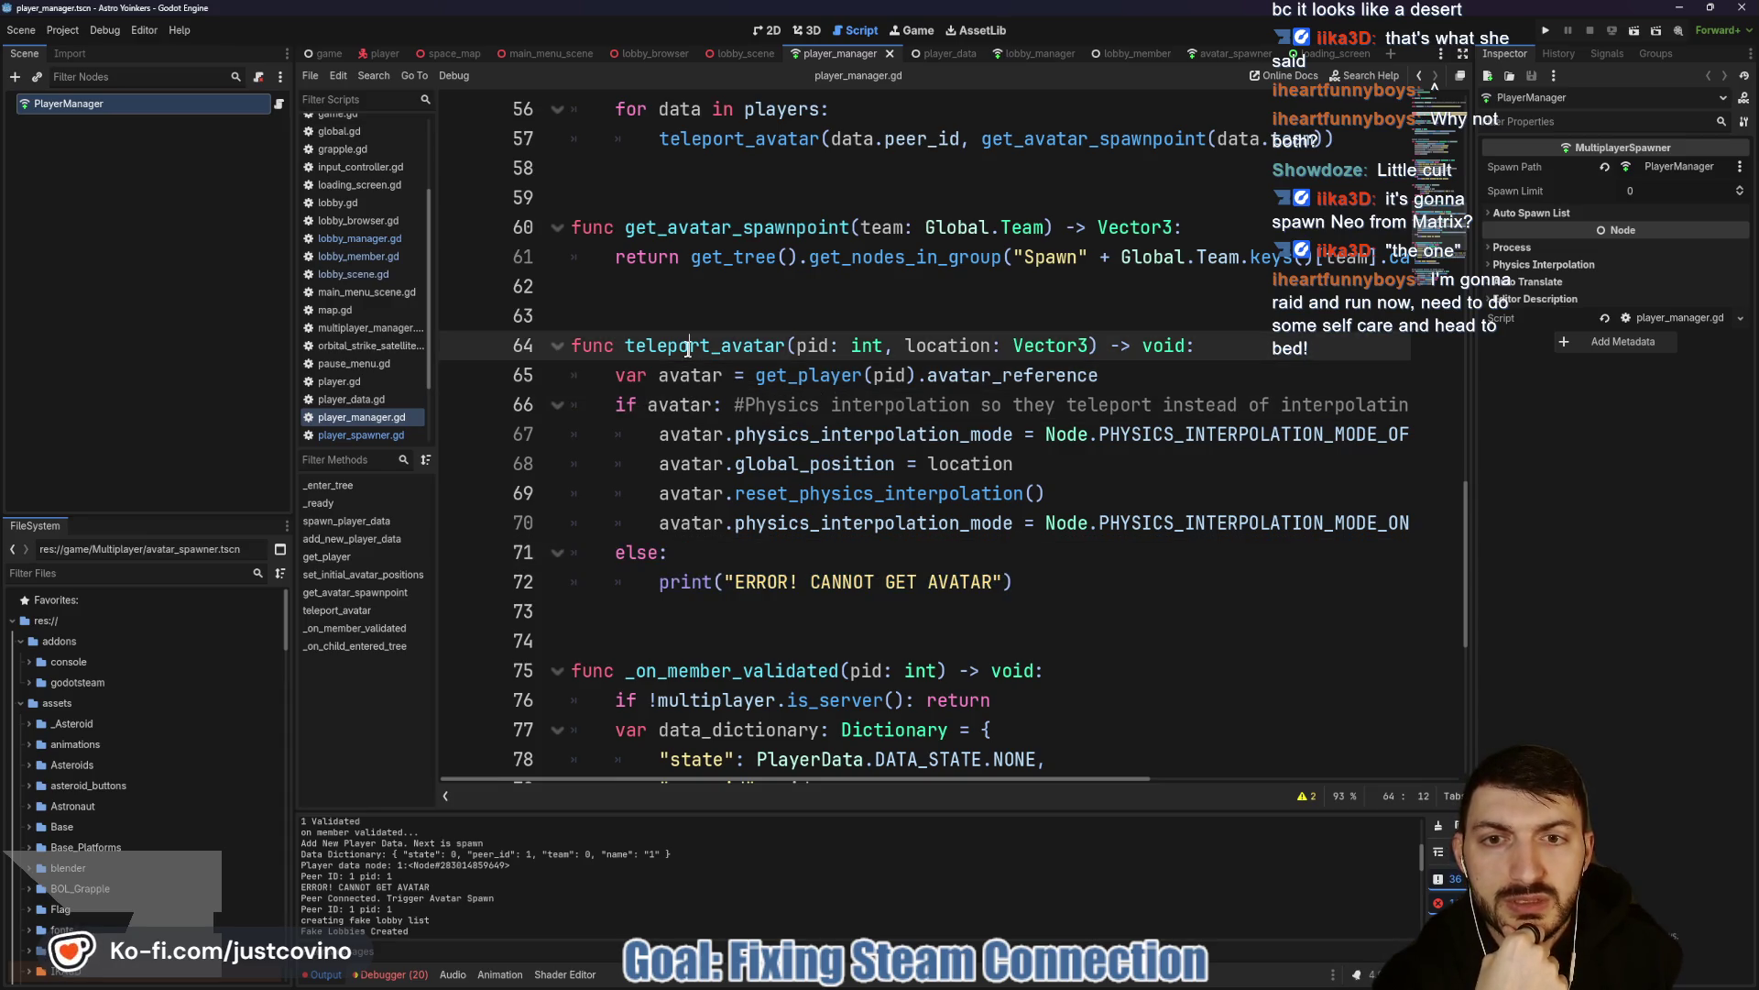
double_click(723, 349)
scroll(905, 479, "up", 3)
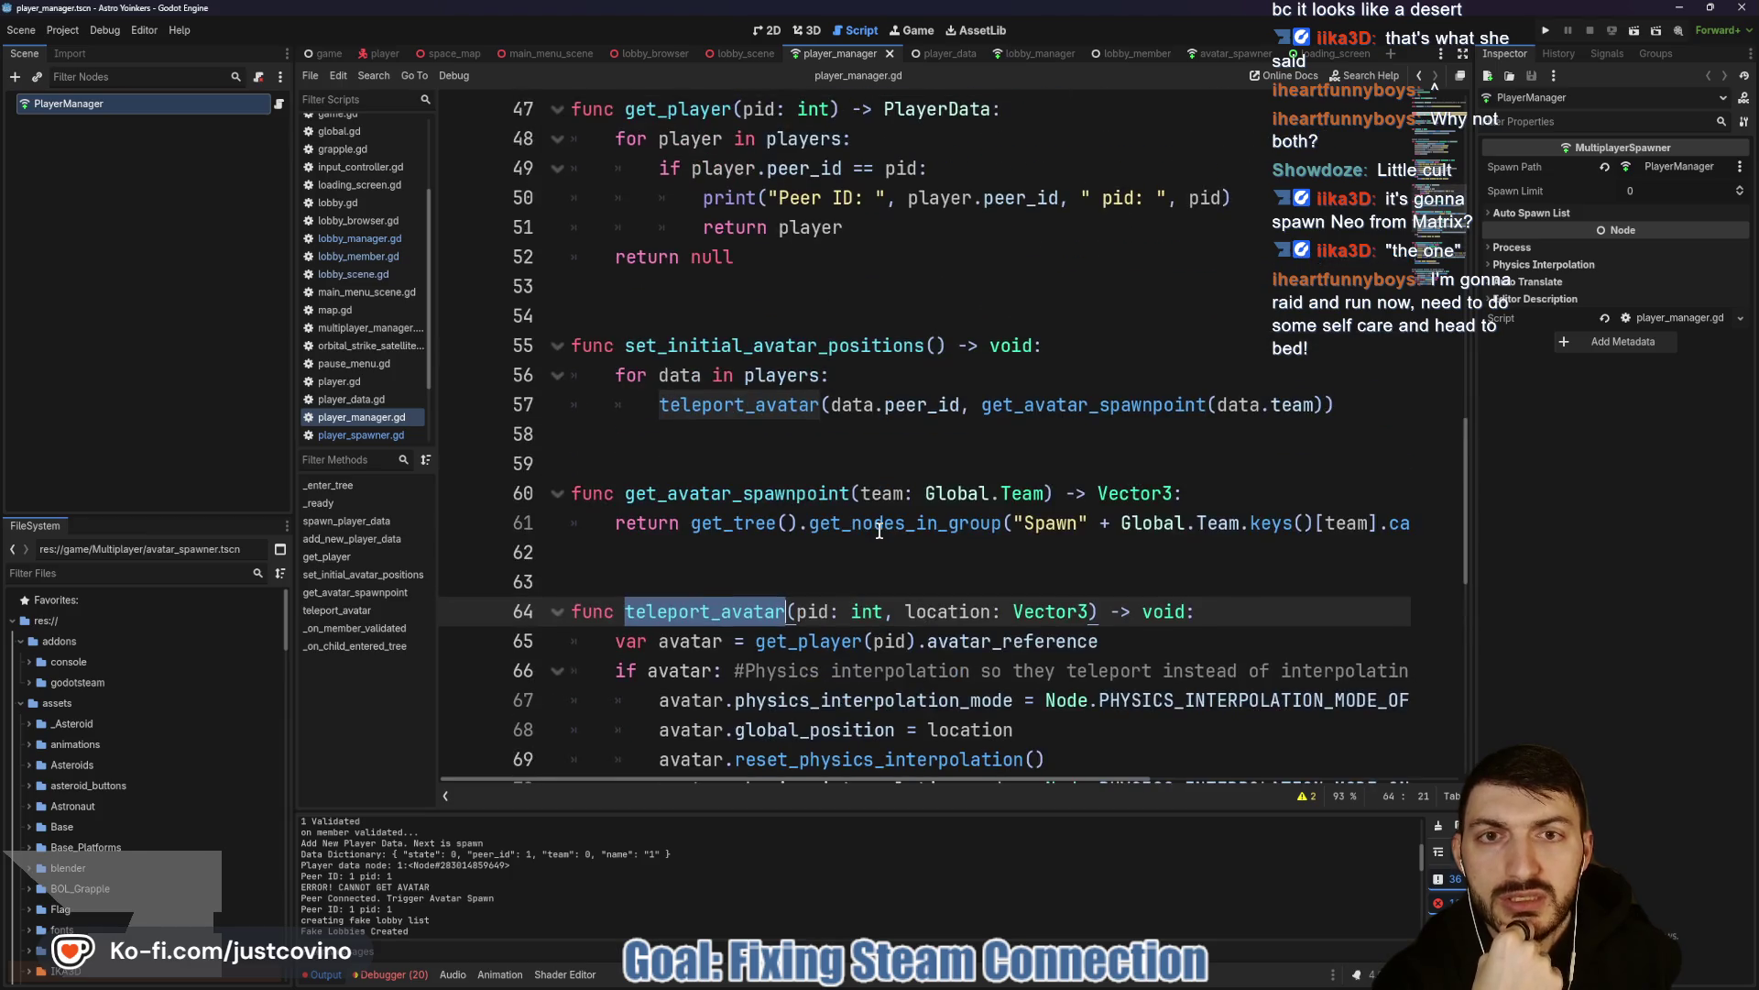
scroll(878, 532, "up", 3)
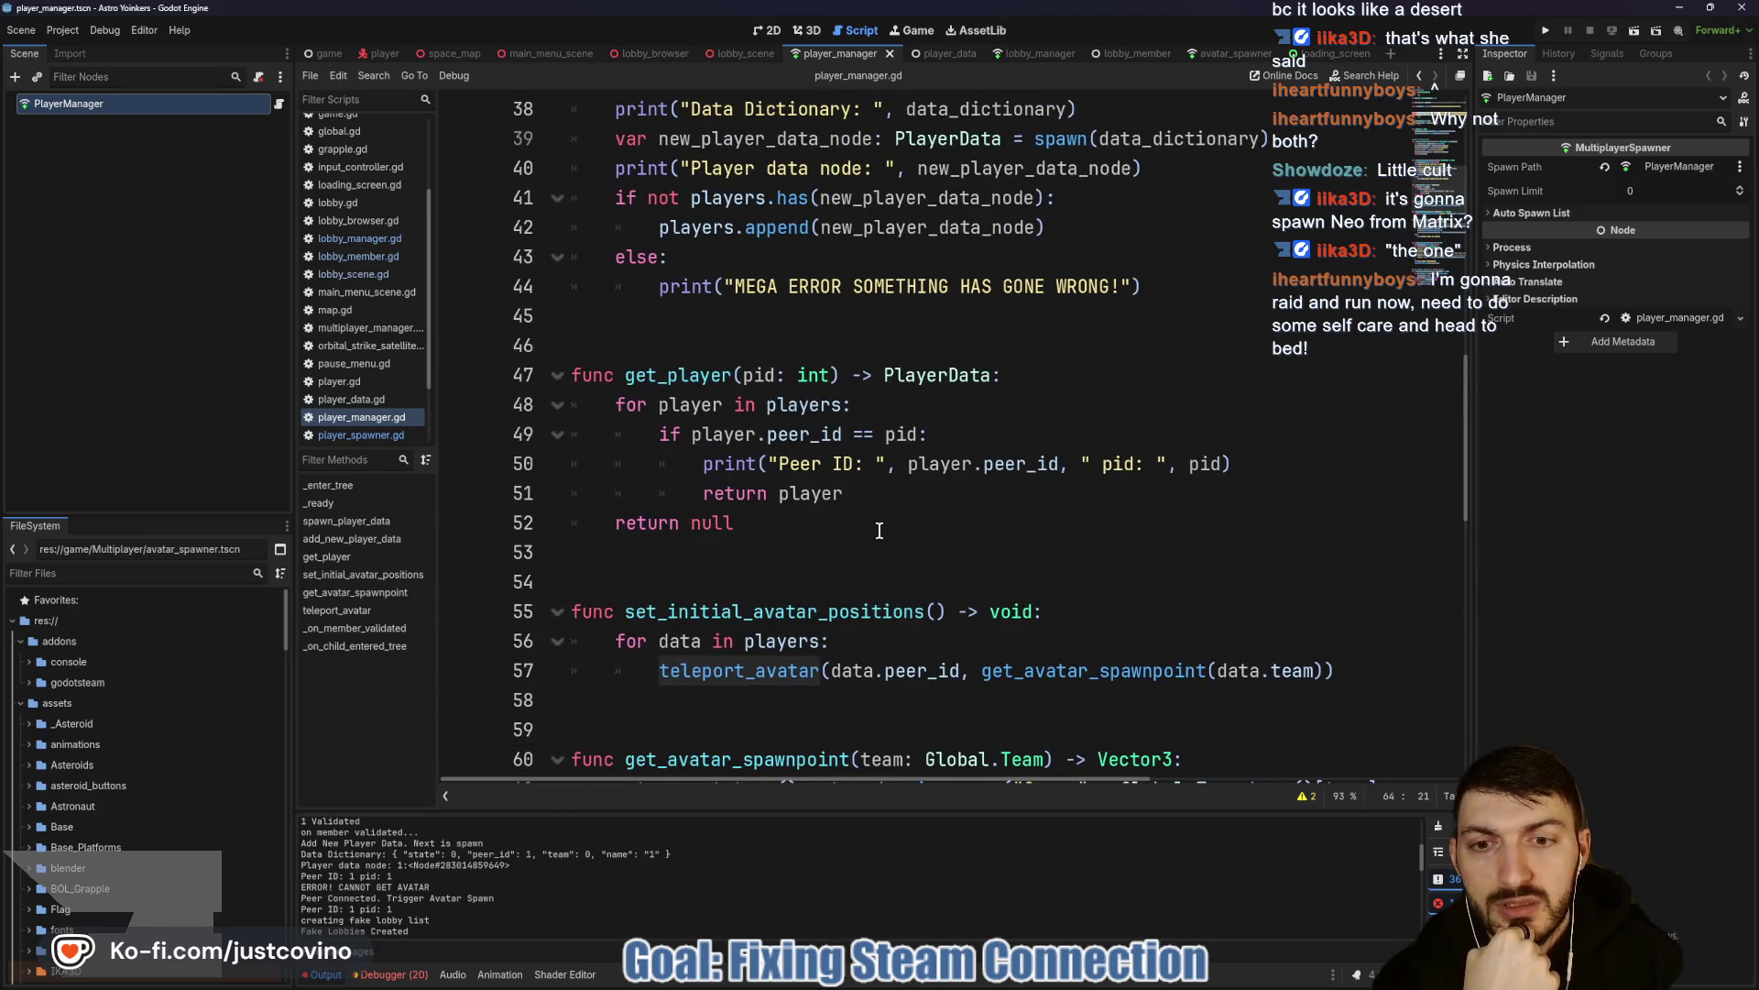
double_click(811, 611)
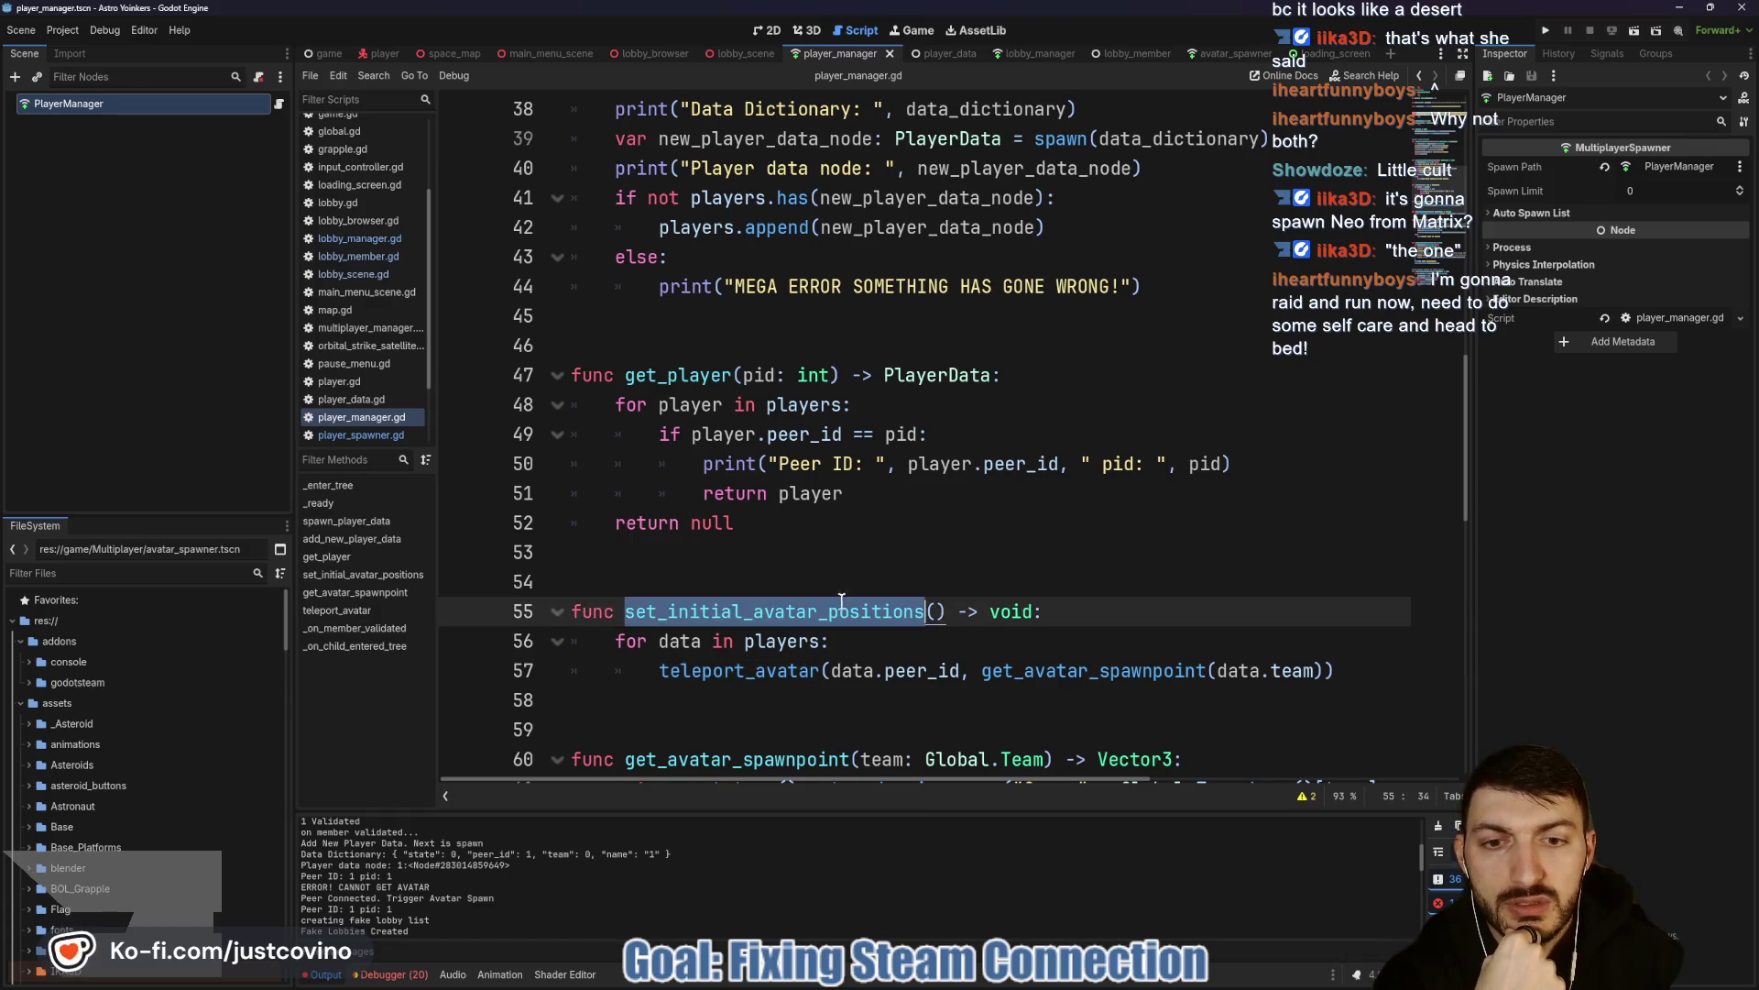
scroll(809, 641, "down", 4)
double_click(683, 523)
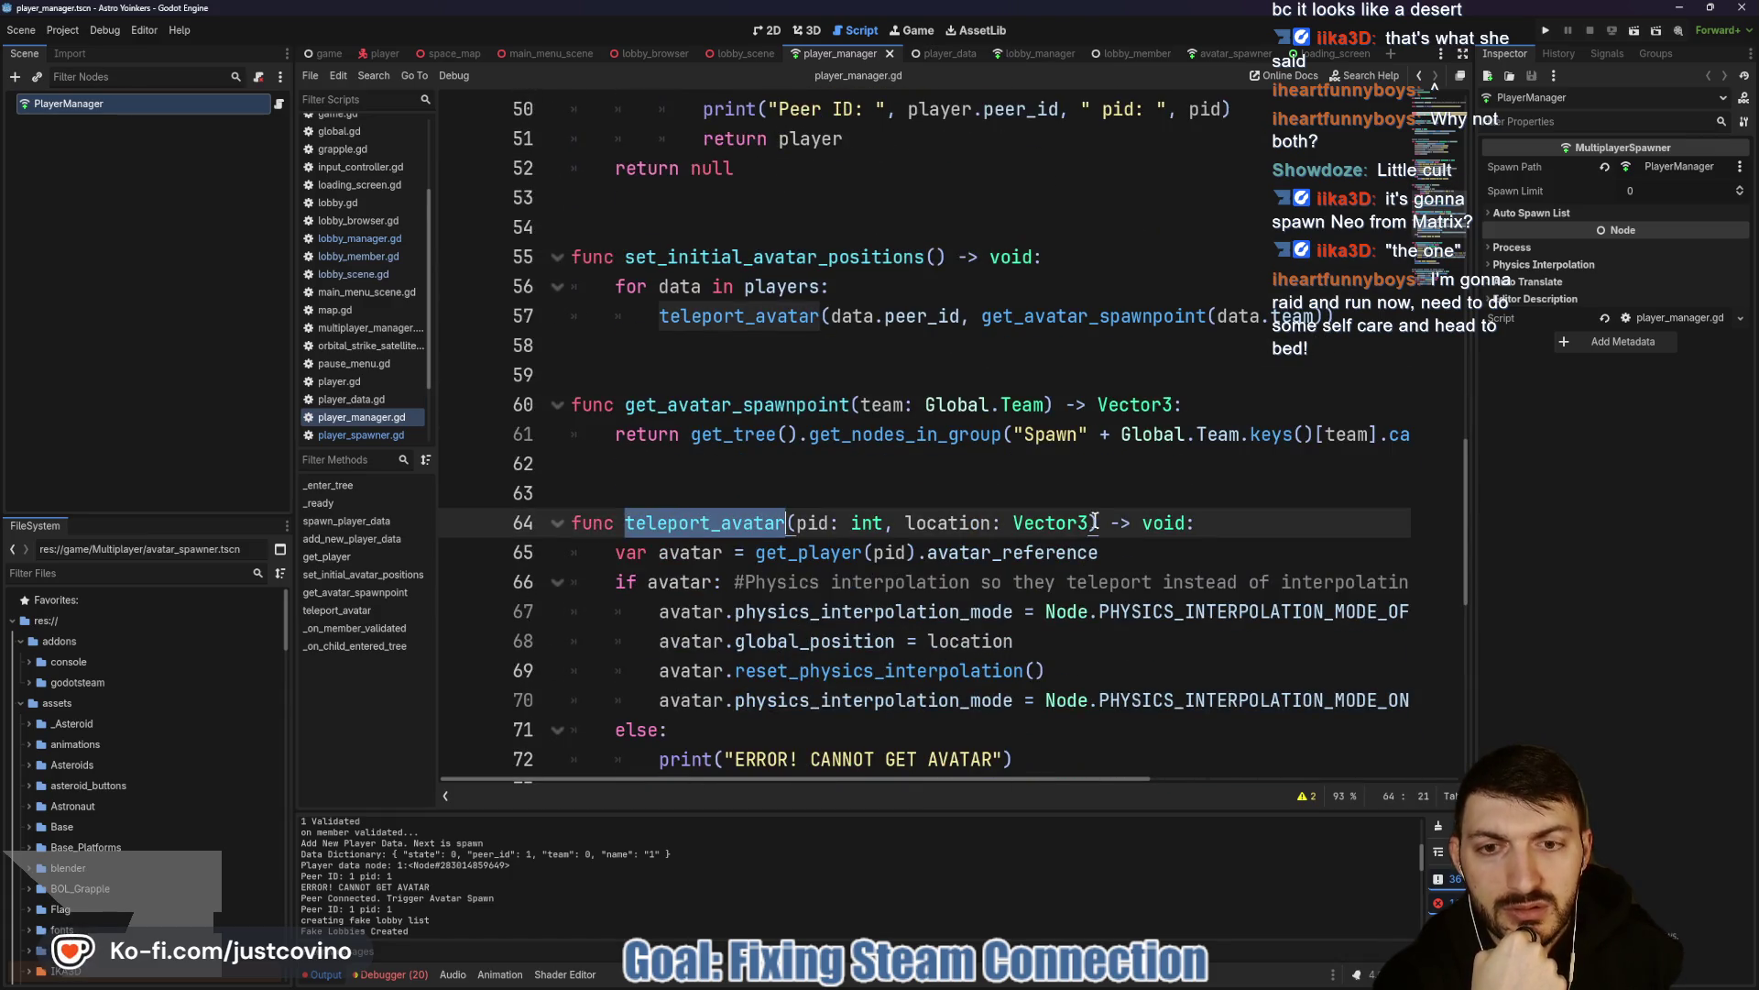
mouse_move(1087, 519)
scroll(1069, 515, "up", 4)
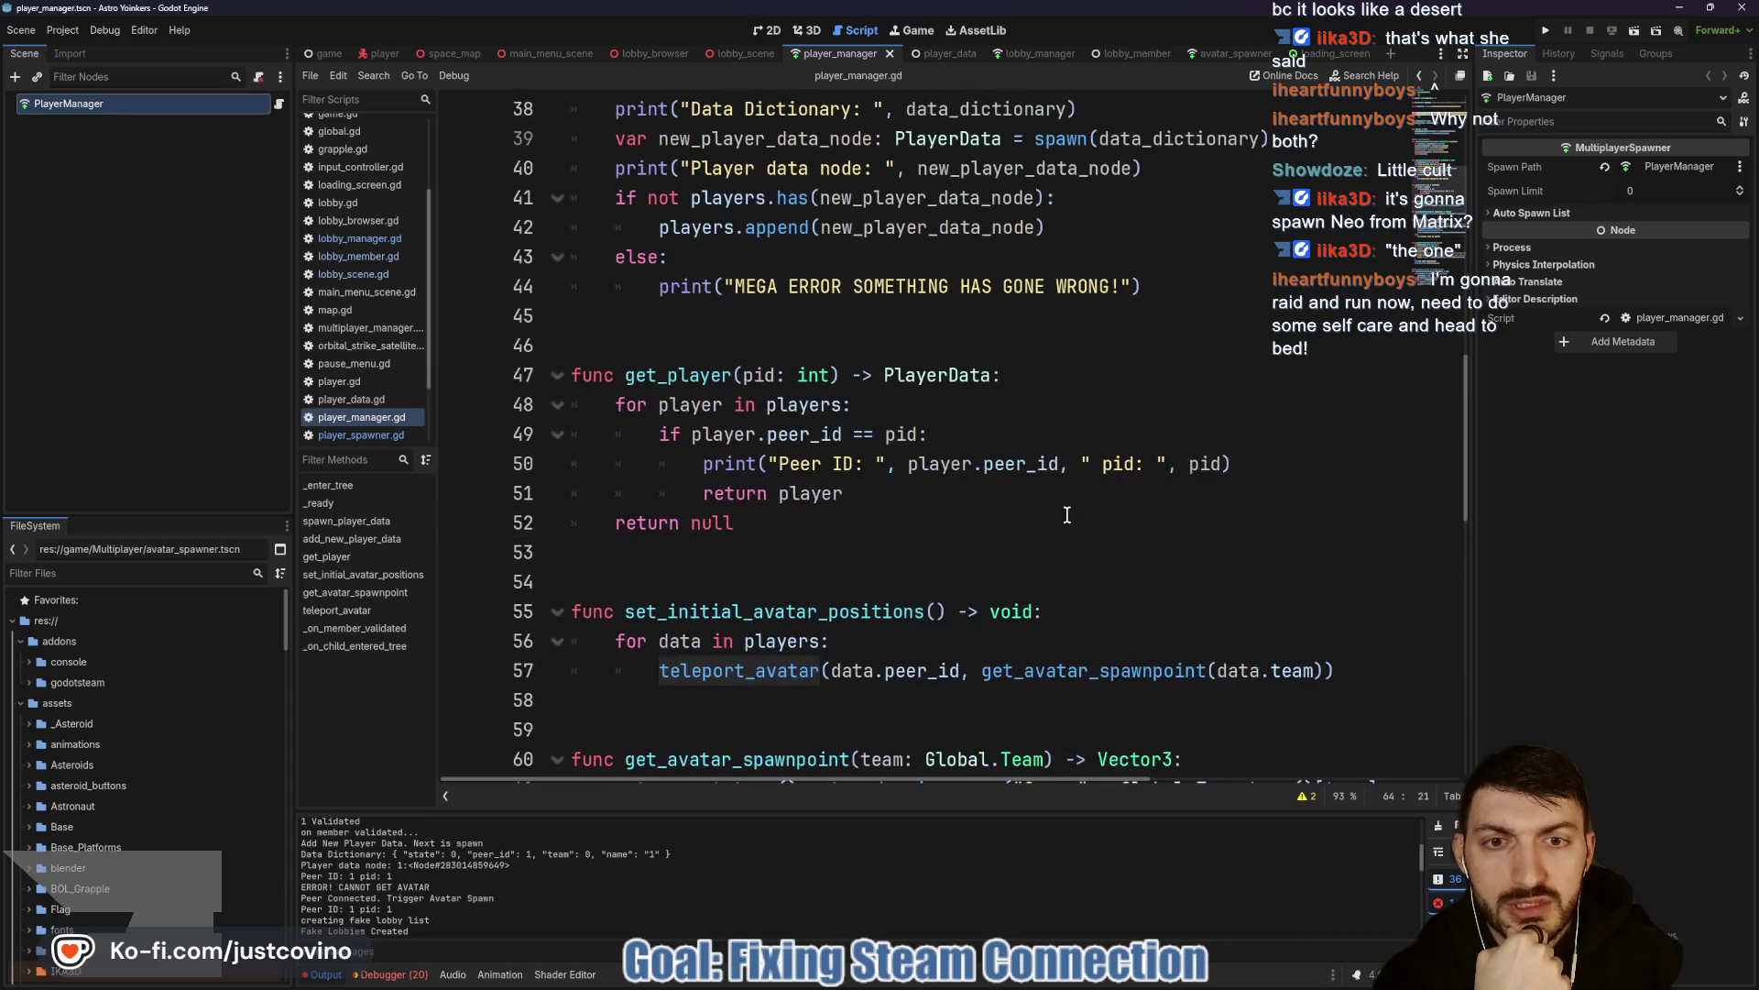
scroll(1063, 515, "up", 5)
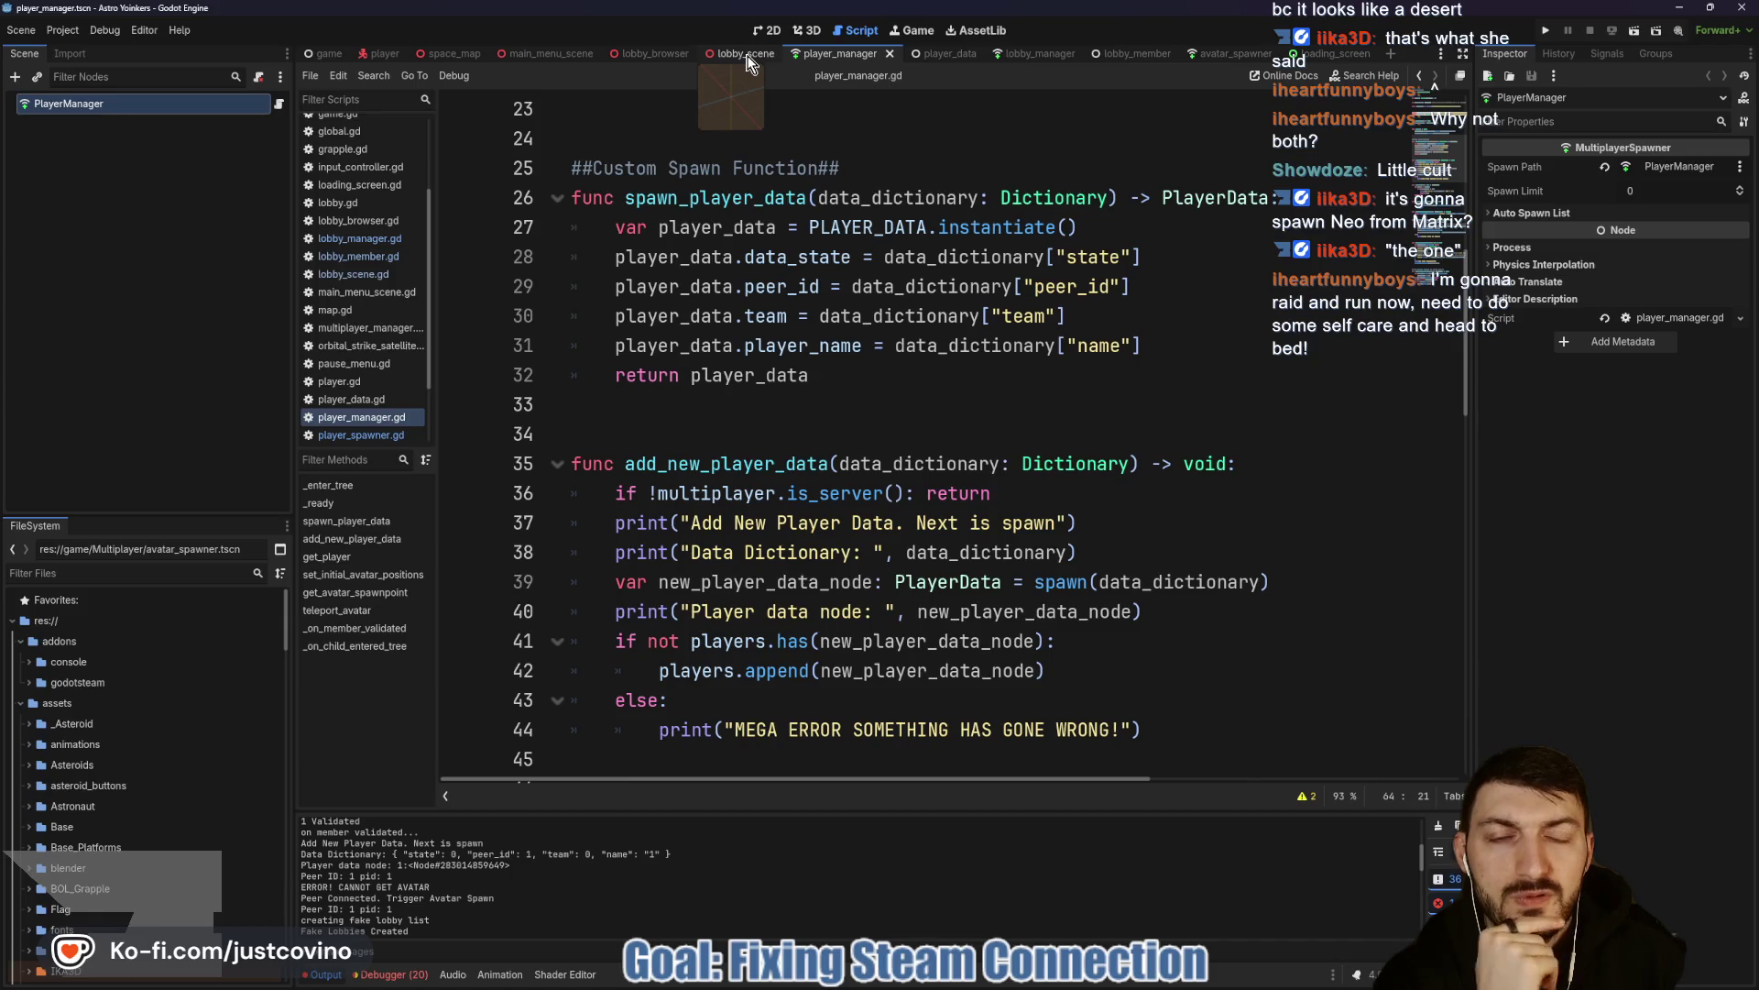
scroll(958, 437, "down", 5)
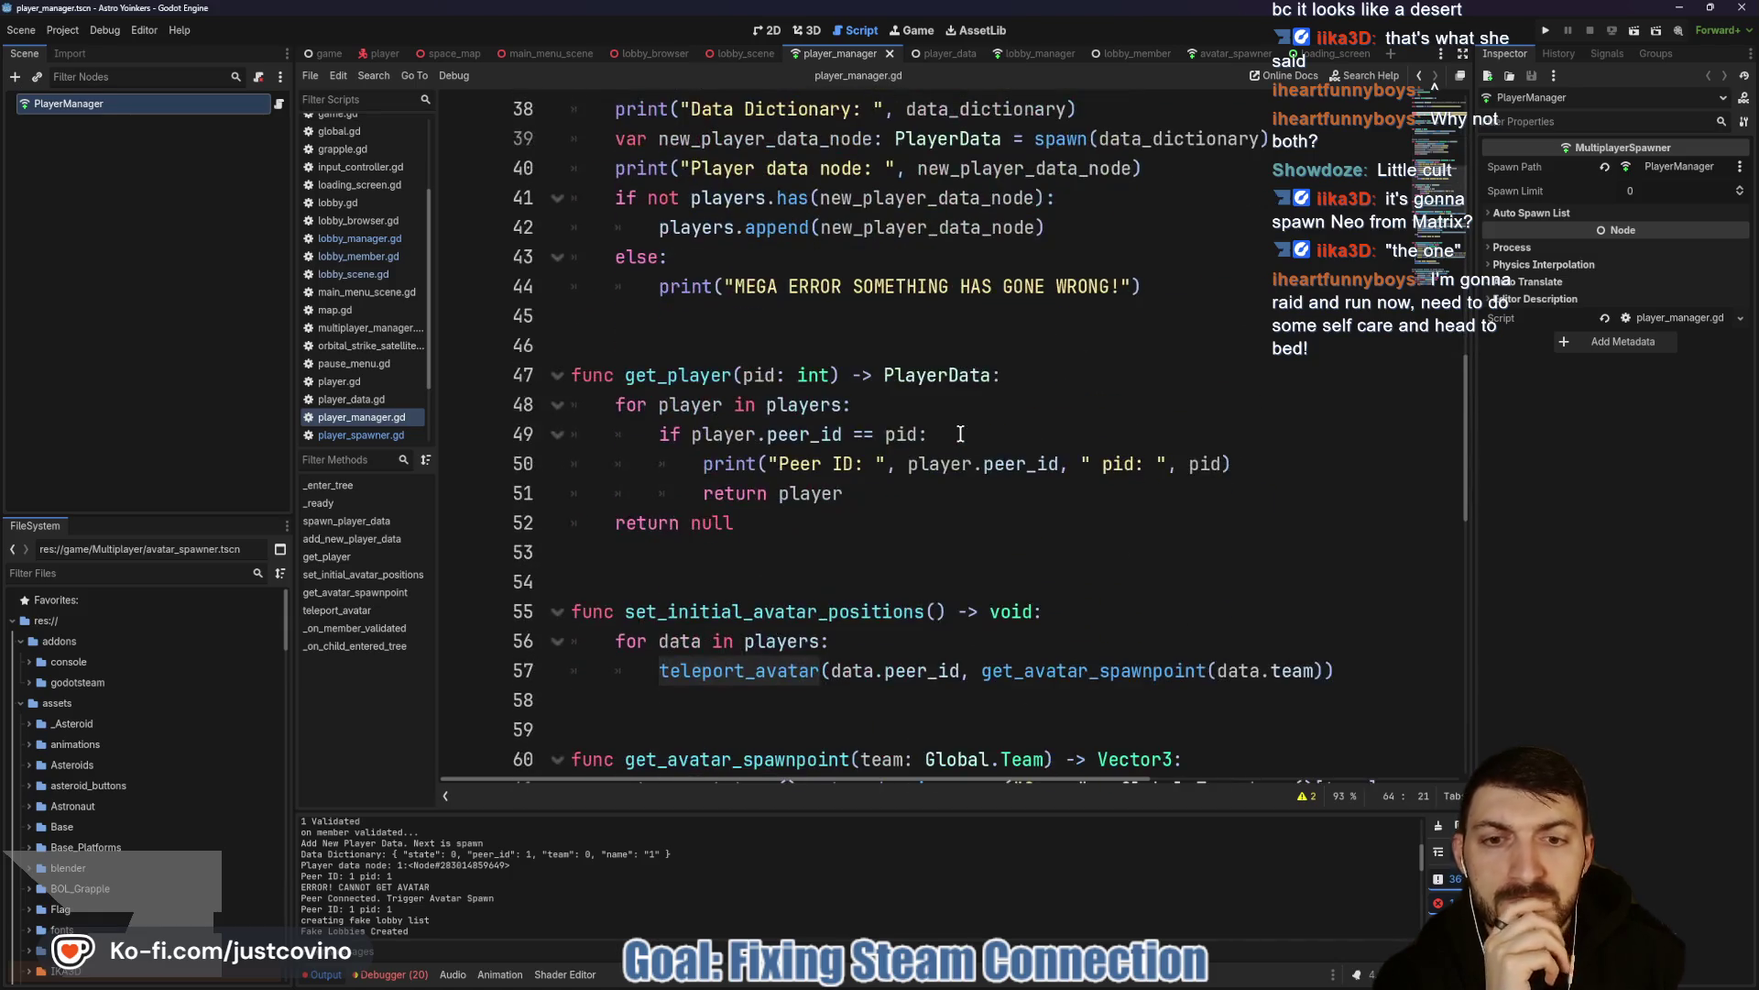
In lobby_scene.gd's _ready, comment out the peer_connected connection line with Ctrl+K.
left_click(749, 56)
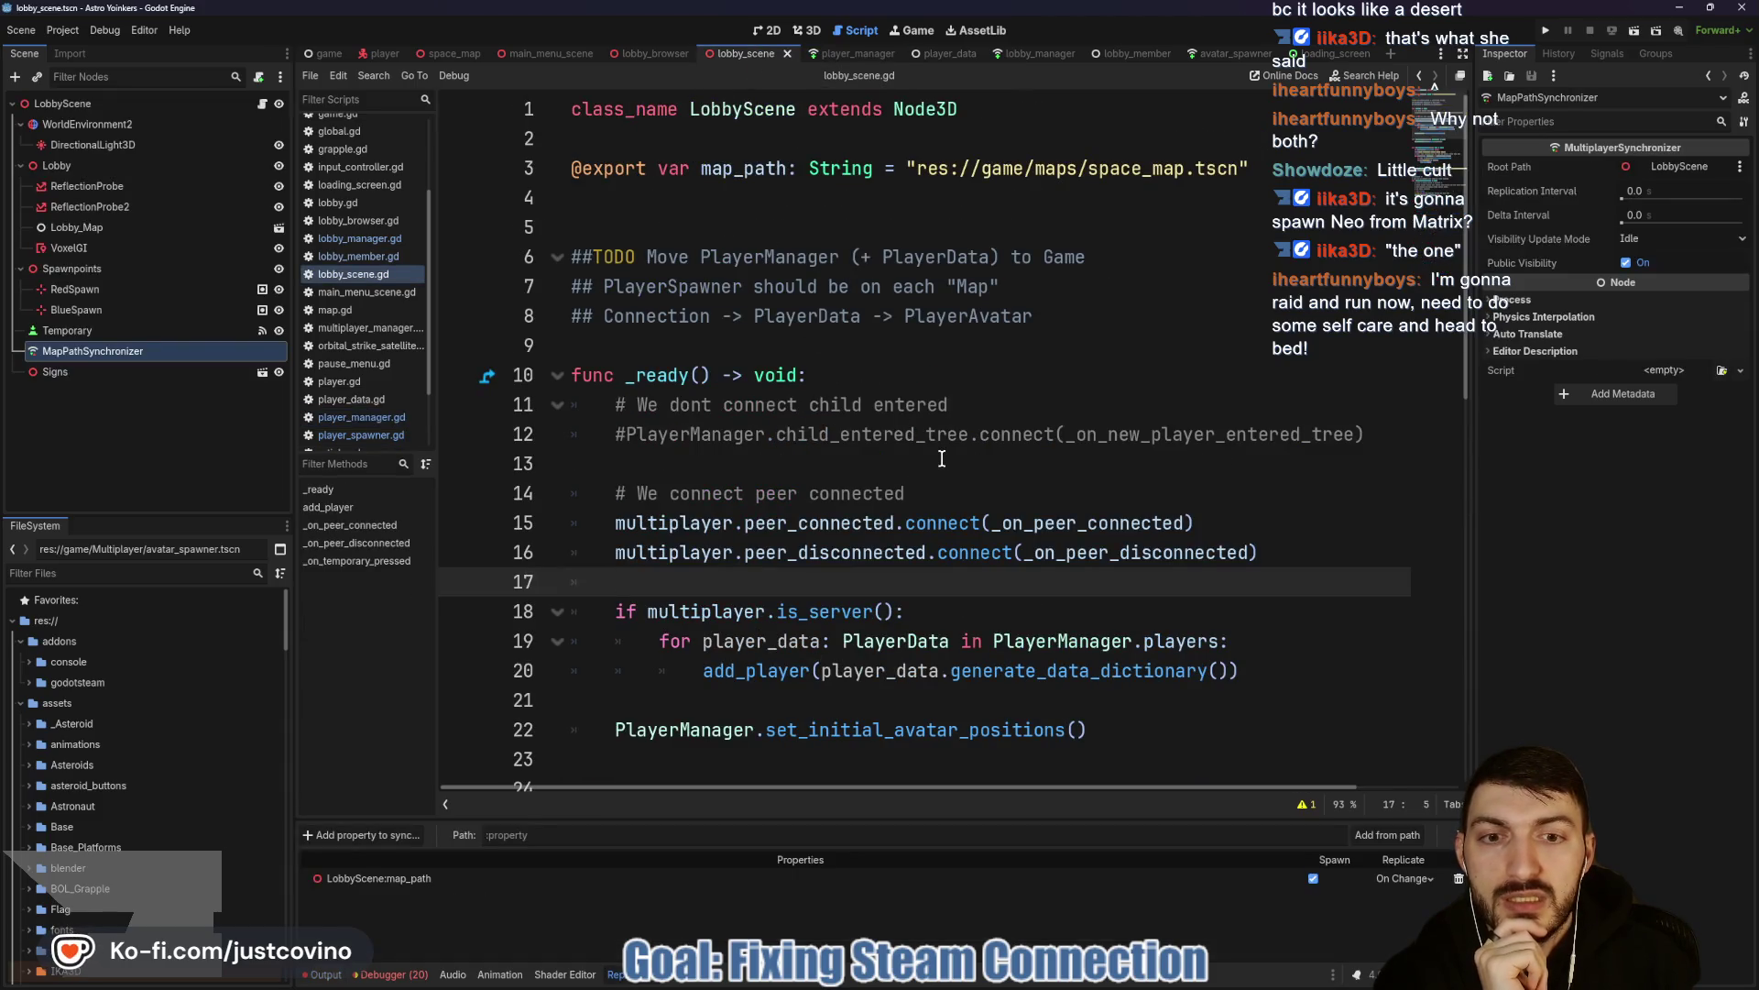
scroll(709, 587, "down", 2)
left_click(1184, 556)
key("shift+Home")
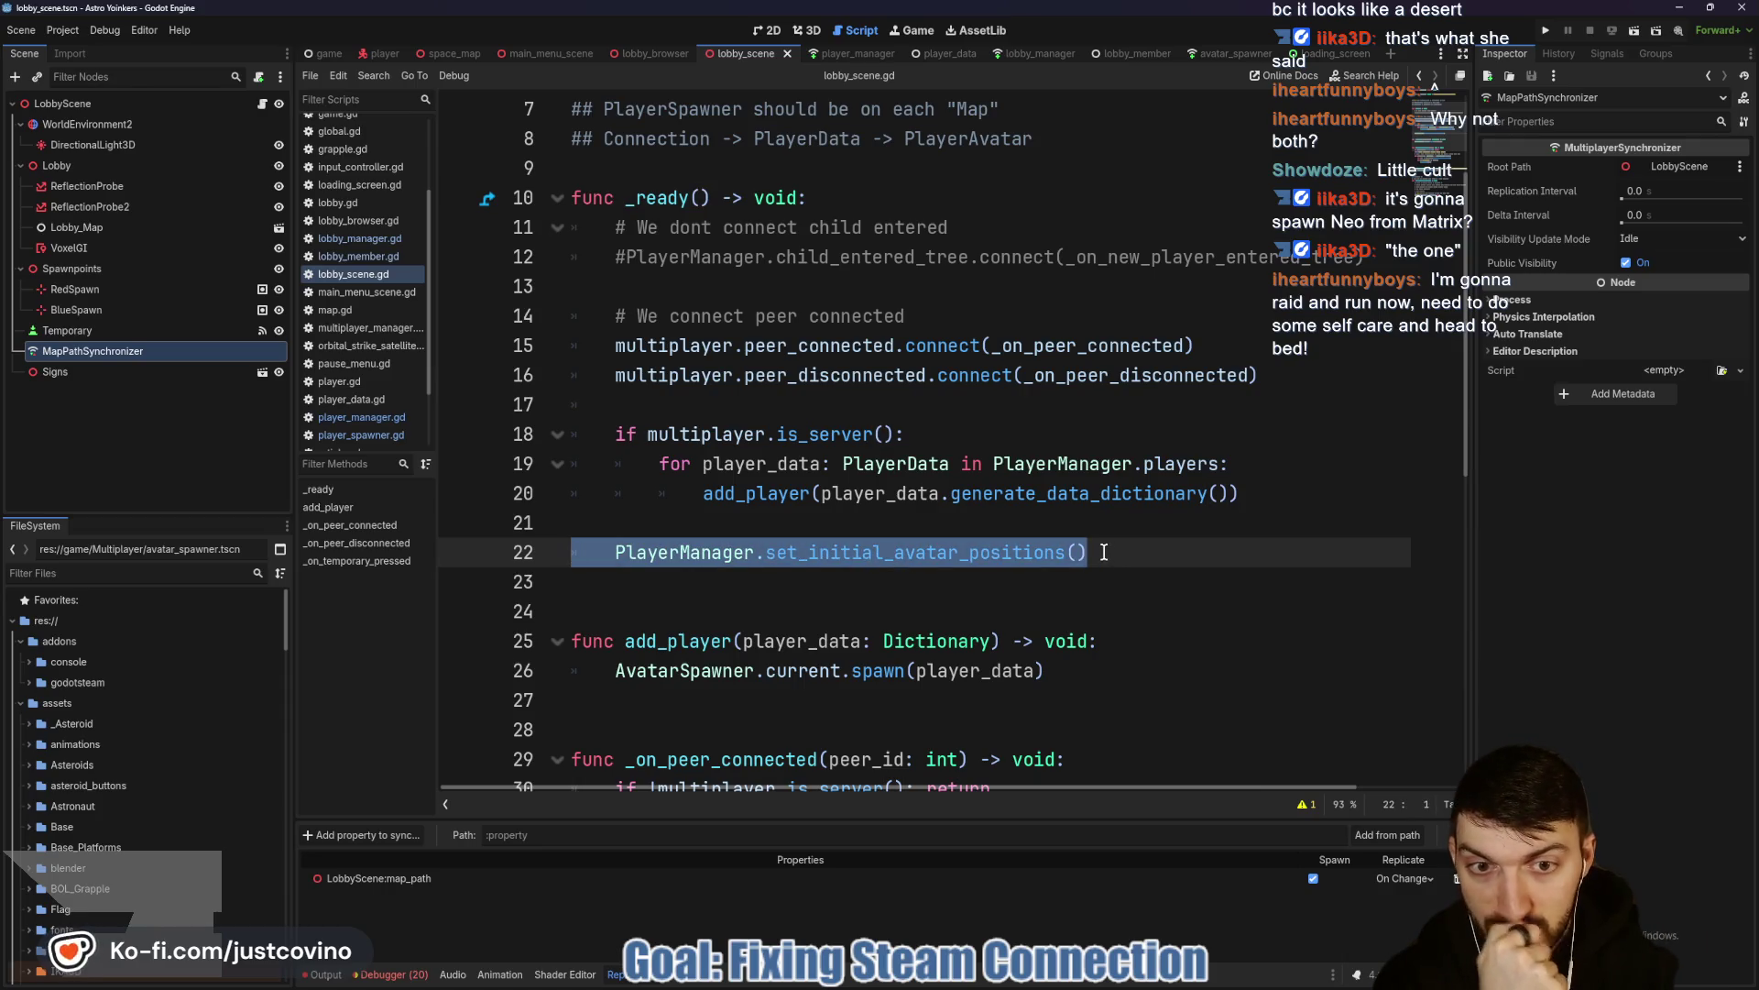
scroll(1086, 543, "down", 1)
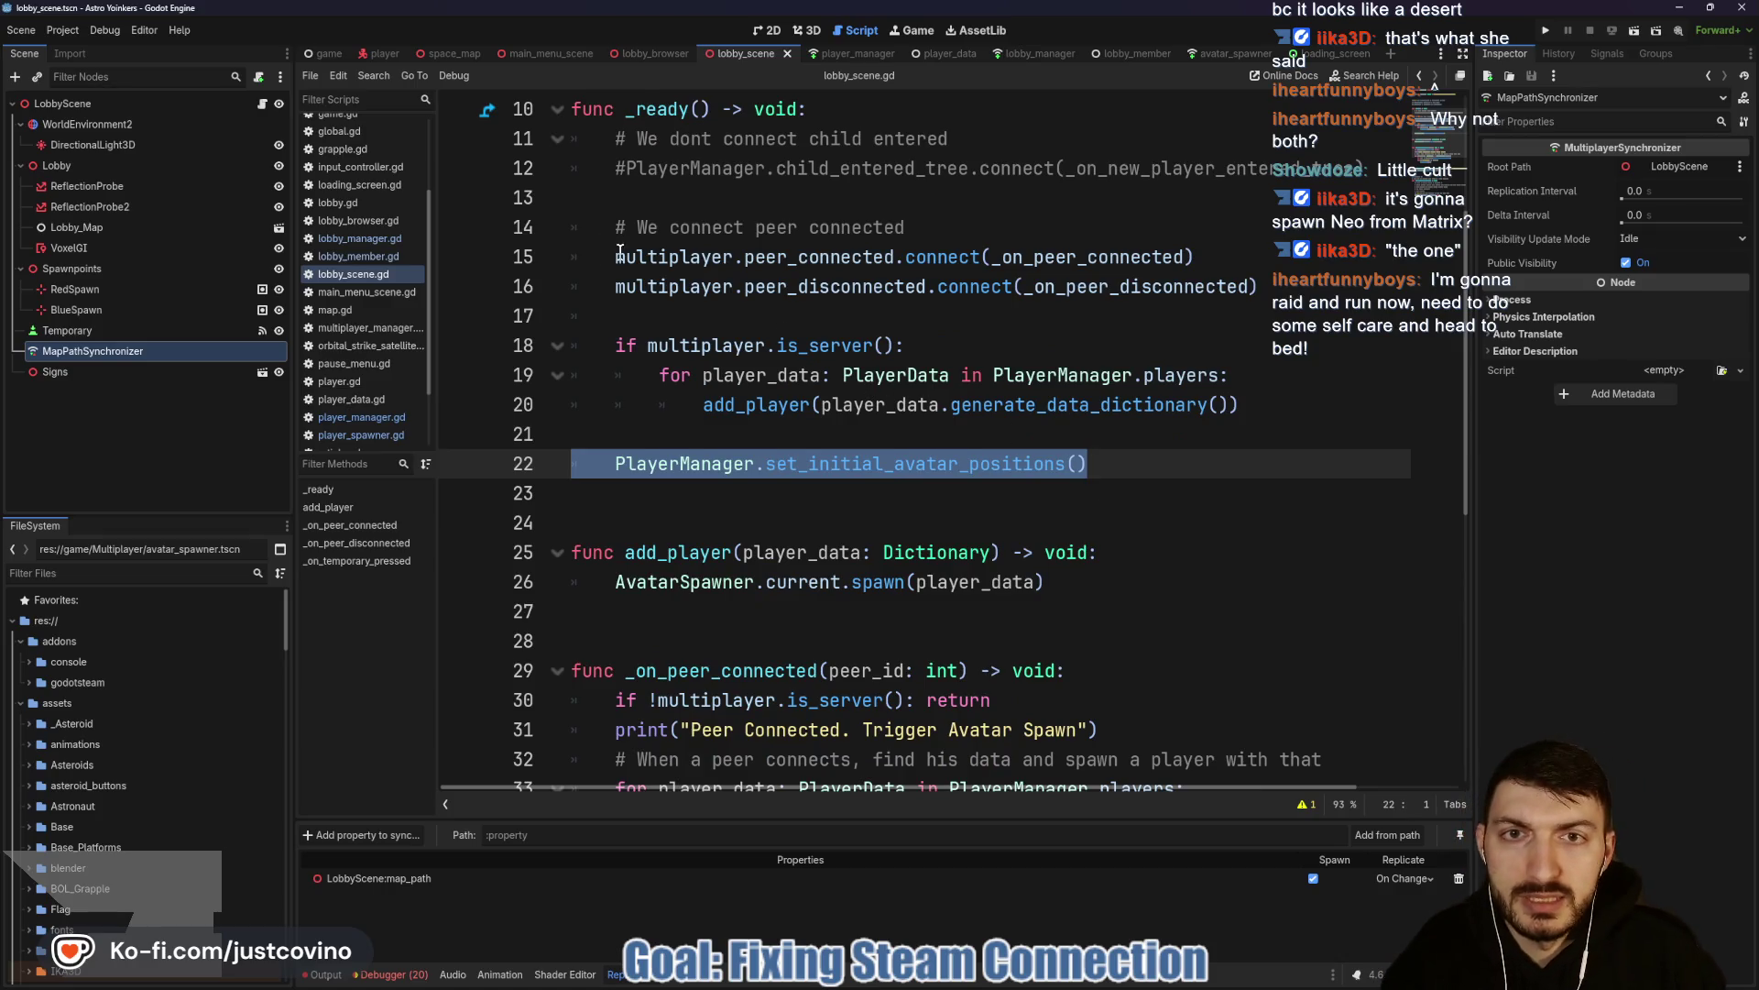
scroll(620, 257, "up", 1)
left_click(614, 346)
key("ctrl+k")
left_click(738, 285)
Add Global.map_loaded.connect(_on_peer_connected) on a new line in _ready.
key("Return")
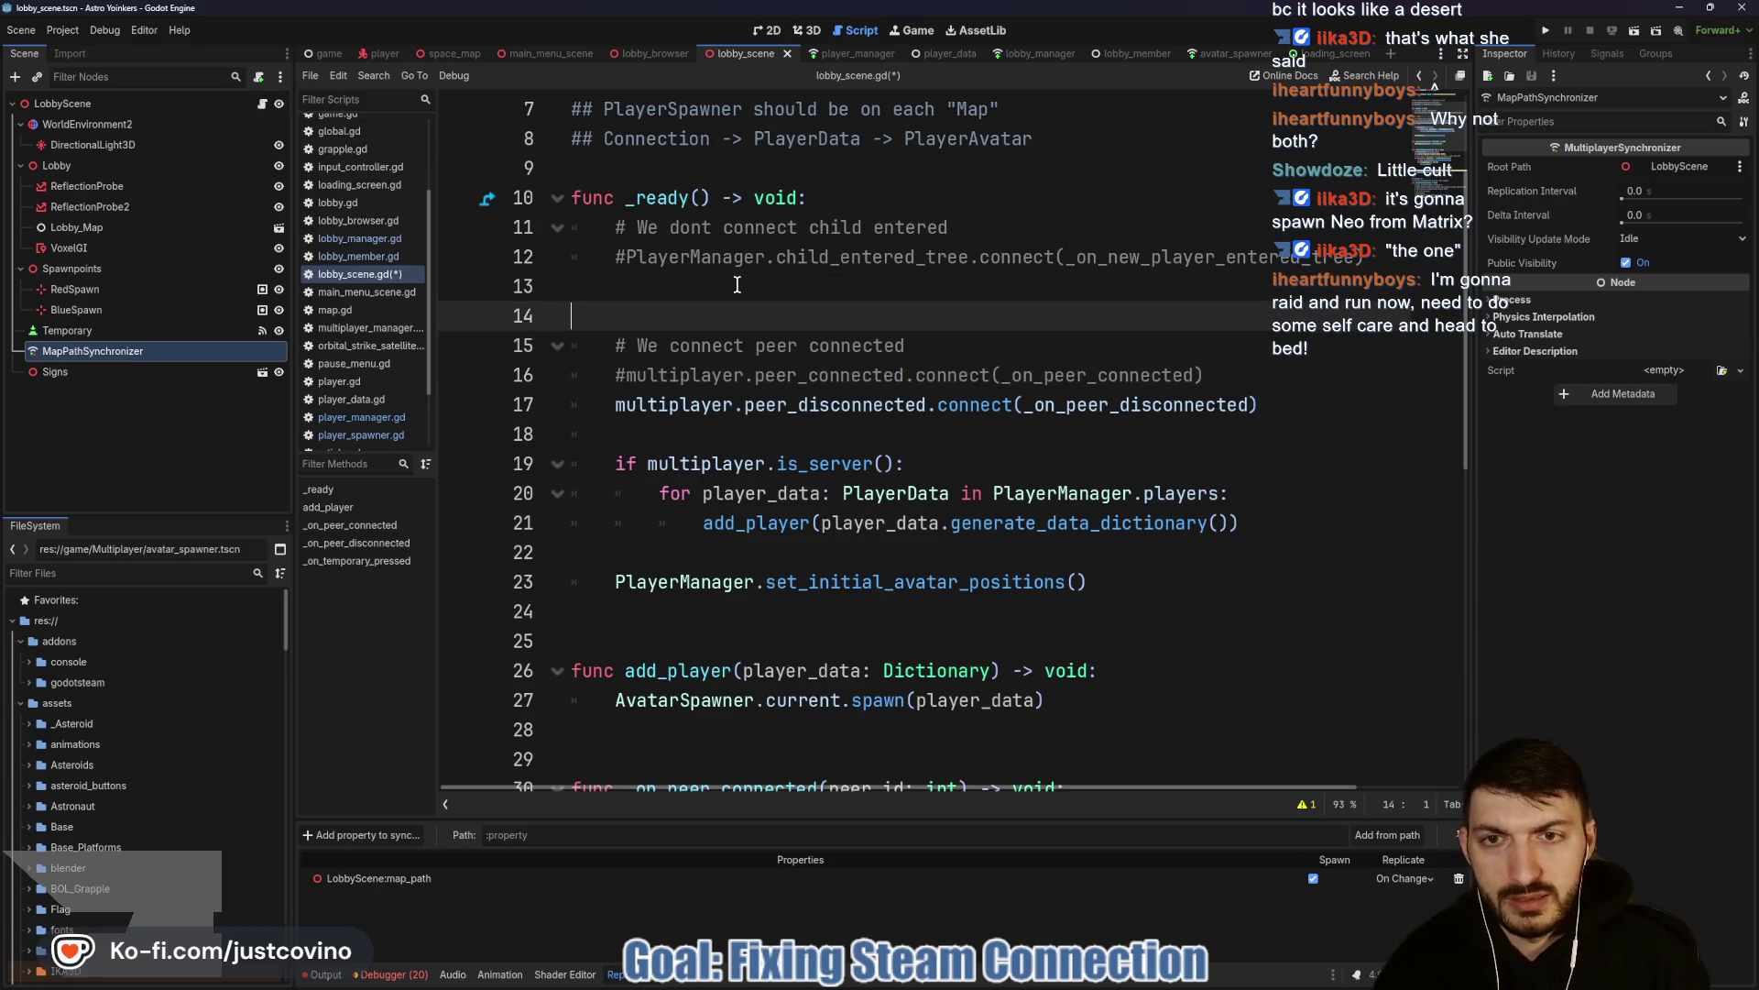
key("ctrl+shift+Return")
type("Global.map")
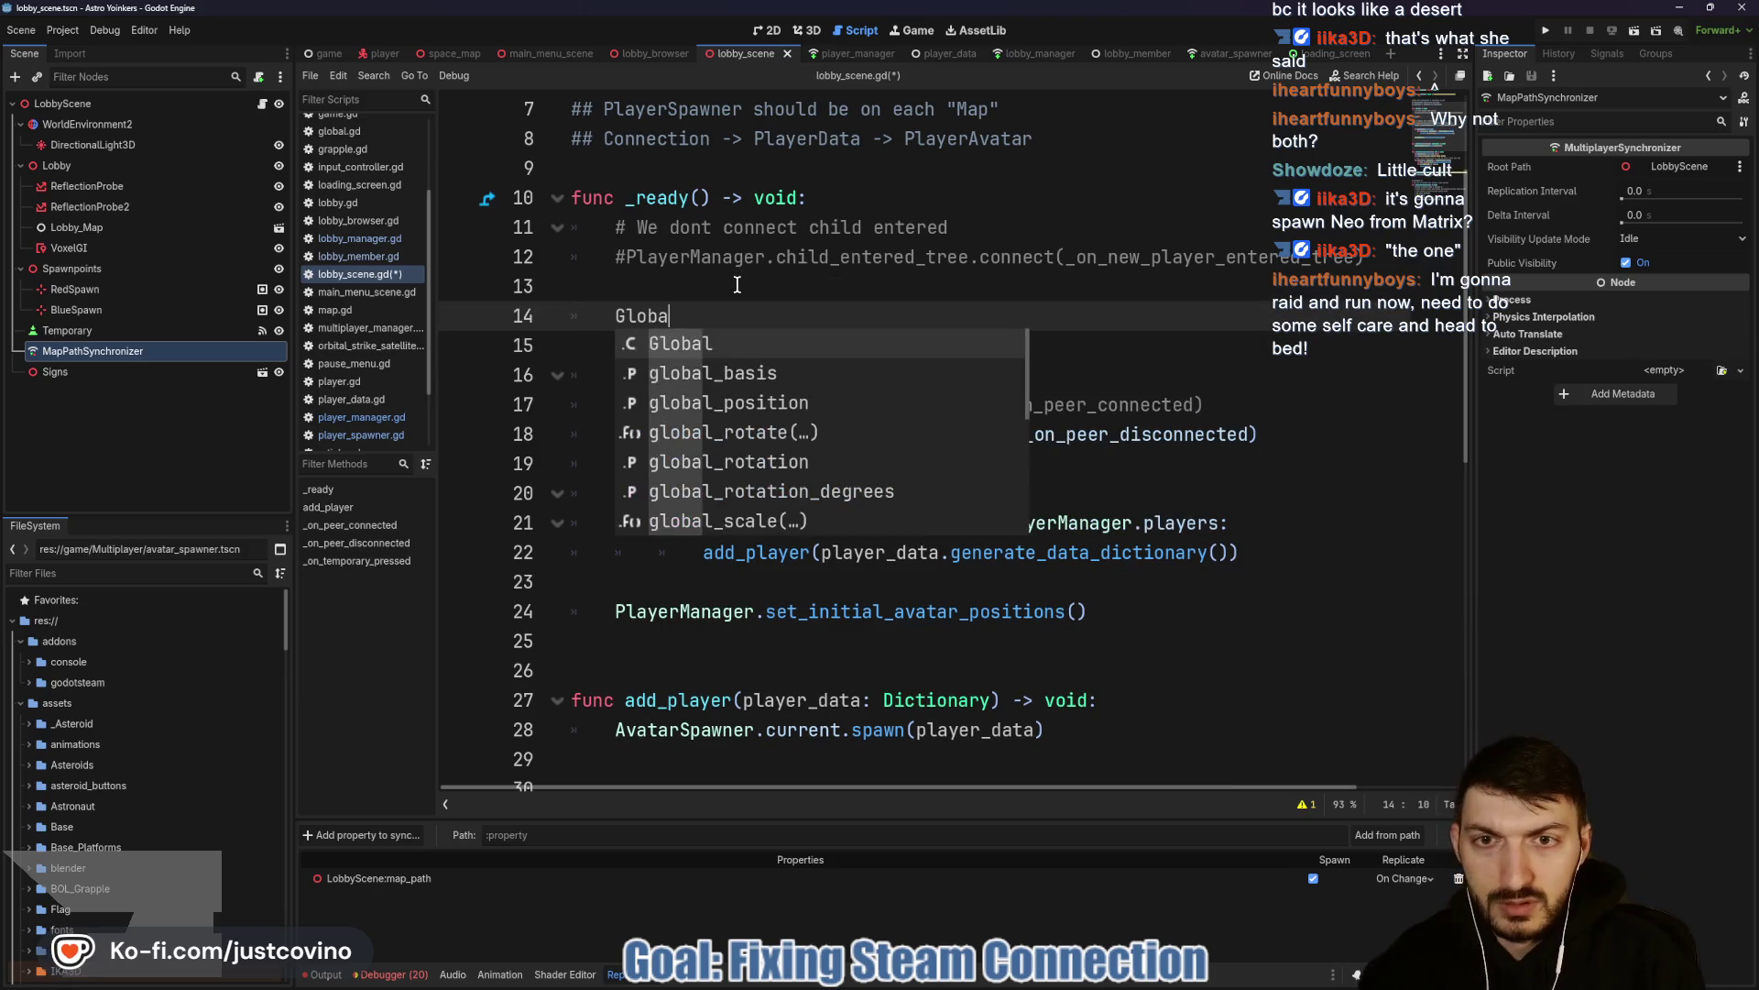
key("Down")
key("Down")
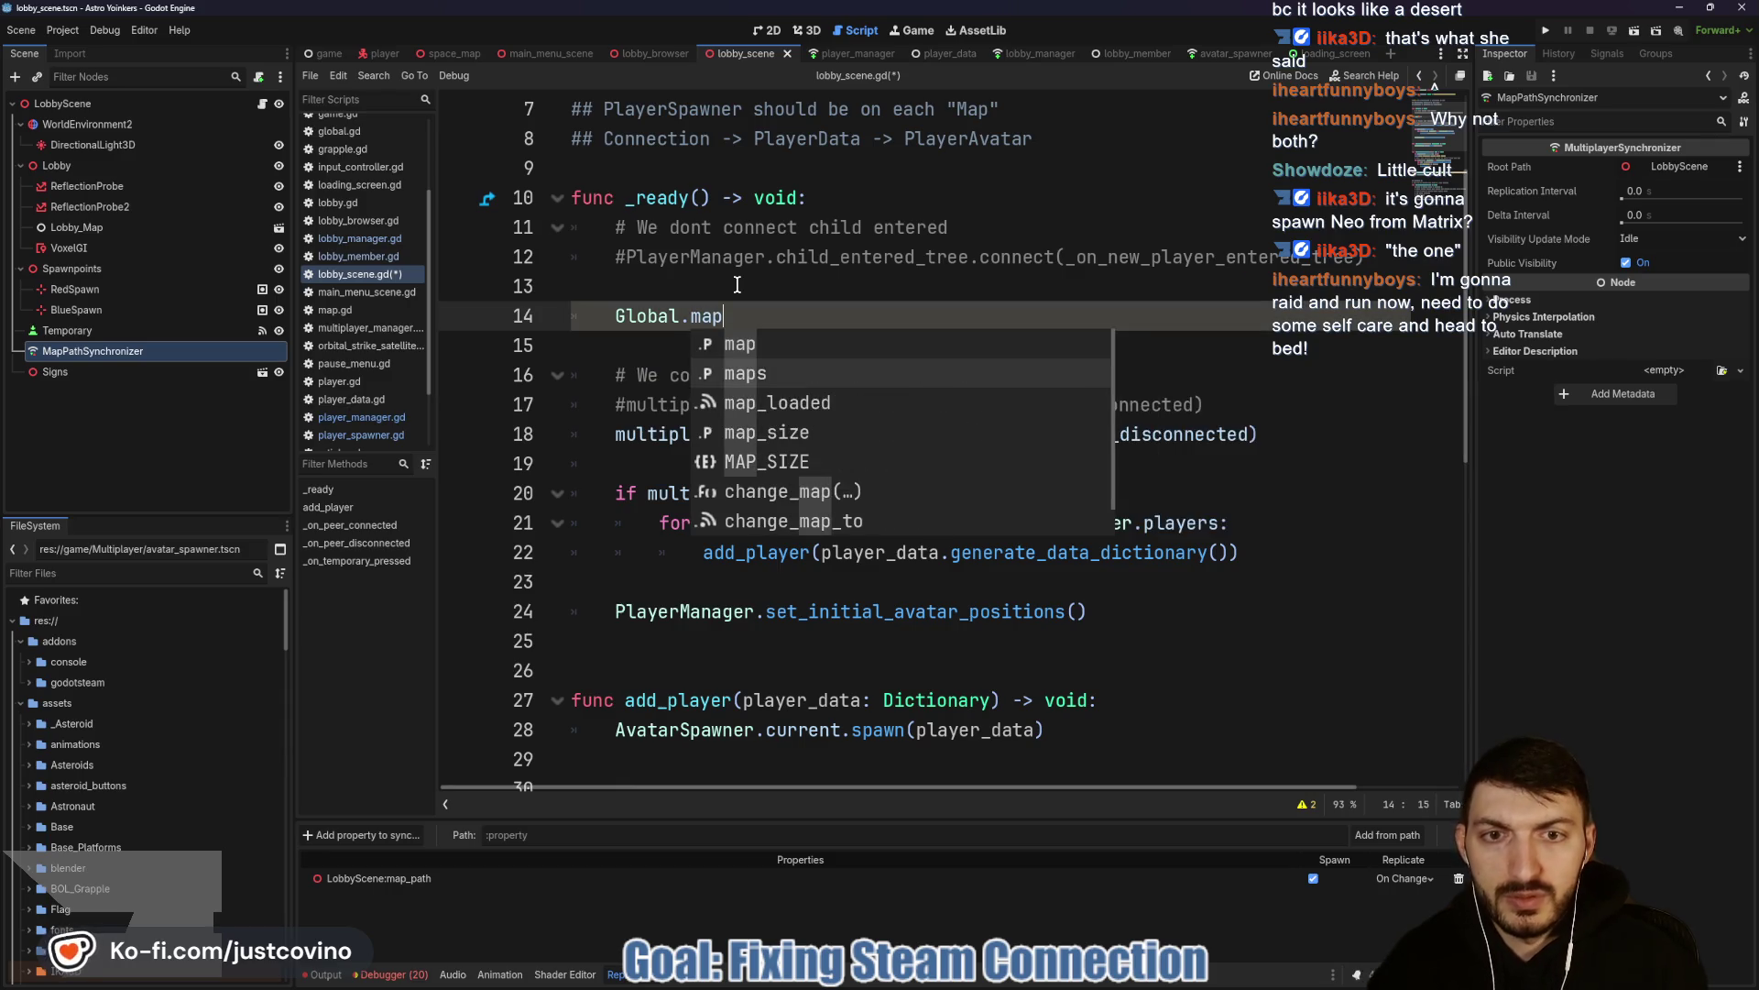
key("Return")
type(".c")
key("Return")
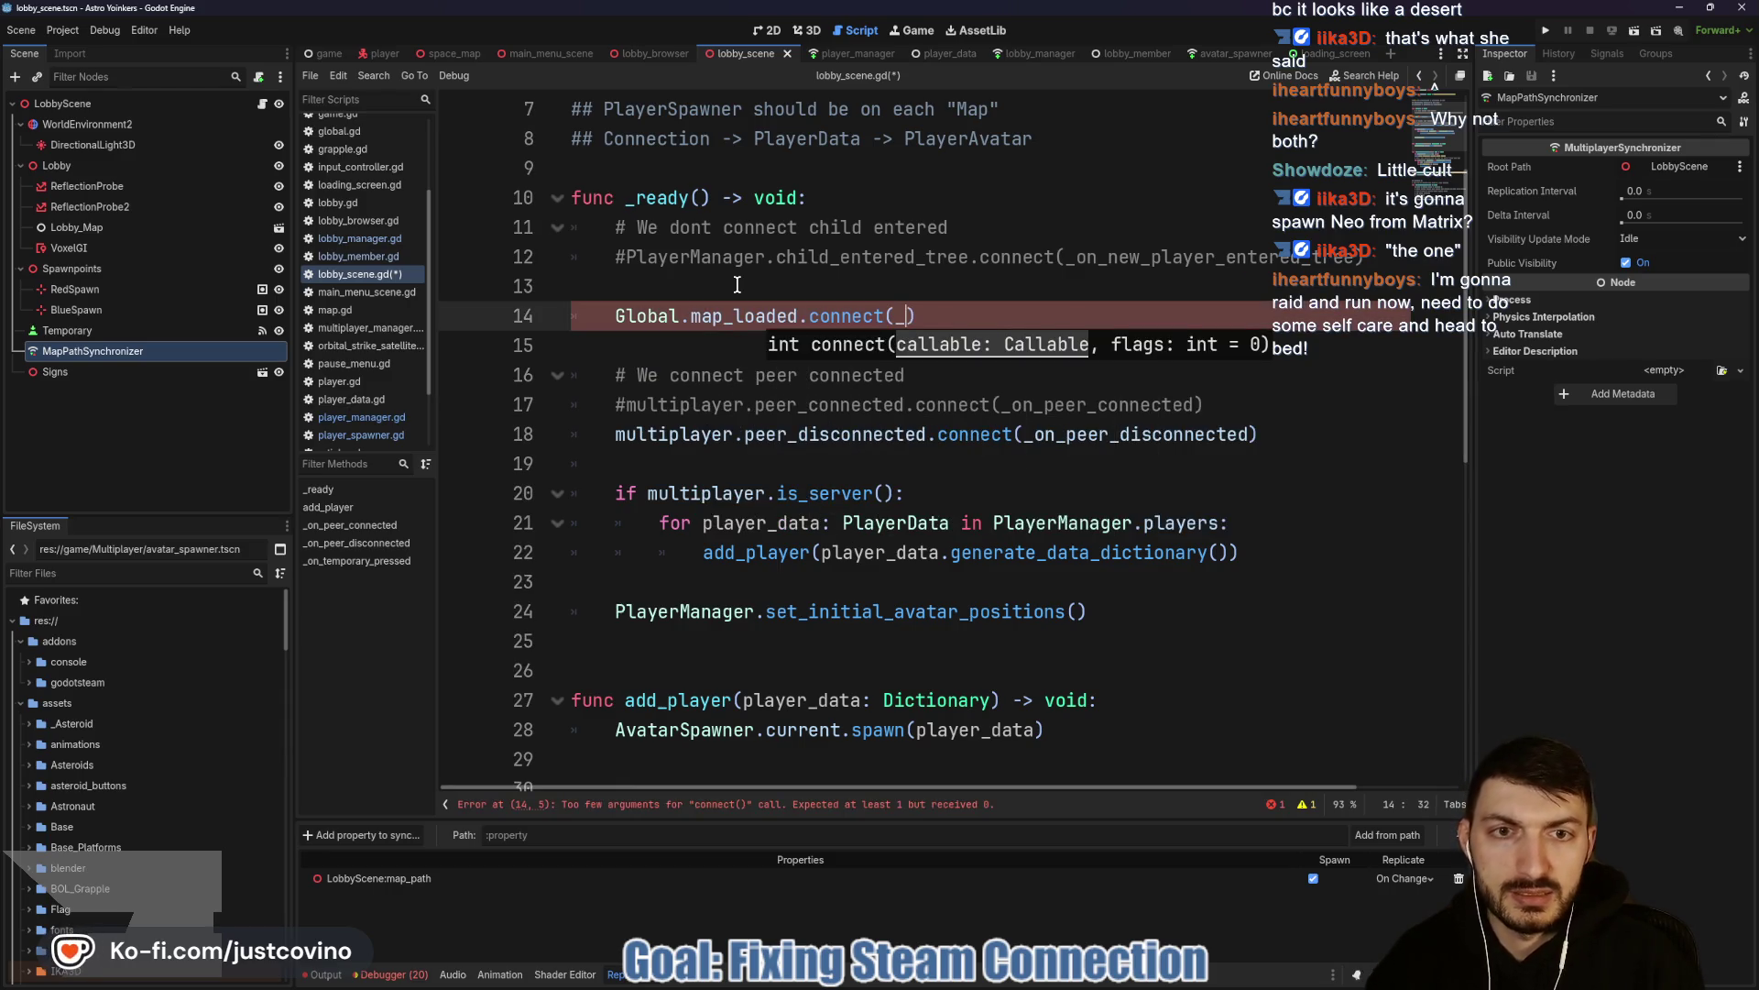
type("_on_p")
key("Return")
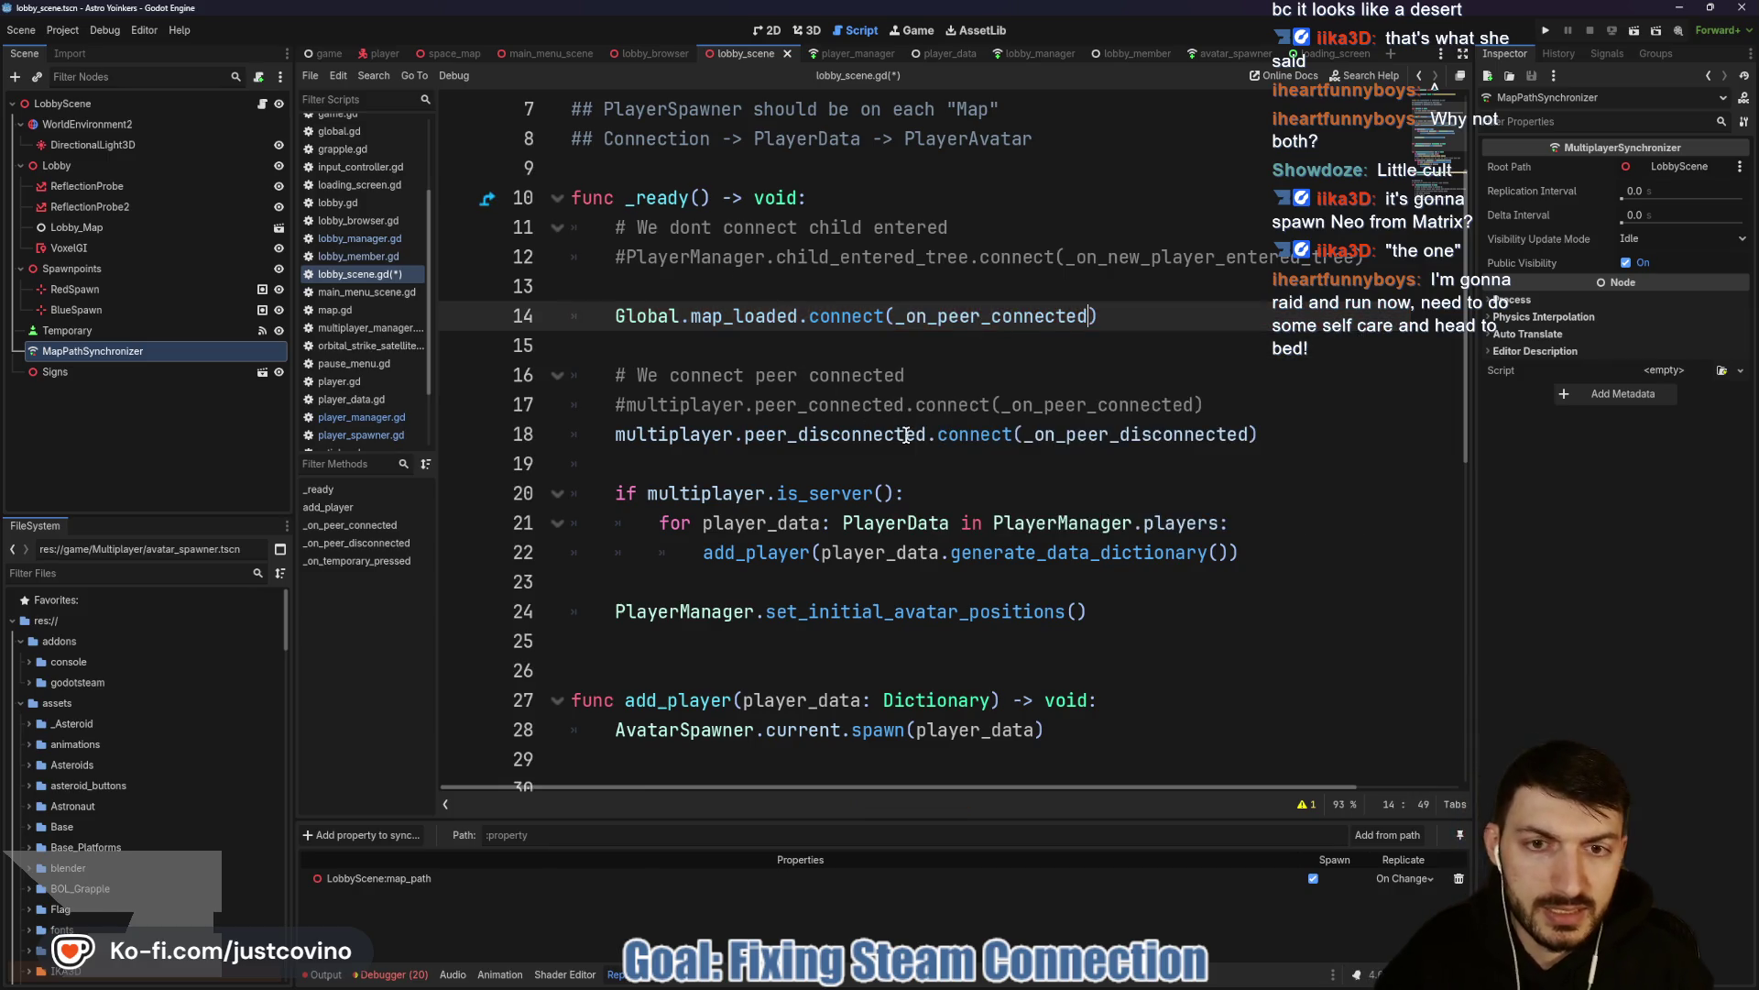
Move the set_initial_avatar_positions() call from _ready to after the loop in _on_peer_connected.
scroll(737, 285, "down", 5)
scroll(737, 285, "up", 2)
mouse_move(1087, 257)
left_mouse_down()
mouse_move(573, 271)
mouse_move(605, 271)
left_mouse_up()
key("ctrl+x")
scroll(787, 291, "down", 5)
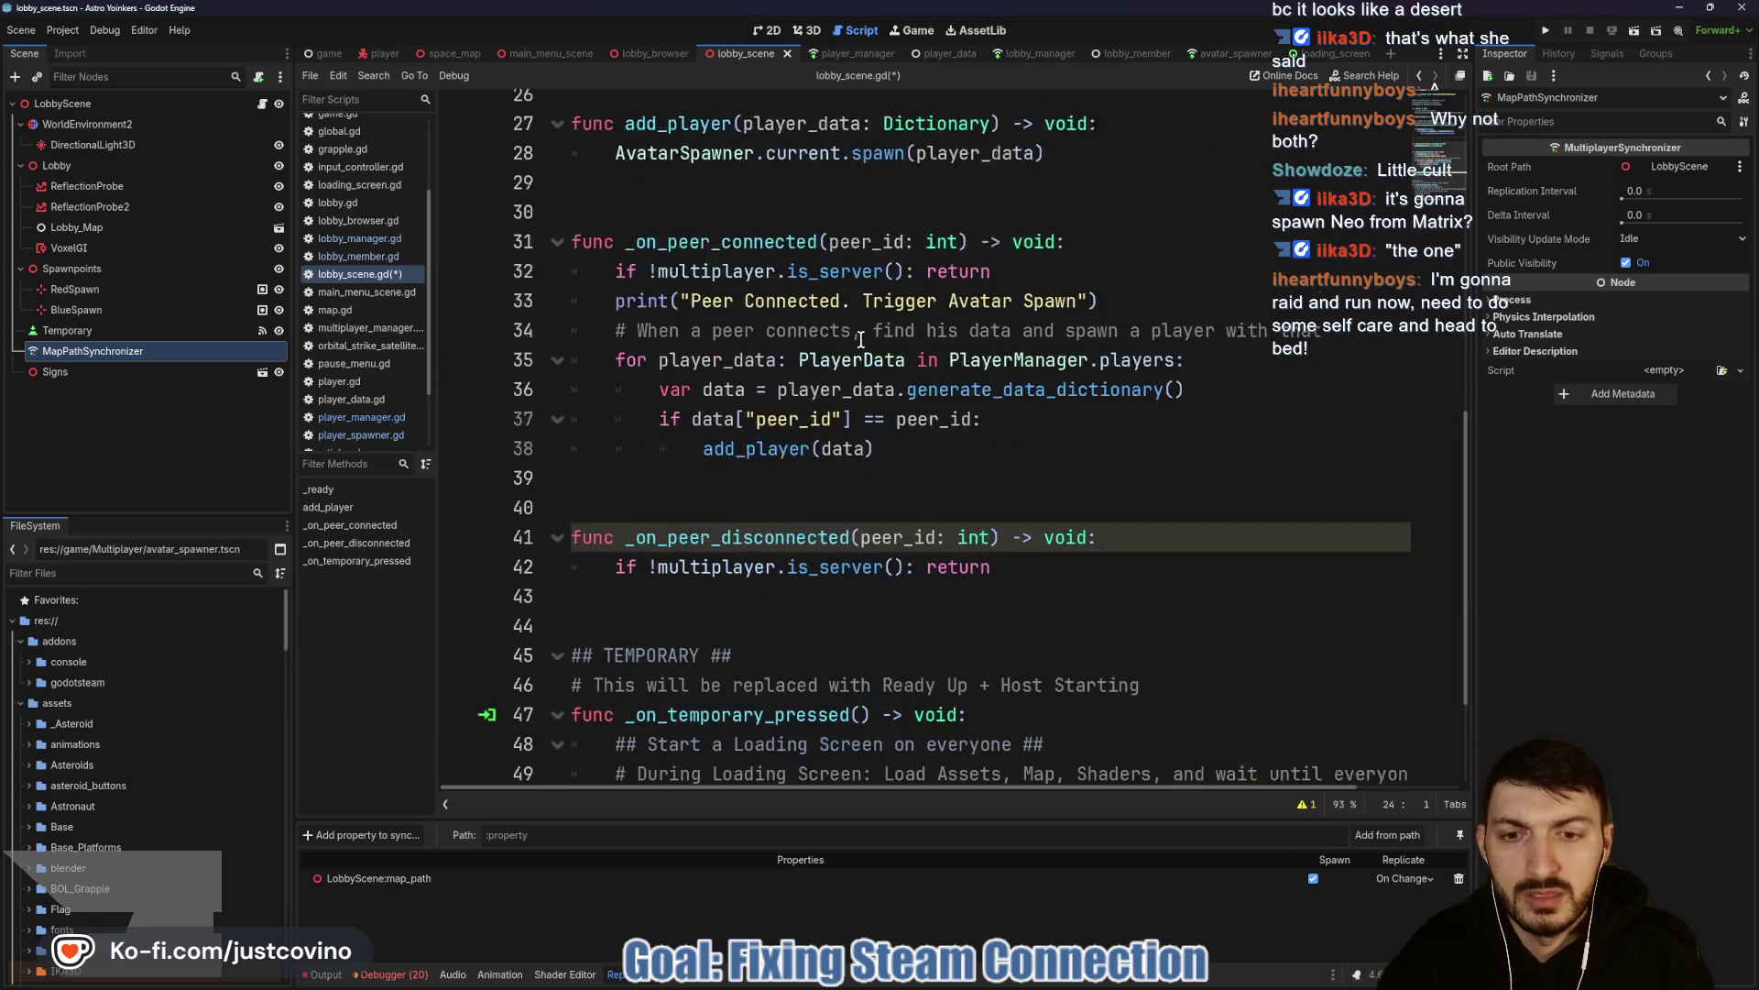
scroll(817, 359, "up", 2)
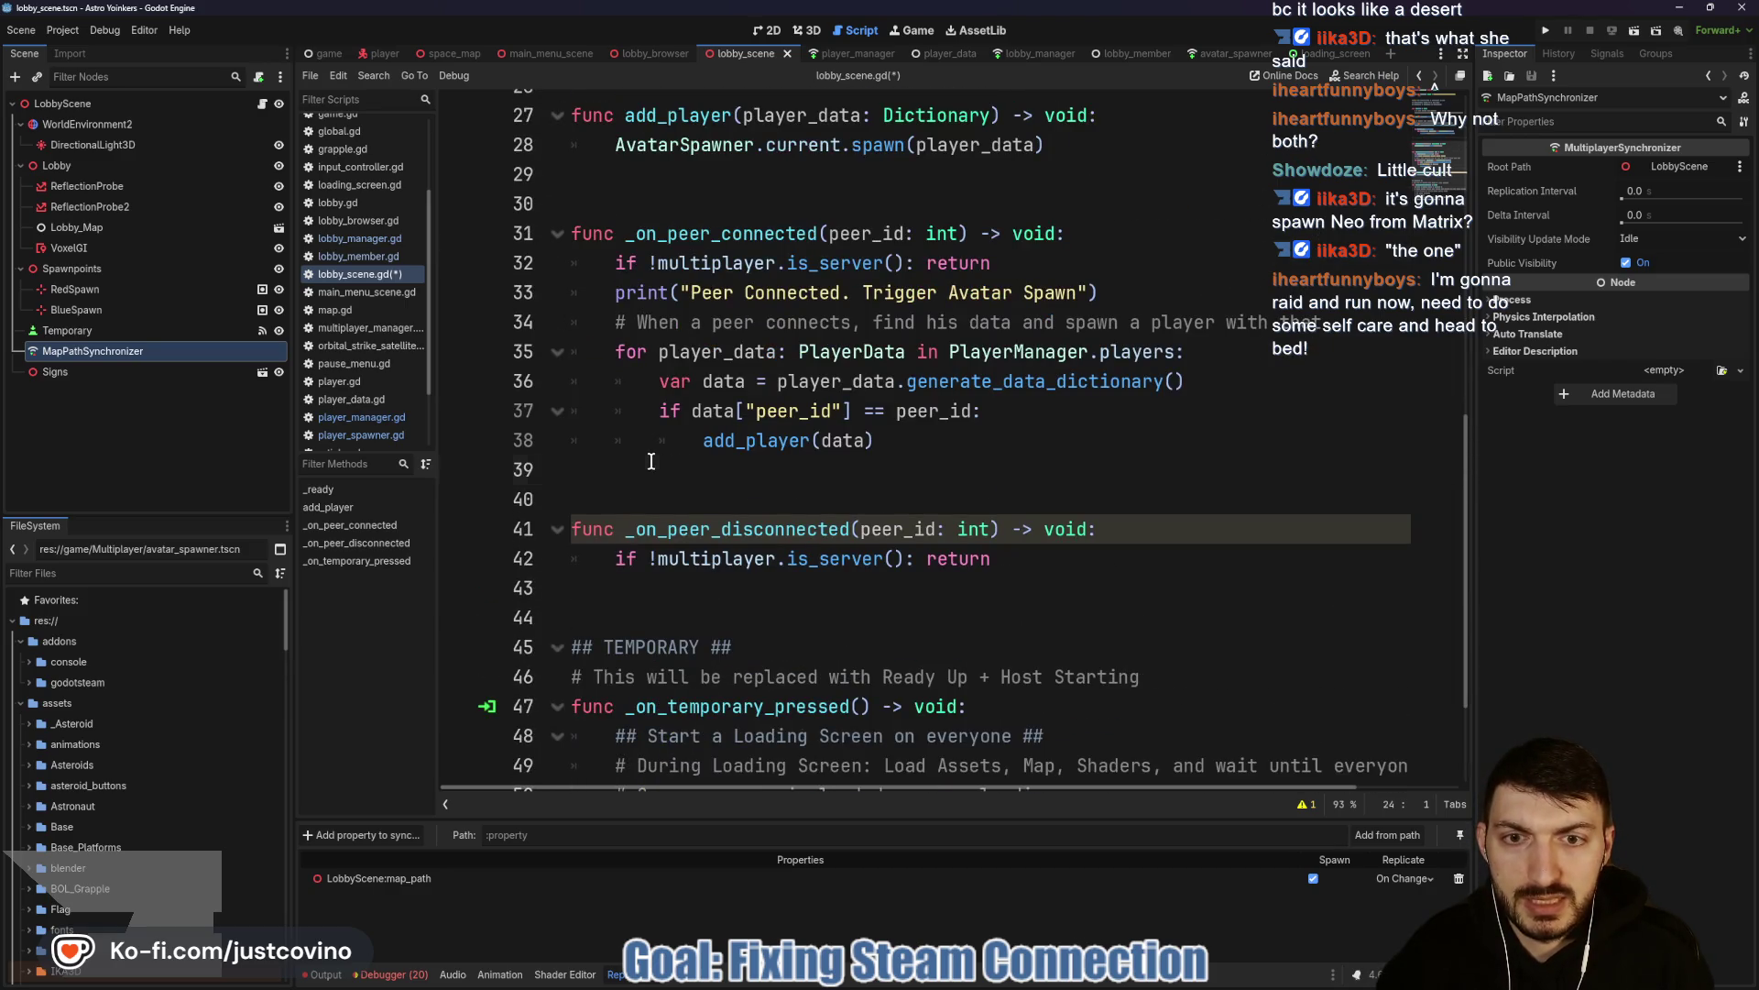
left_click(732, 465)
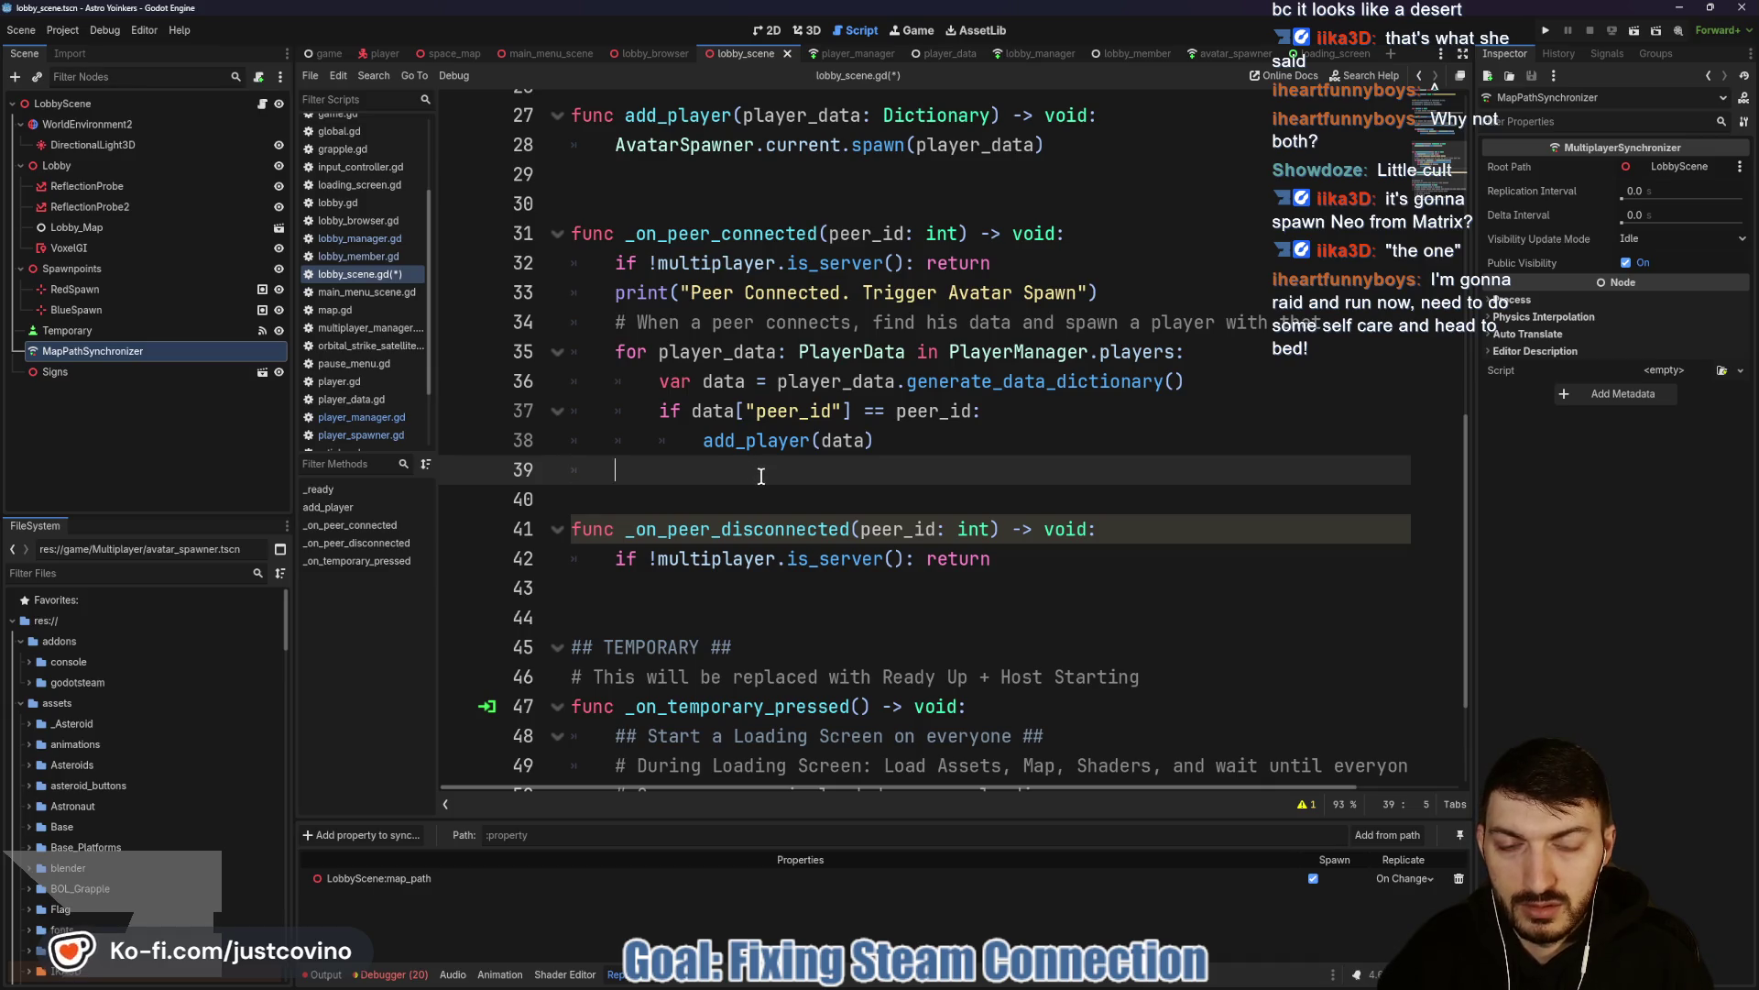
key("ctrl+v")
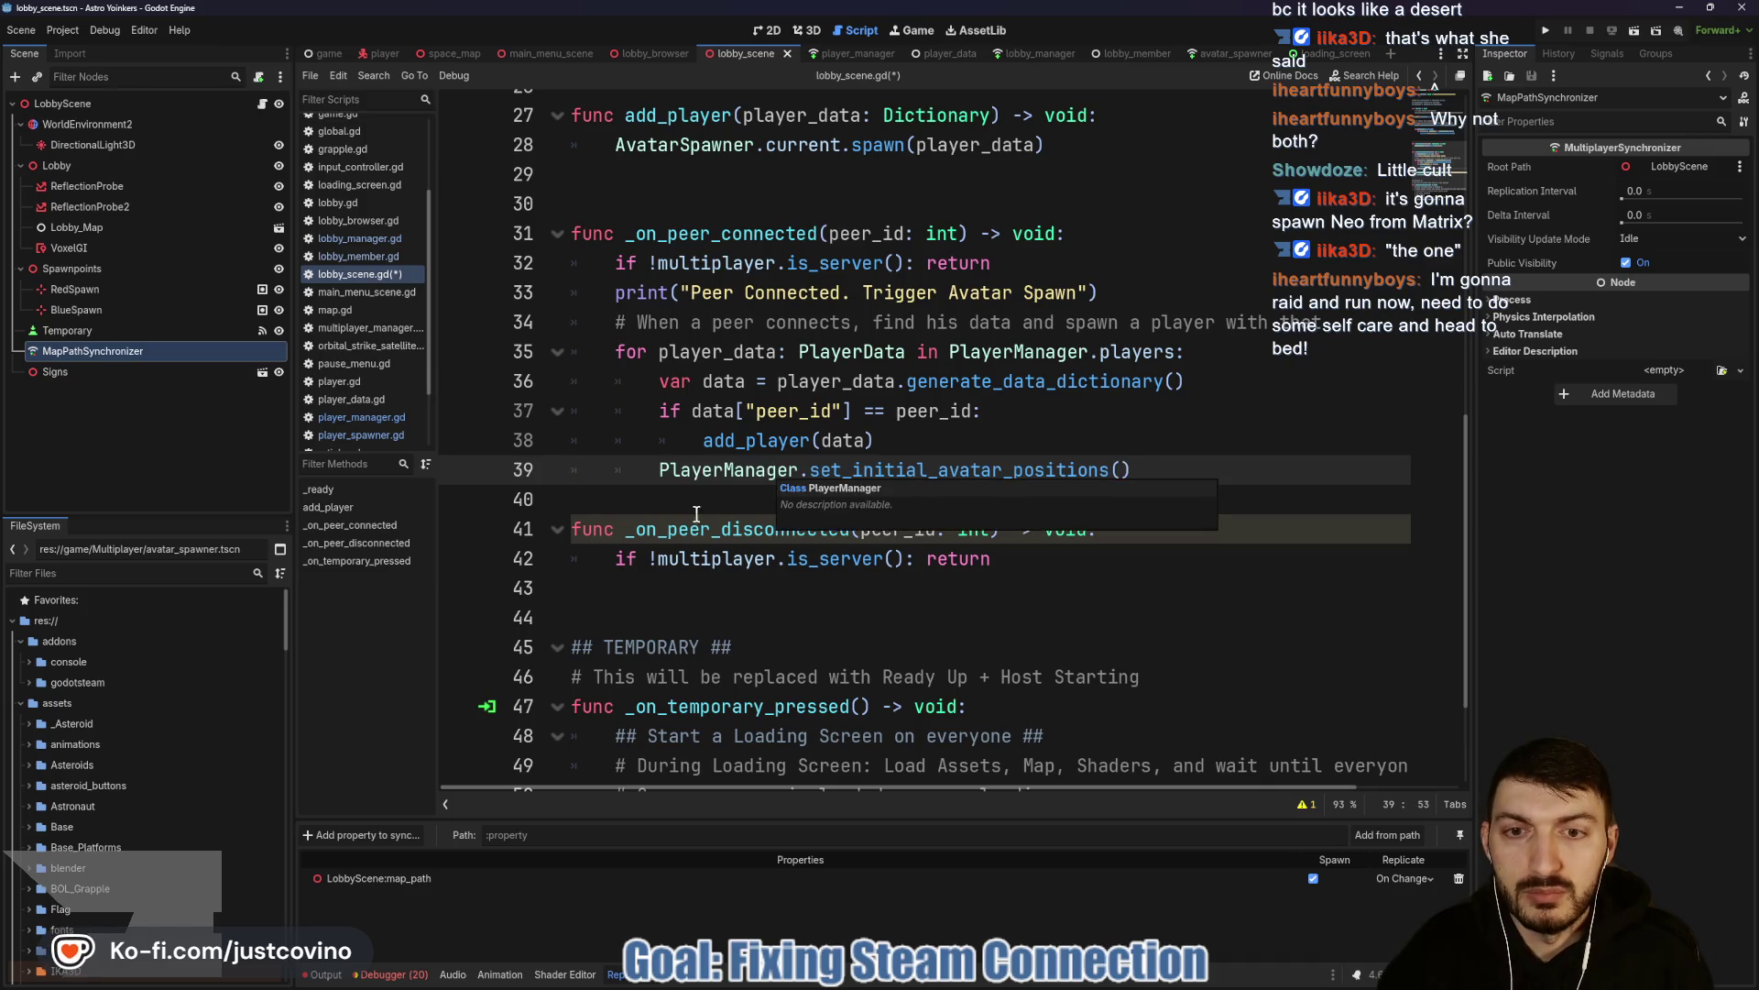
key("BackSpace")
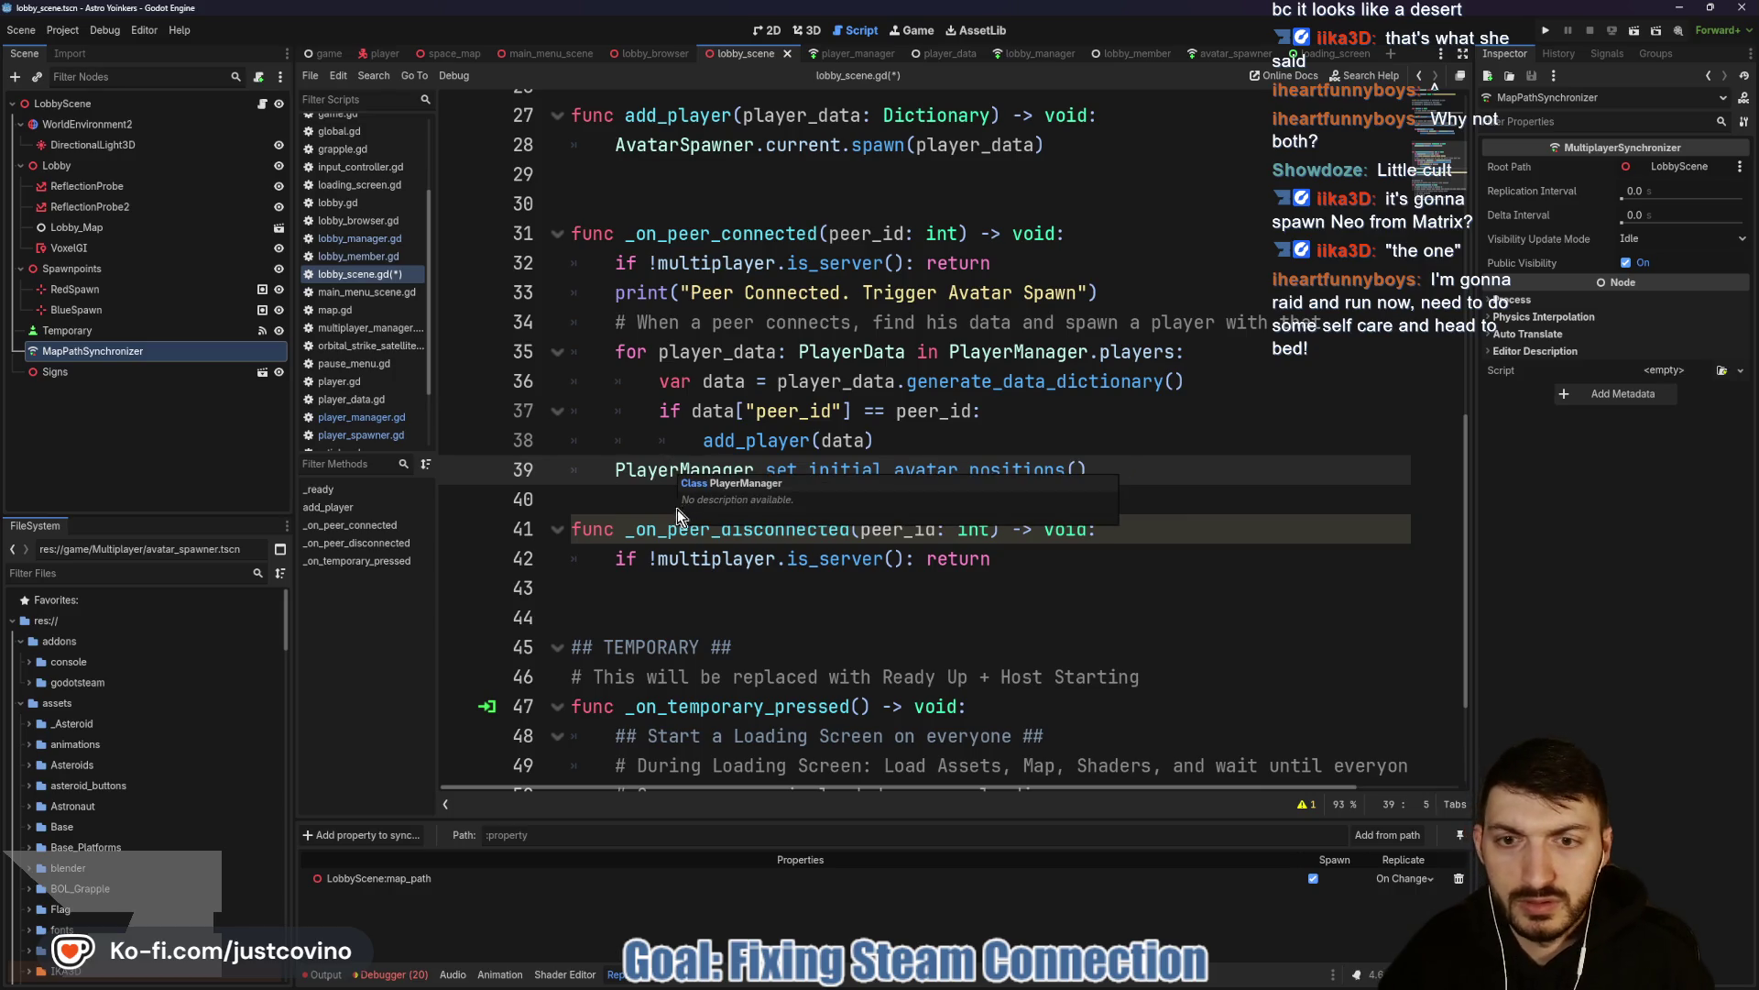
left_click(655, 502)
Add a blank line before the next function, save the script, and run the game.
key("Return")
key("ctrl+s")
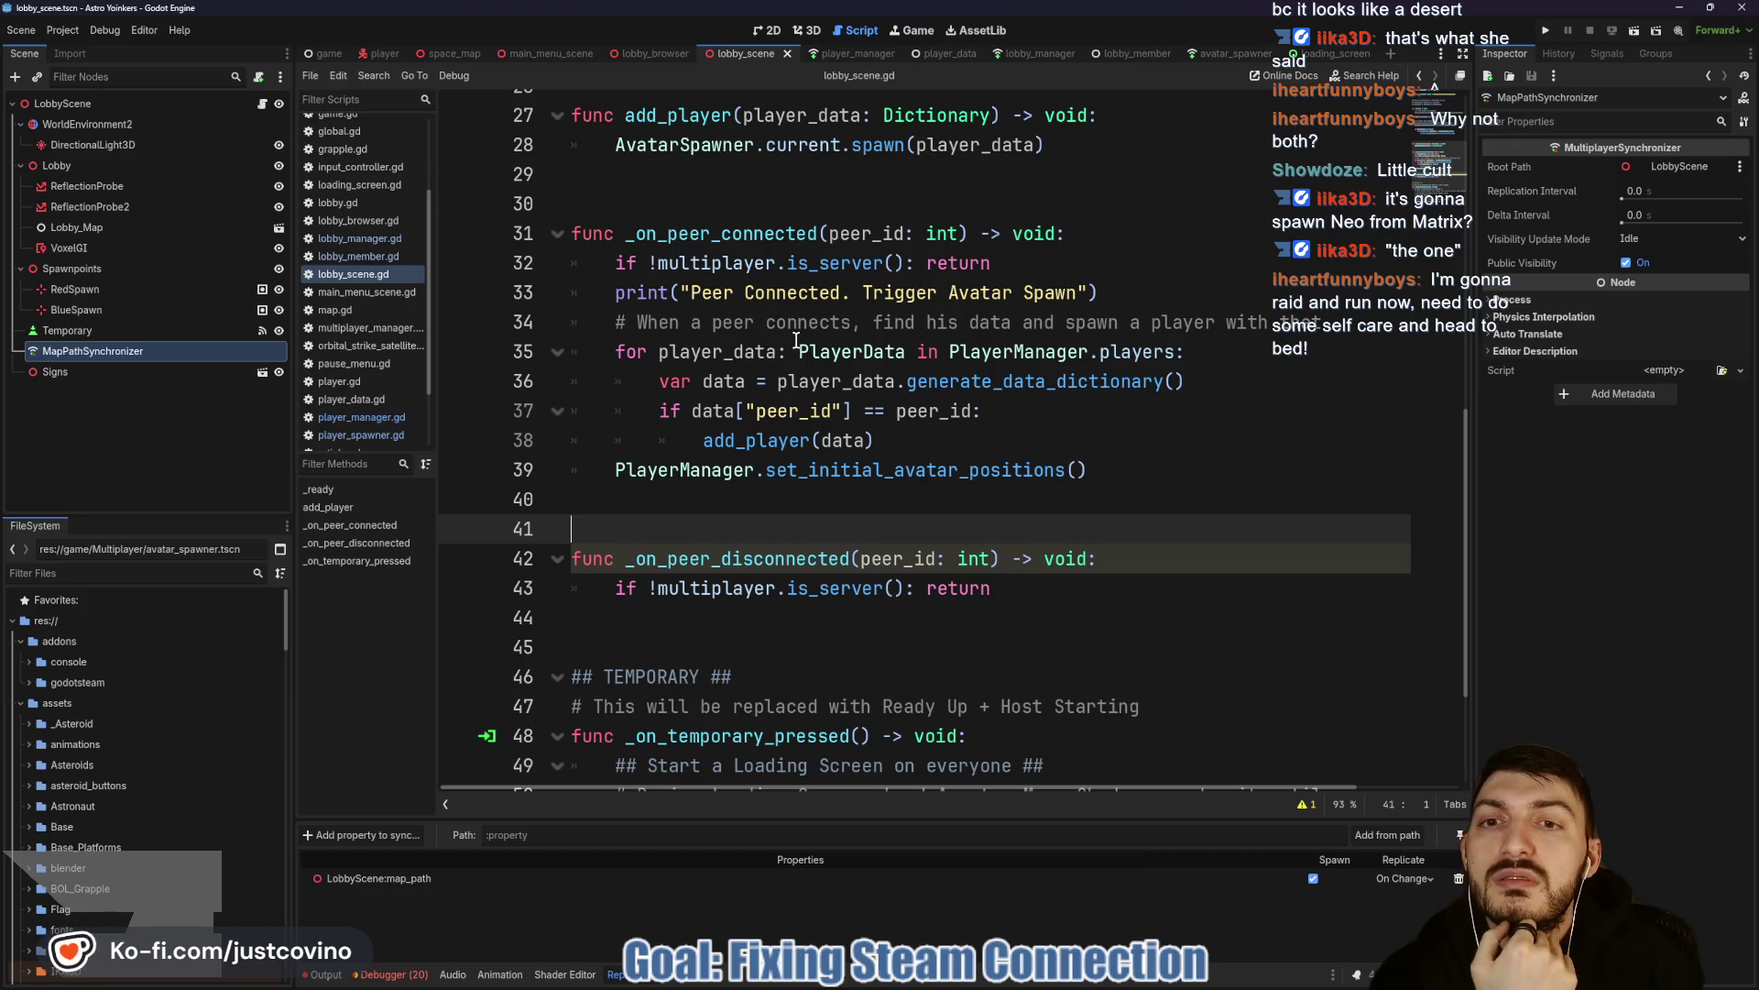
left_click(1546, 33)
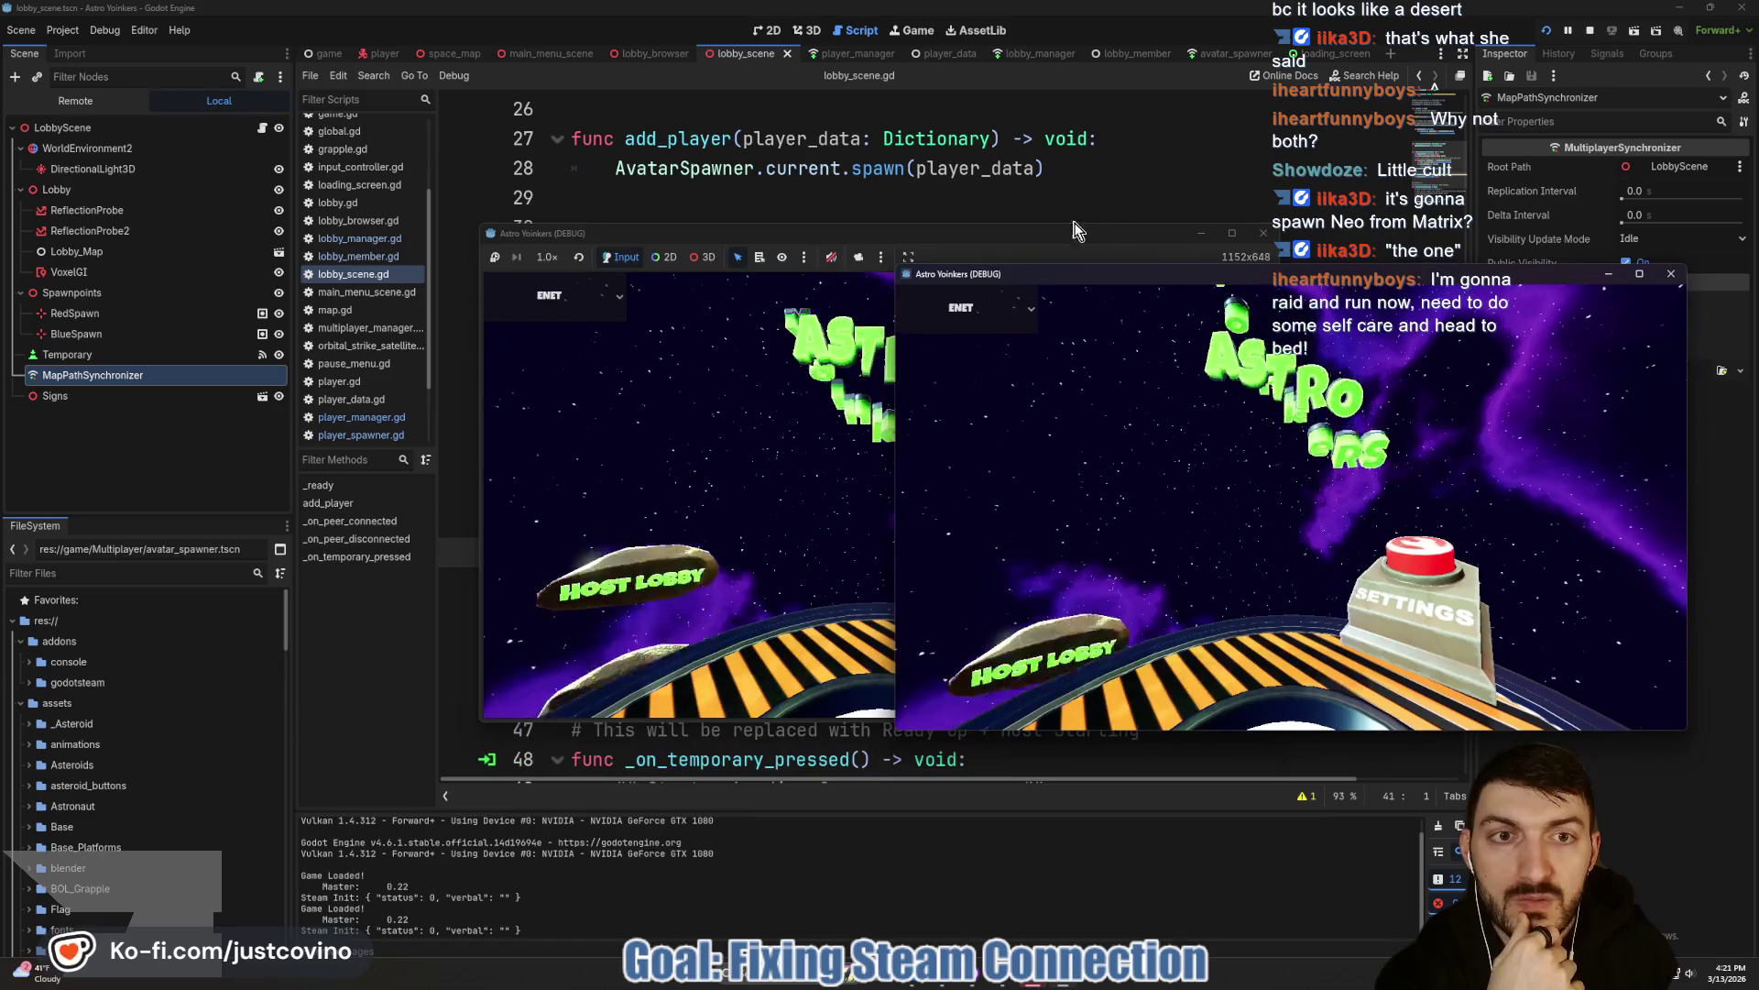
left_click(256, 442)
left_click(452, 396)
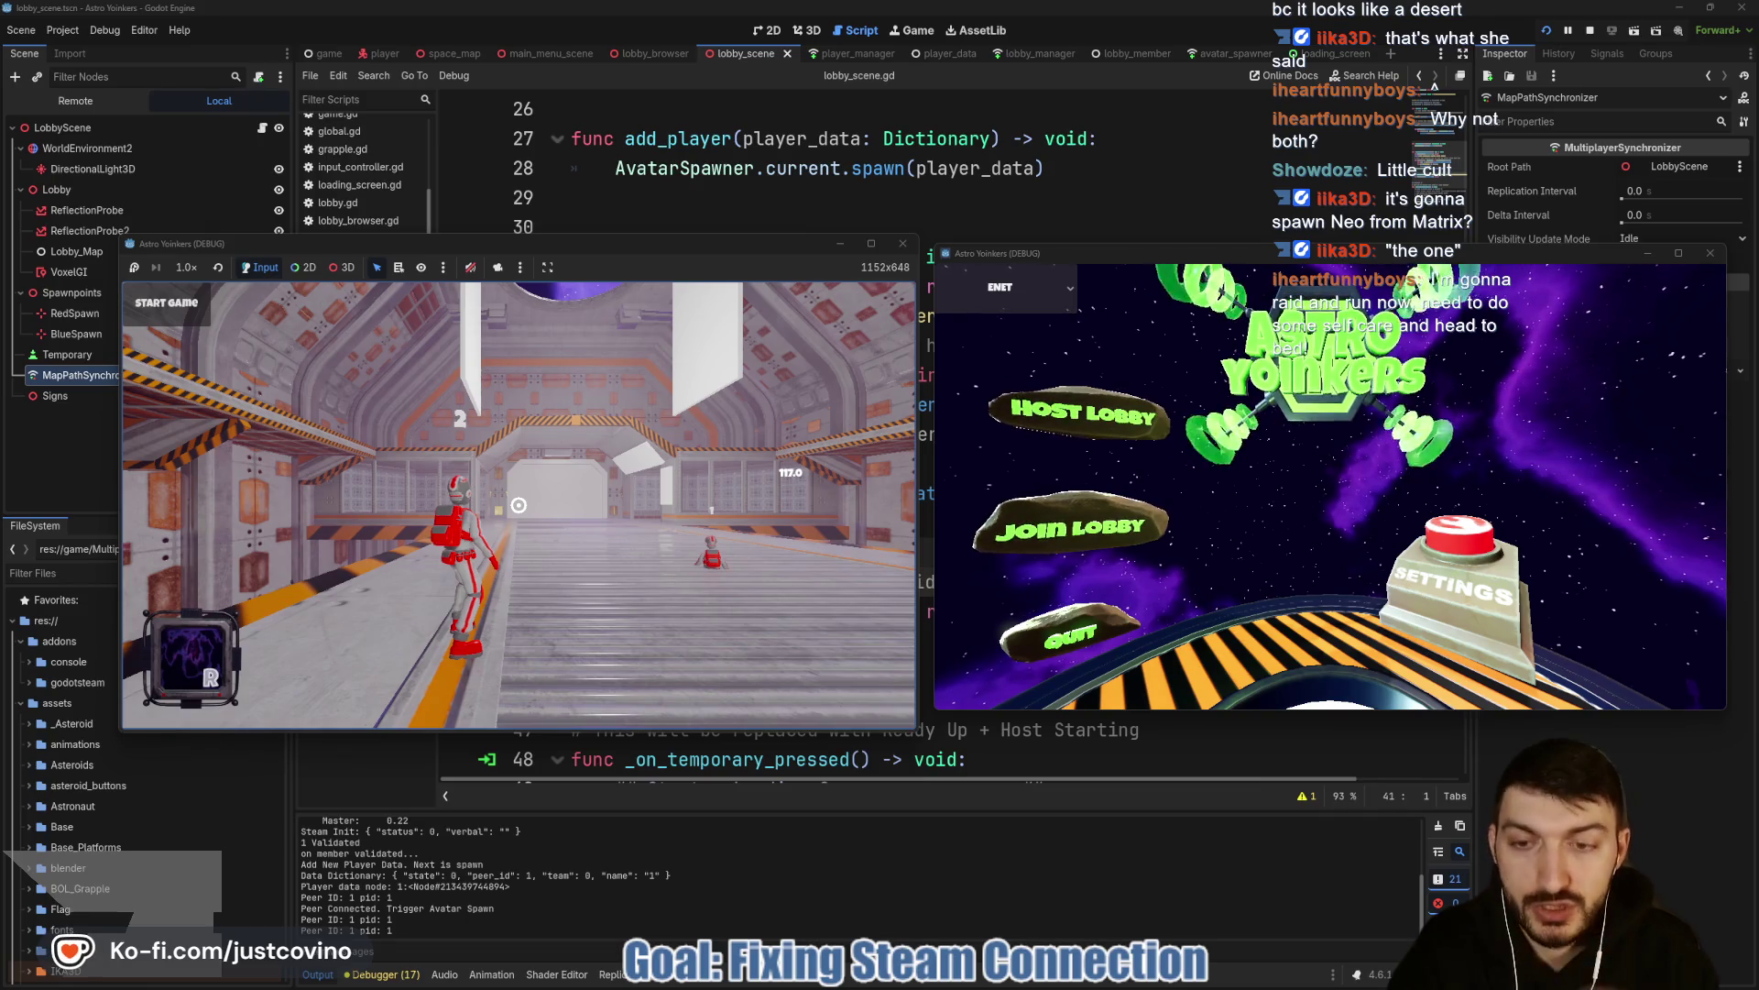
mouse_move(519, 505)
key("F8")
scroll(818, 461, "up", 5)
scroll(818, 461, "up", 1)
left_click_drag(1239, 523, 543, 454)
Comment out the server's spawn loop in _ready, save, and rerun the game in two debug windows.
key("ctrl+k")
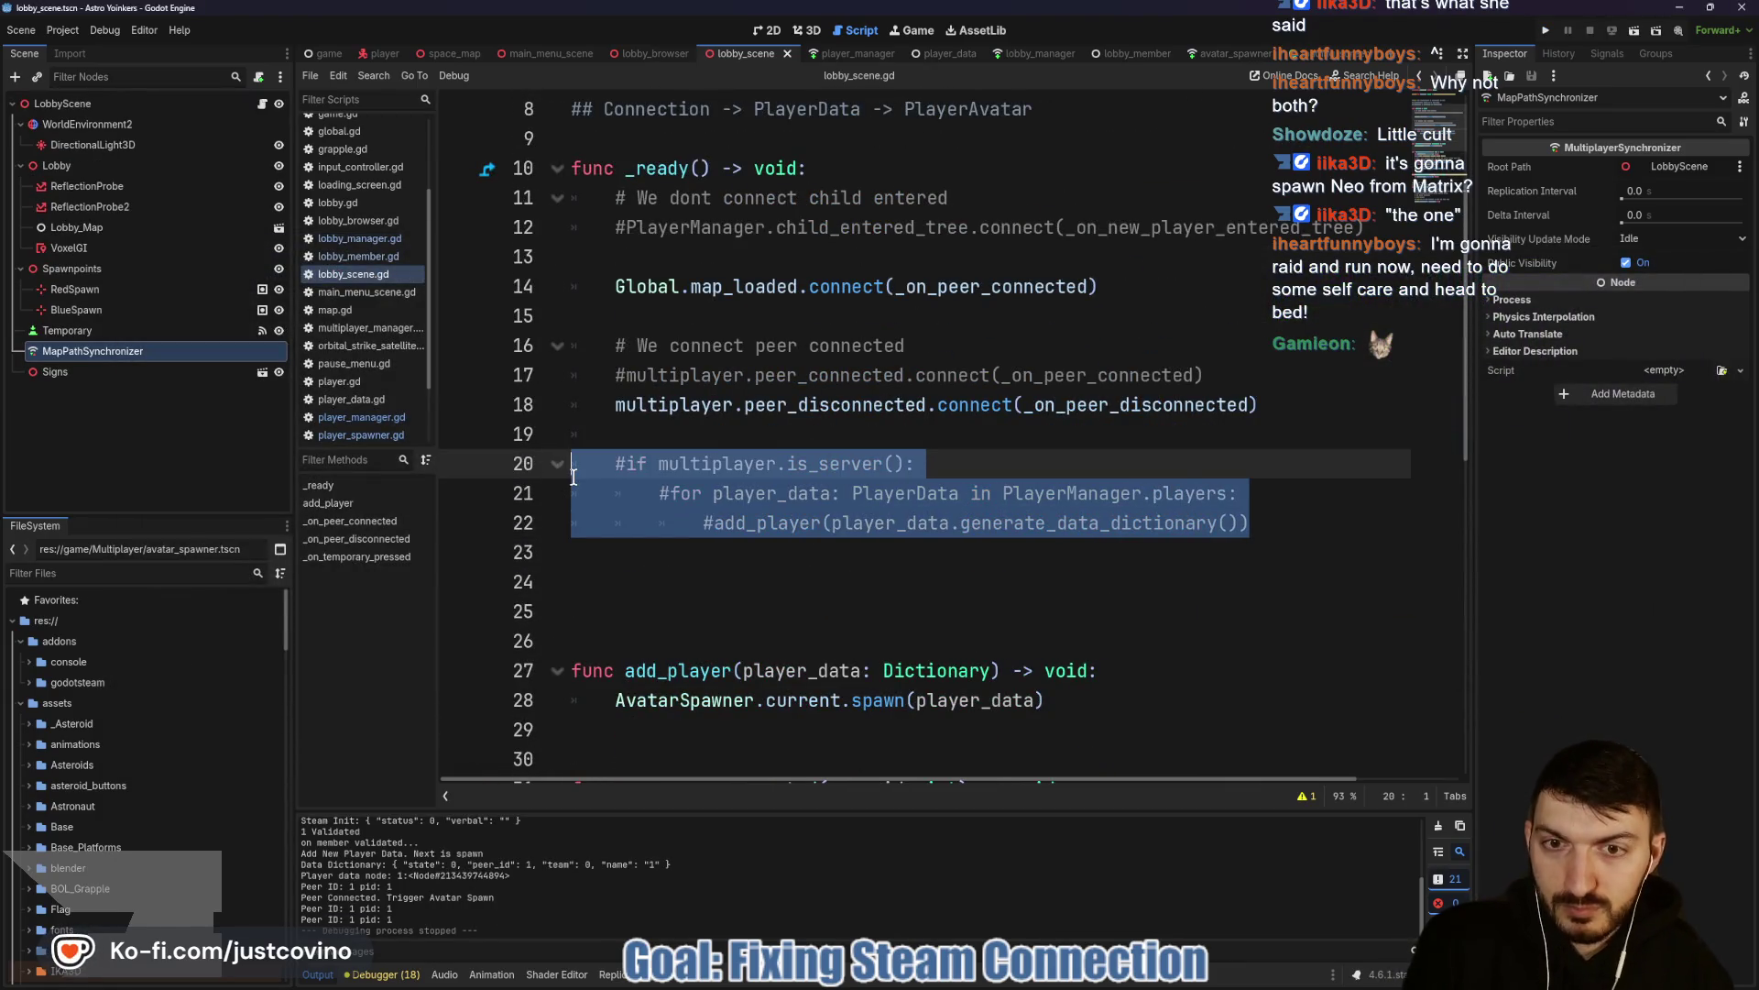
left_click(794, 442)
key("ctrl+s")
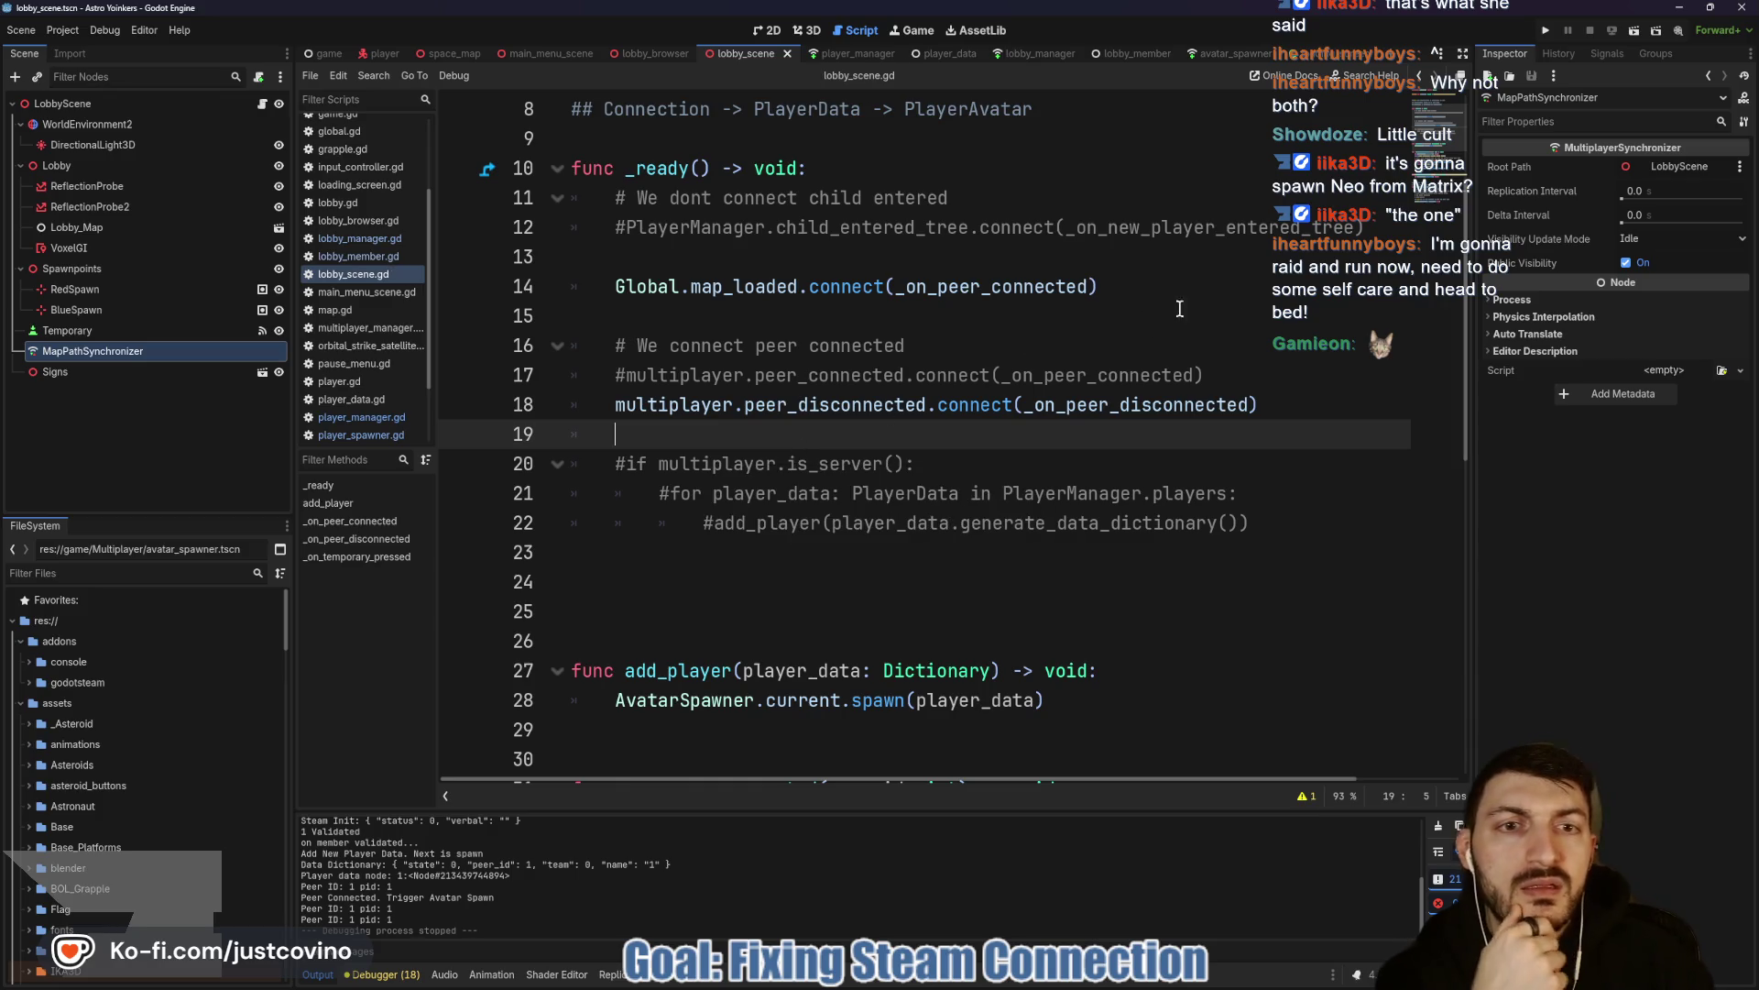
left_click(1547, 30)
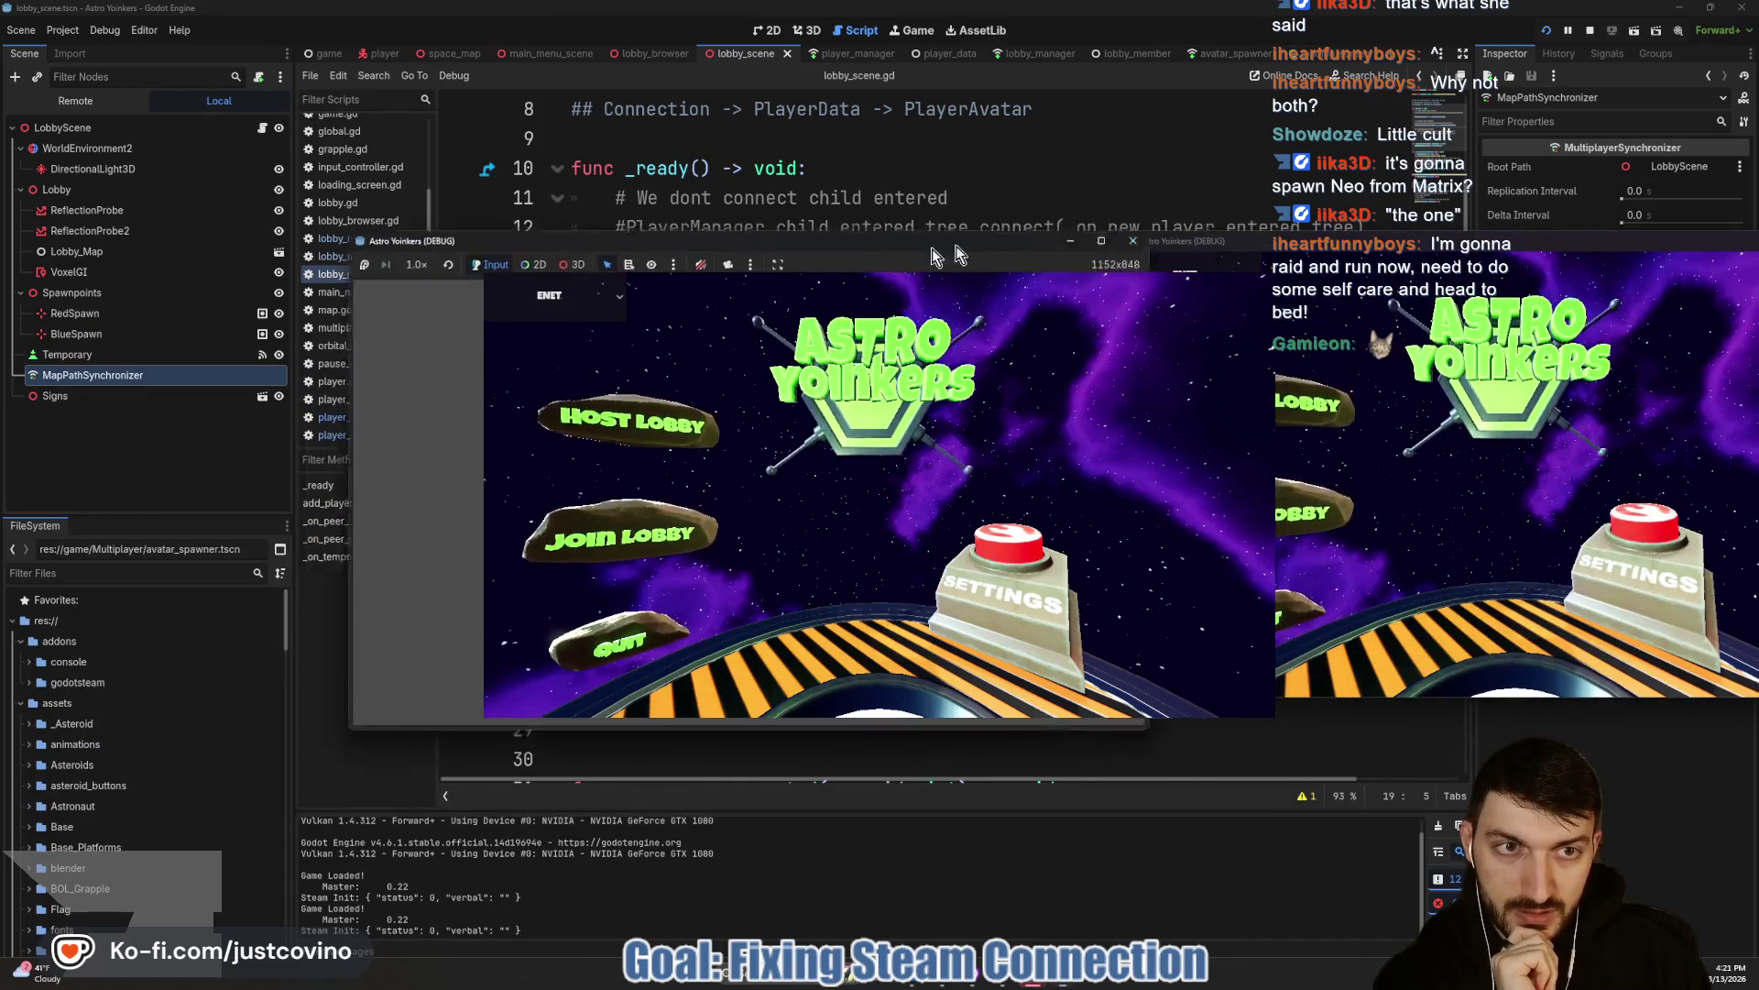
Host a lobby in one instance, join it from the other, check the astronaut, then stop with F8.
left_click(355, 431)
left_click(597, 473)
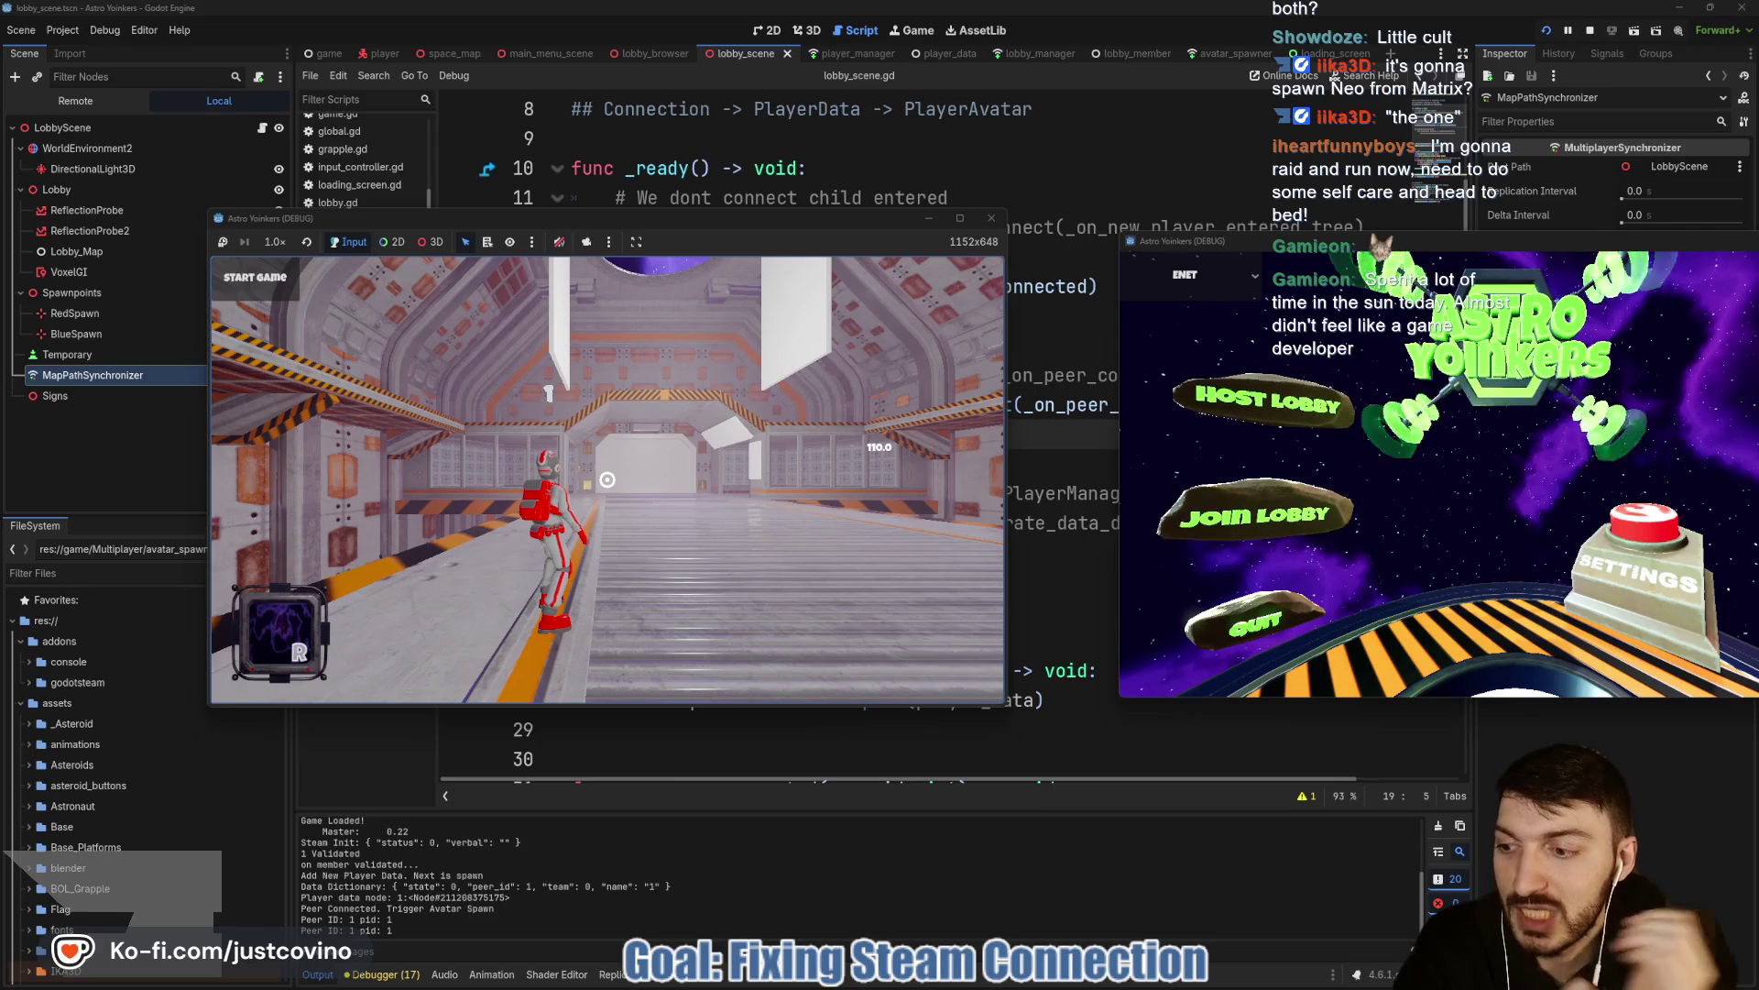
left_click_drag(751, 458, 948, 449)
left_click_drag(1388, 241, 1245, 242)
left_click_drag(779, 224, 717, 224)
left_click(1139, 519)
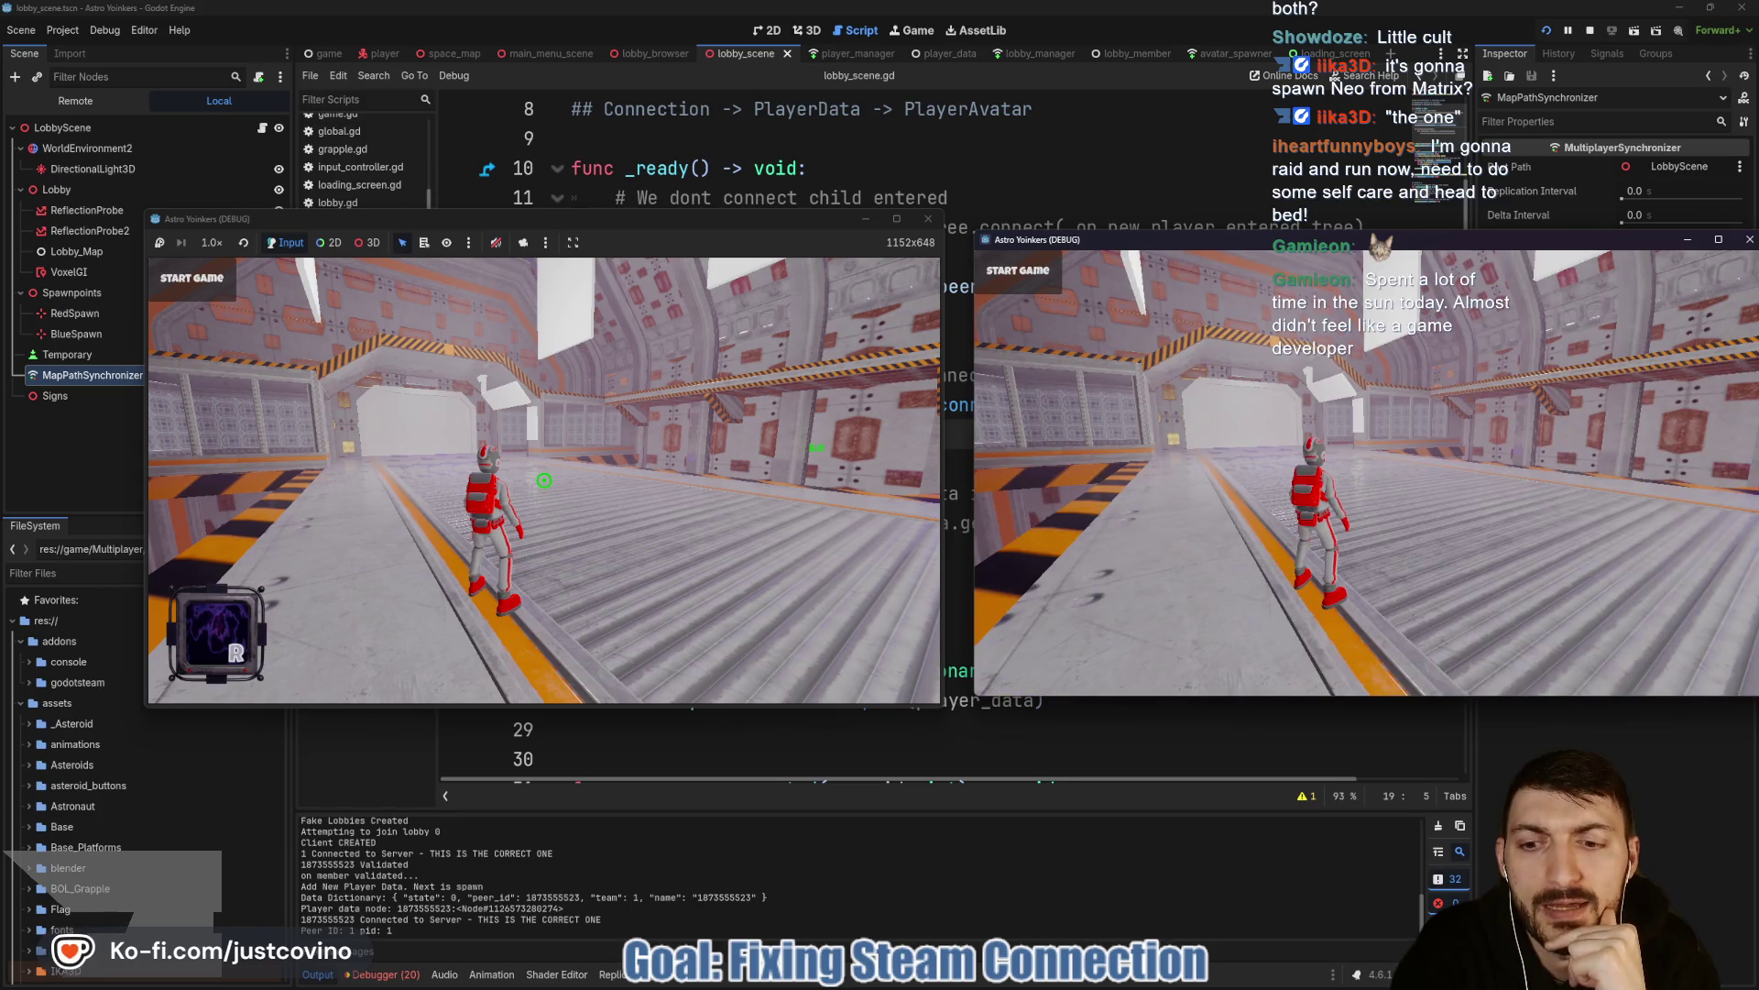
key("F8")
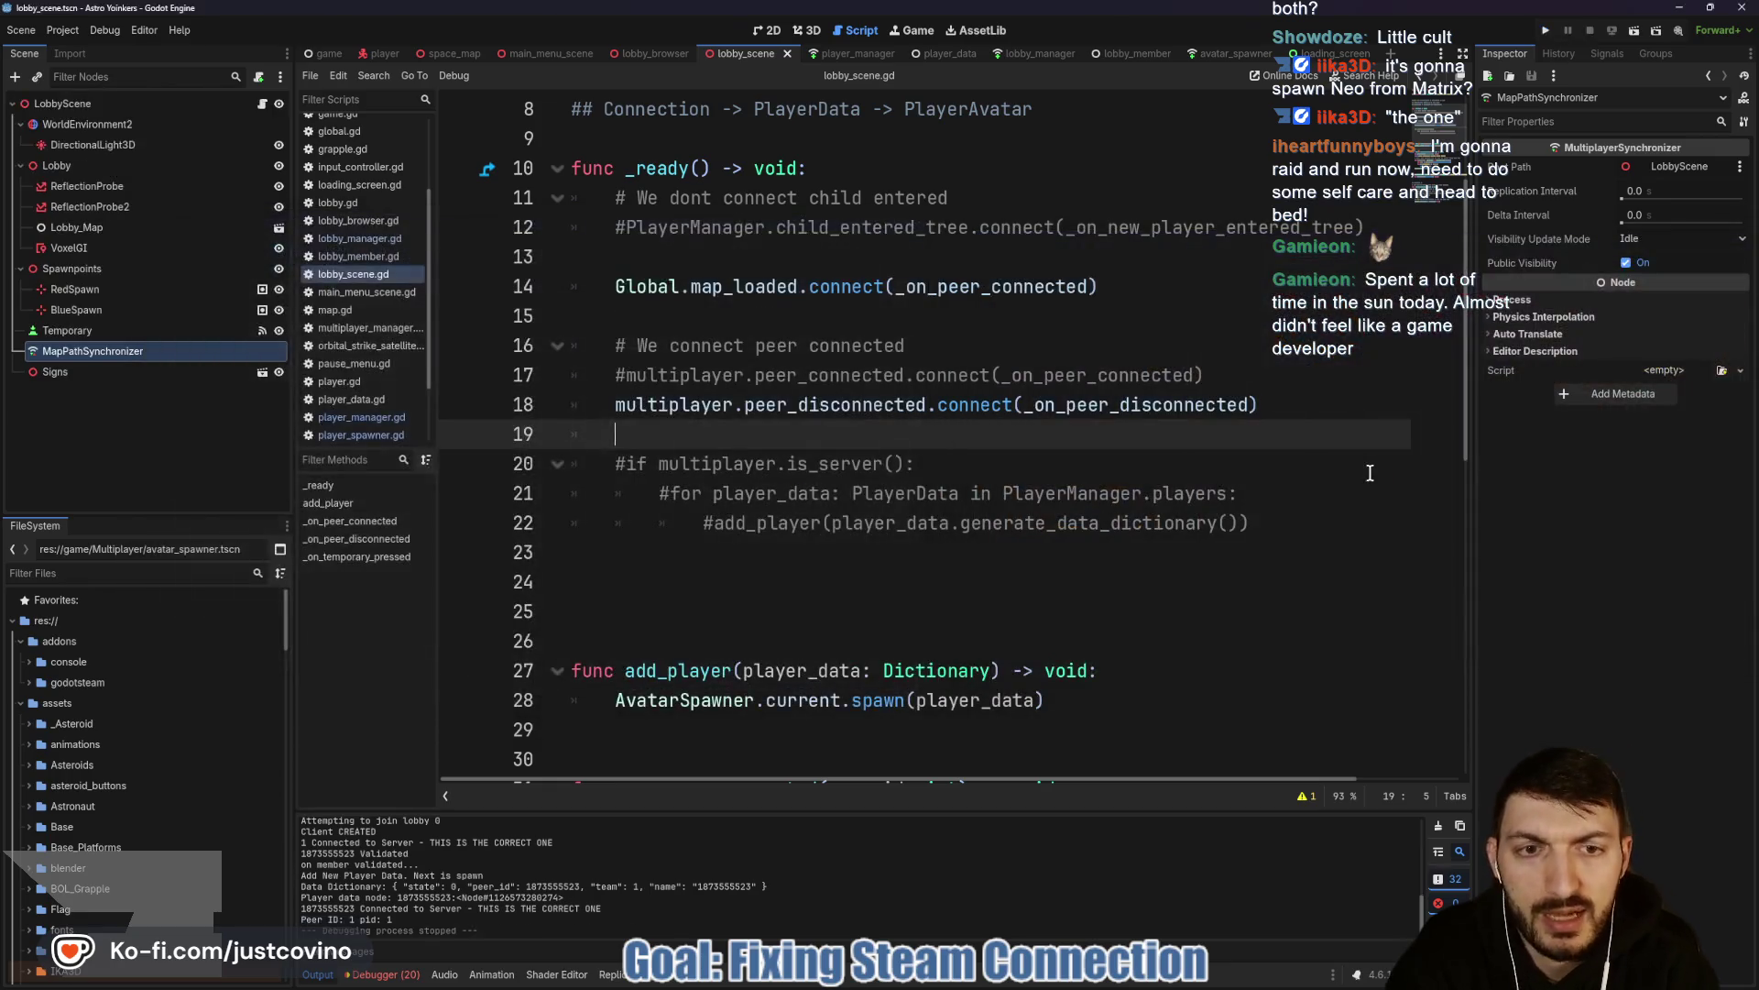
scroll(965, 551, "down", 4)
scroll(966, 550, "down", 5)
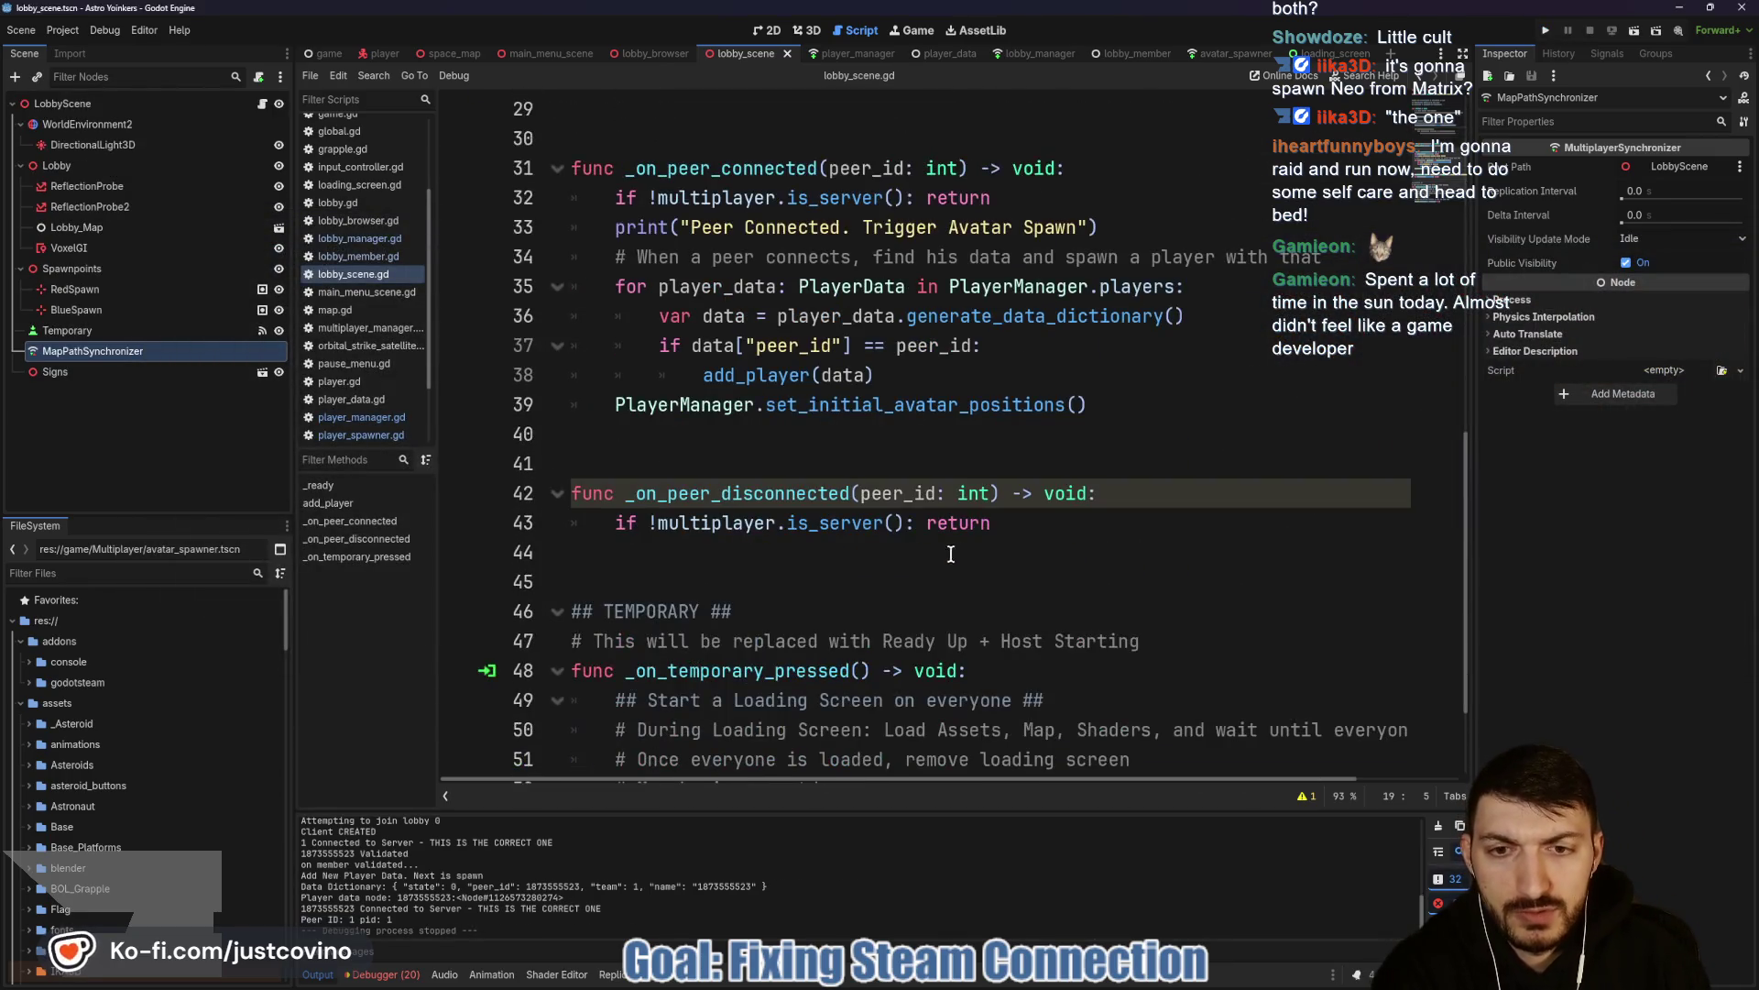
scroll(780, 591, "up", 4)
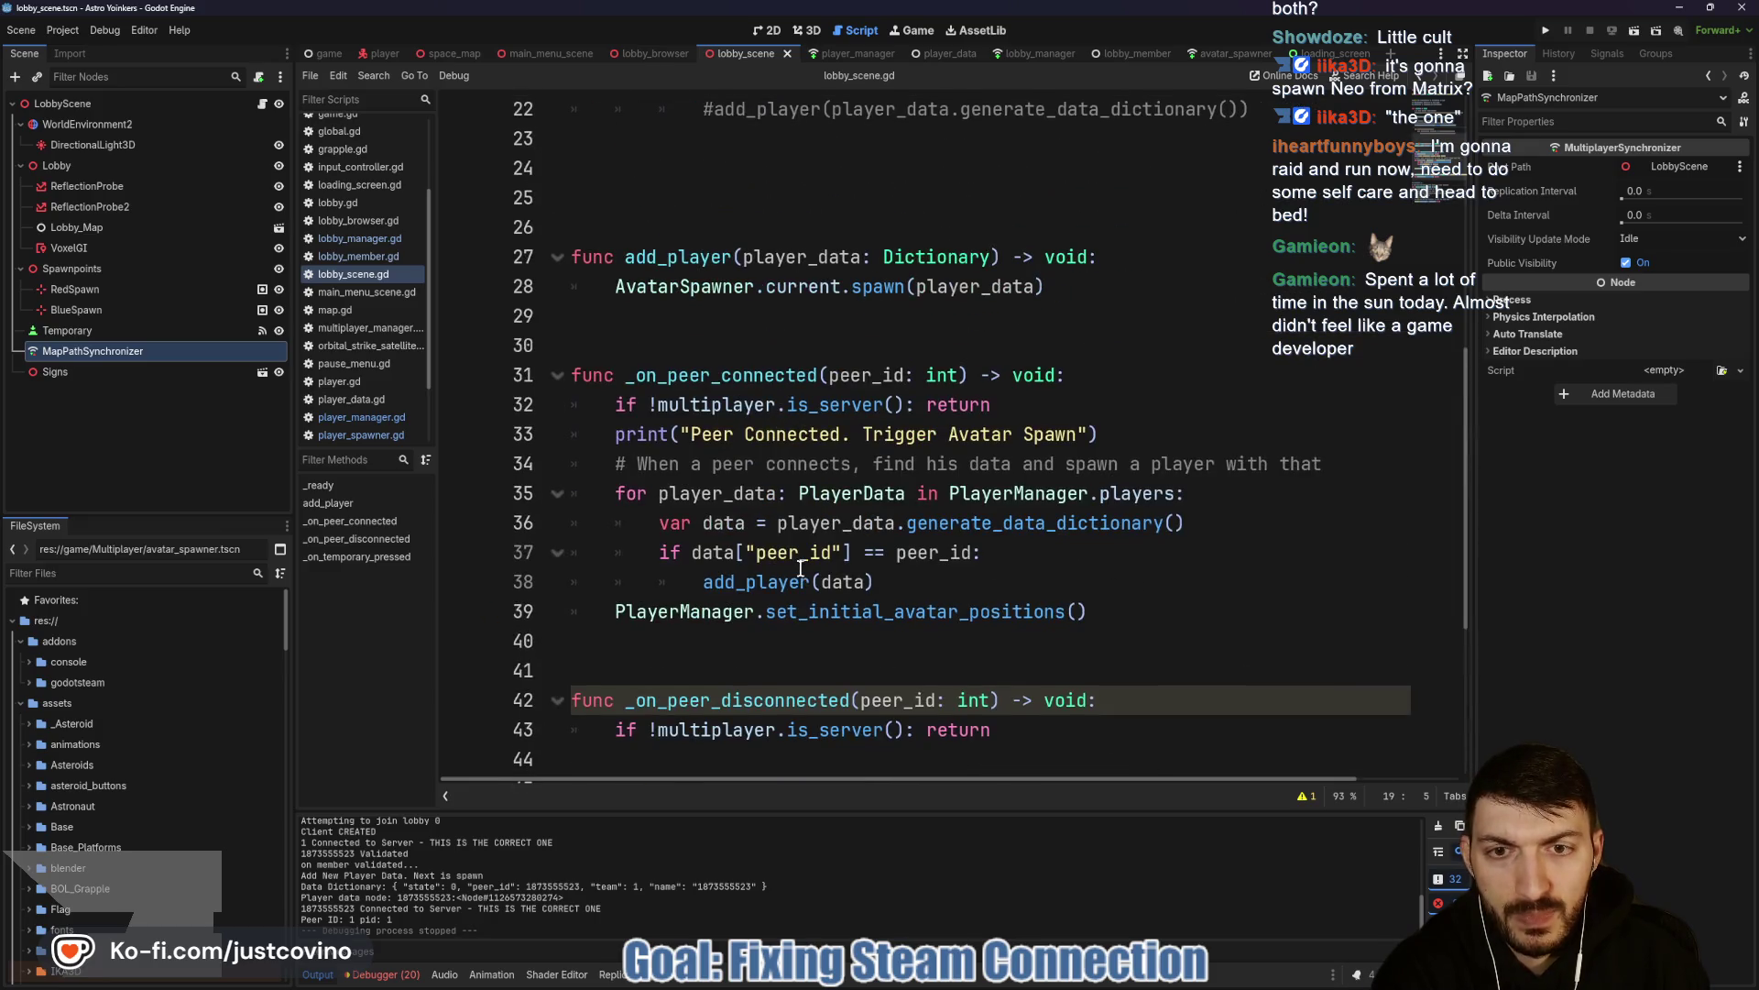
left_click_drag(1143, 614, 554, 616)
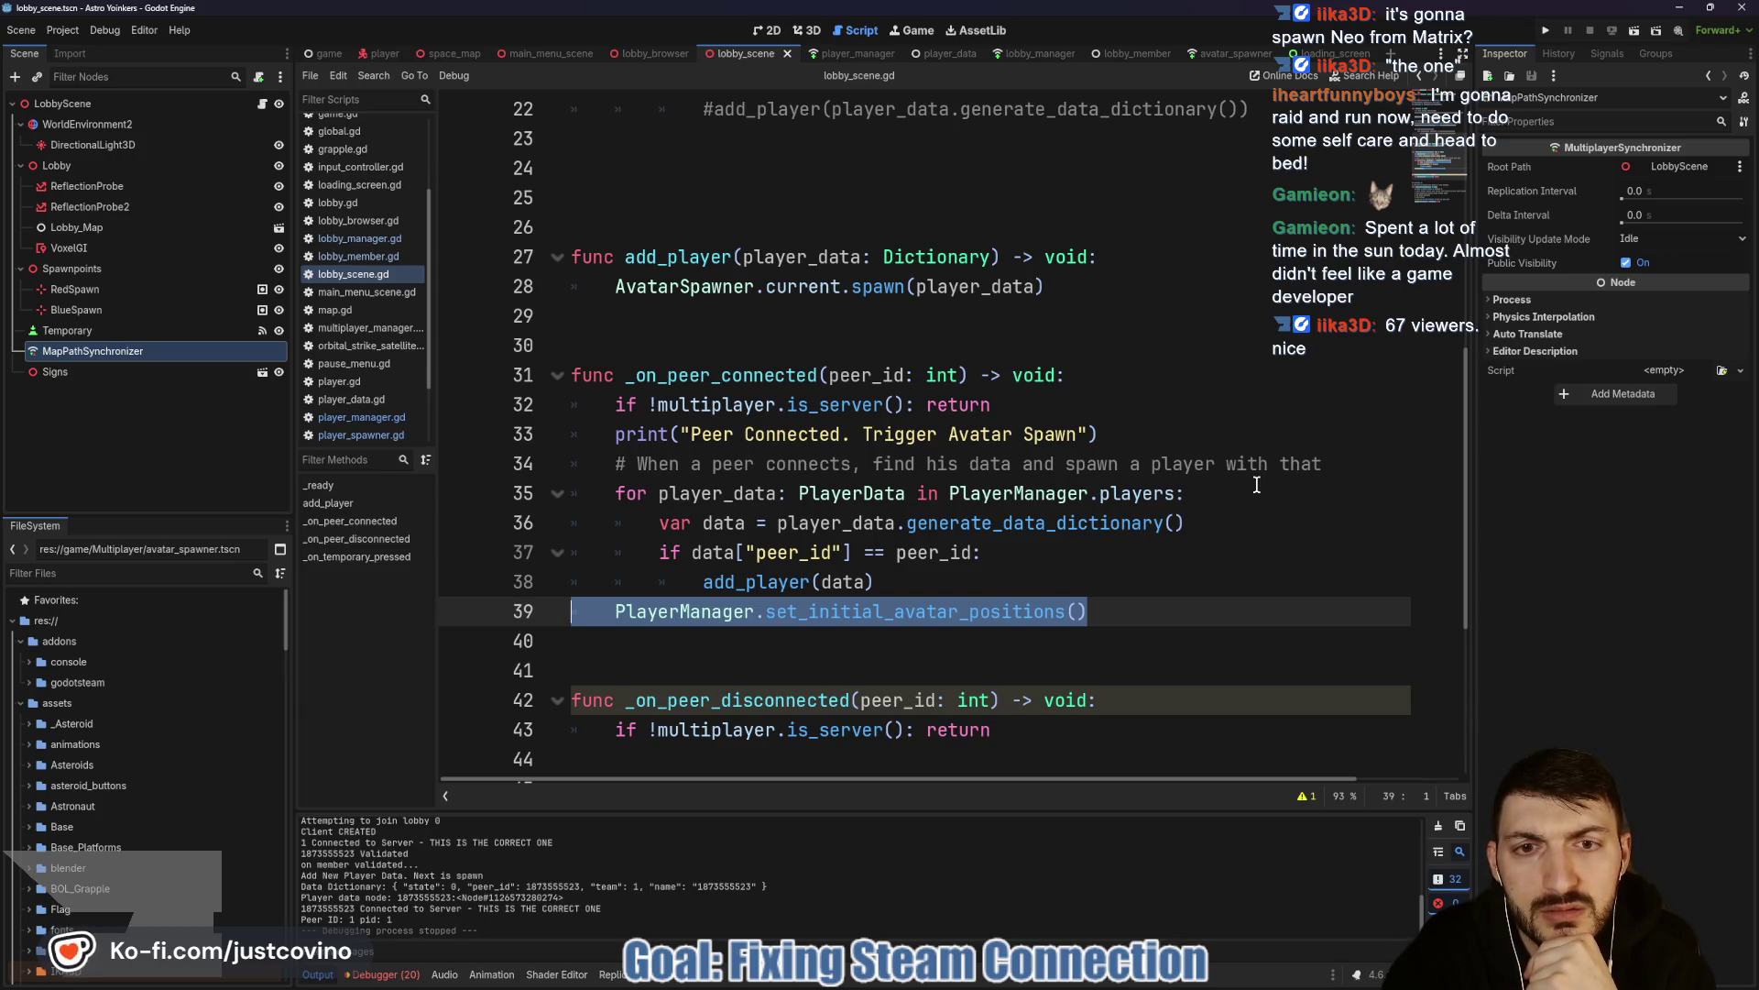
scroll(930, 510, "up", 7)
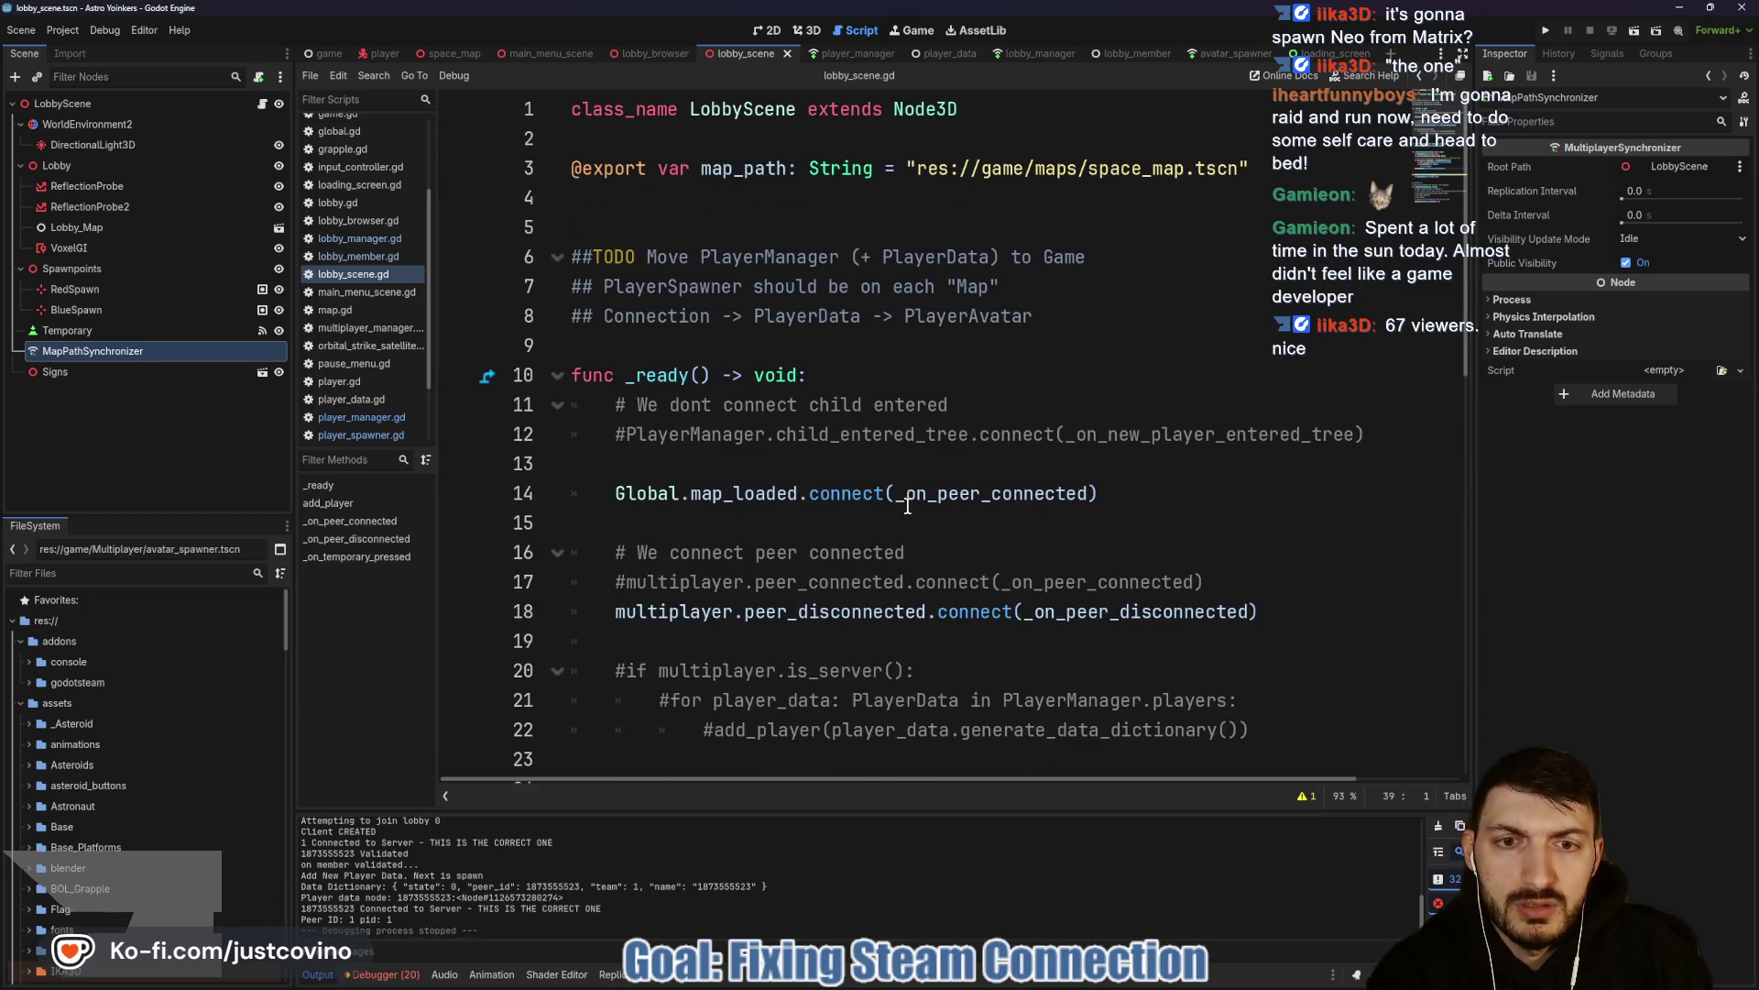
left_click(685, 495)
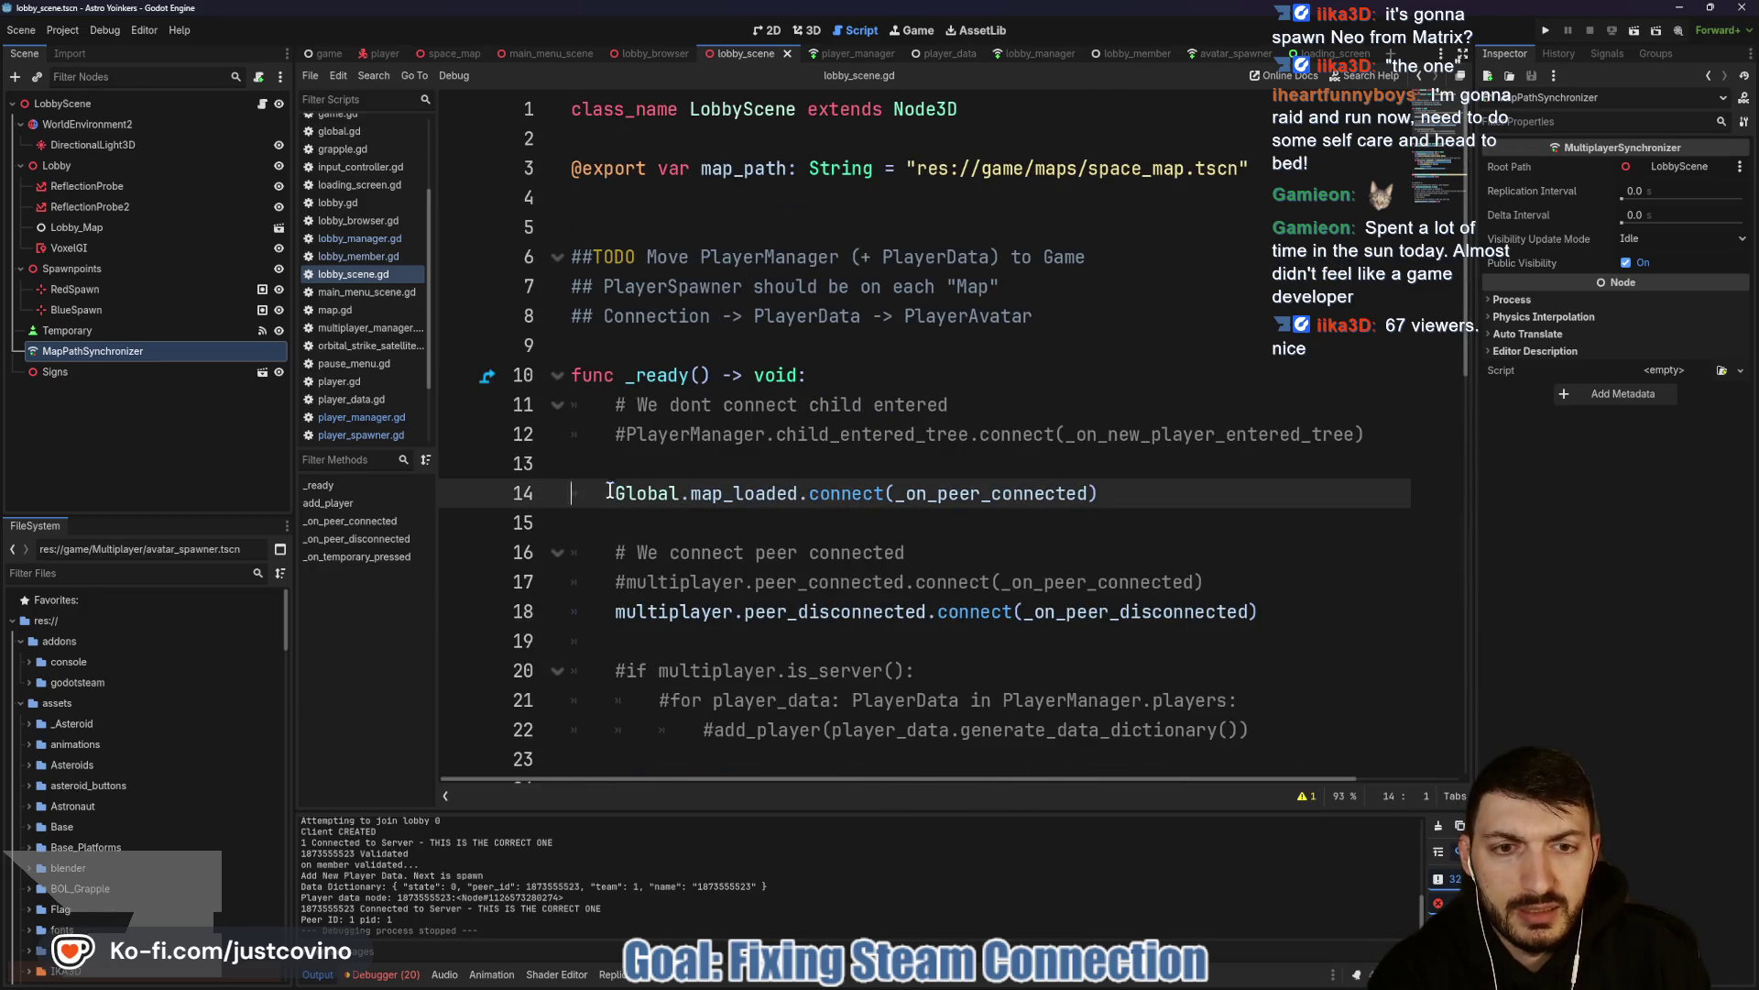
key("shift+End")
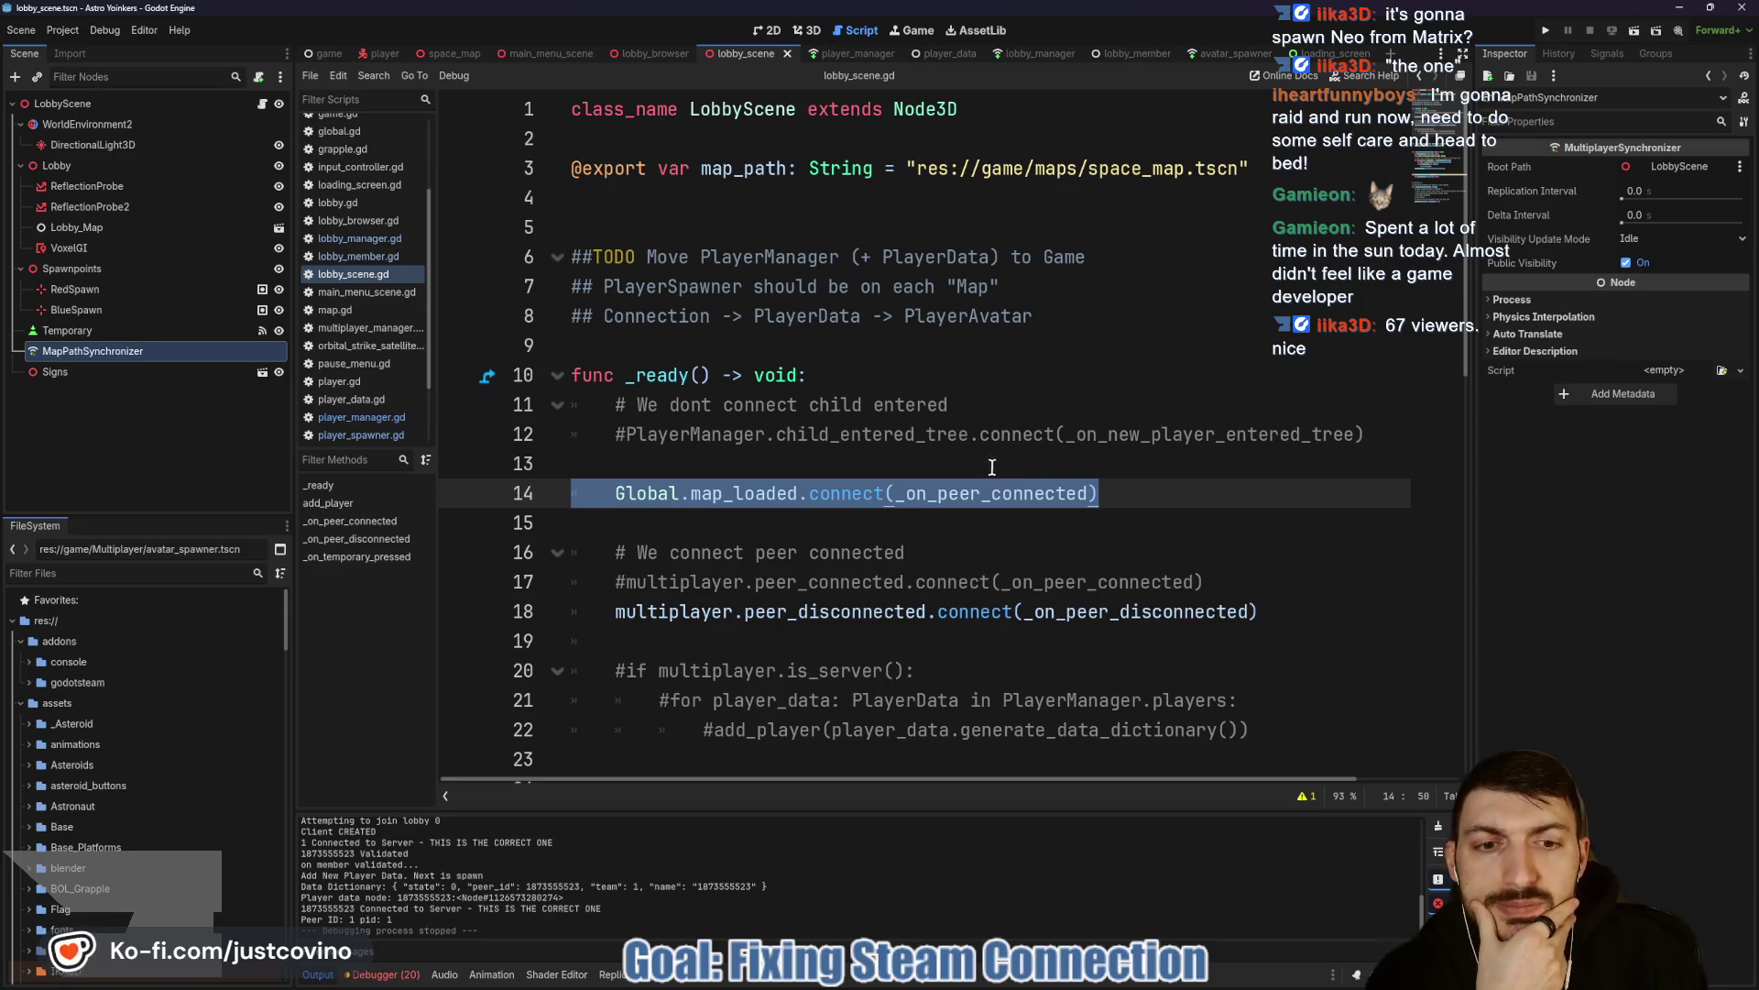
scroll(964, 492, "down", 1)
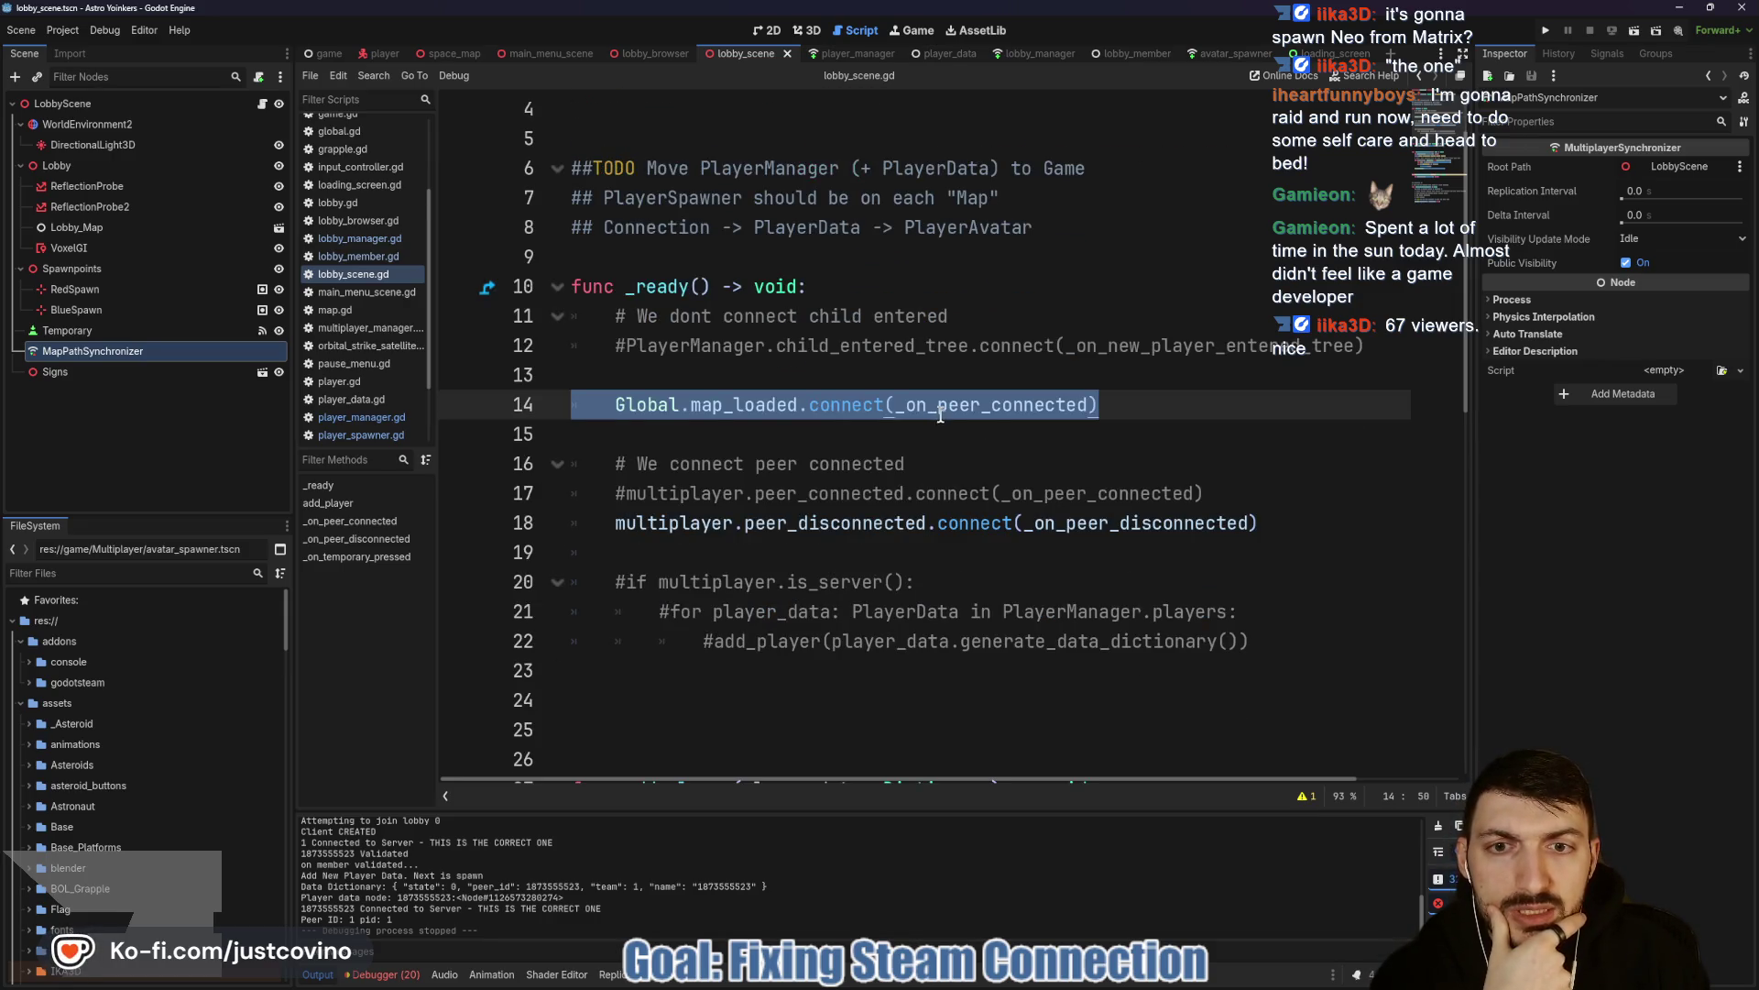
scroll(941, 415, "down", 4)
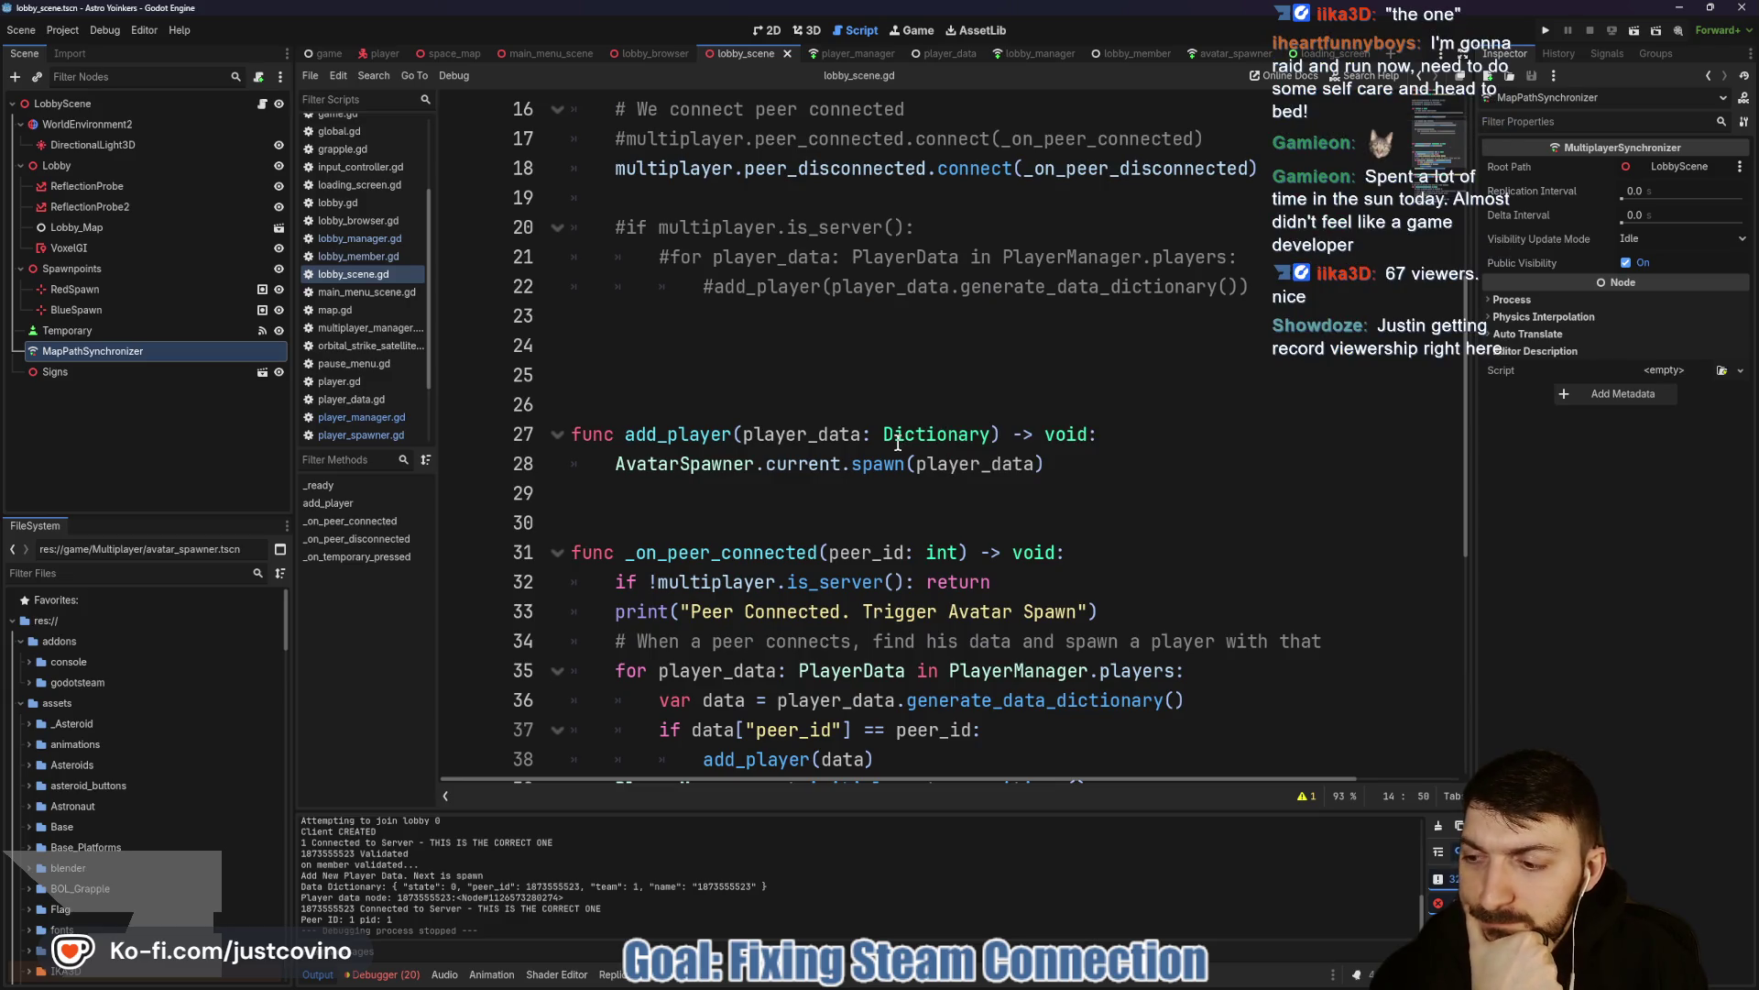
mouse_move(892, 443)
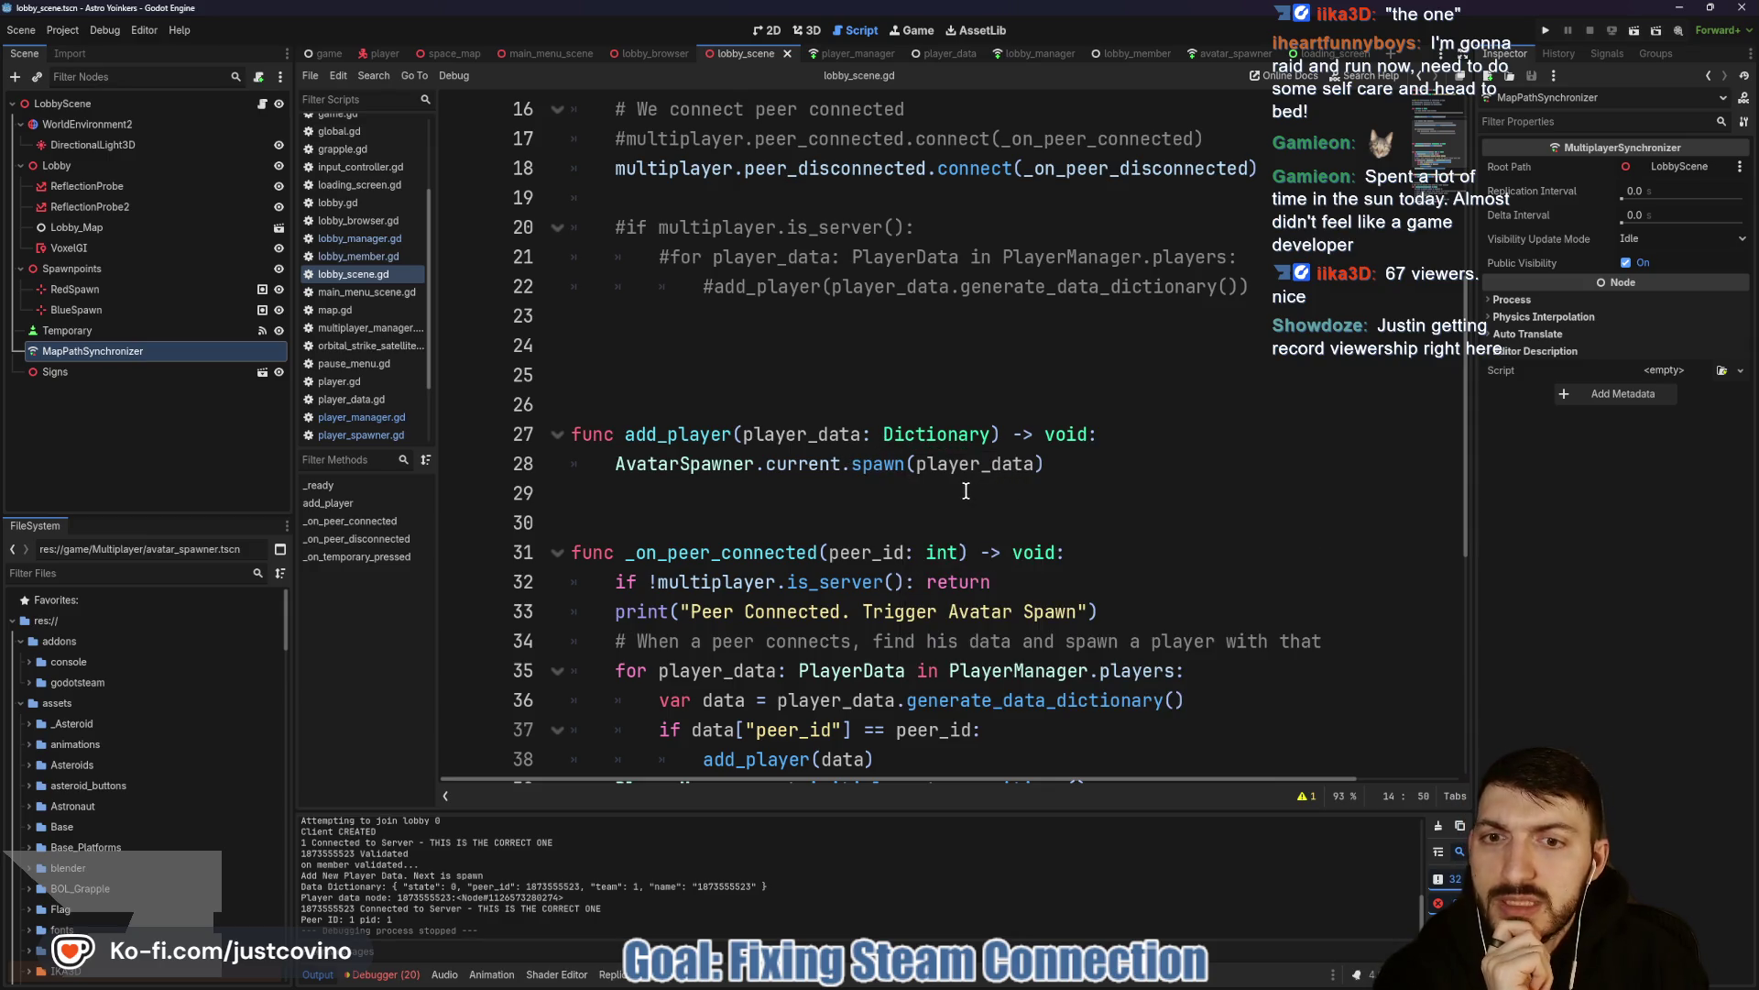
left_click(737, 372)
Delete the extra blank line above func add_player and save lobby_scene.gd.
key("BackSpace")
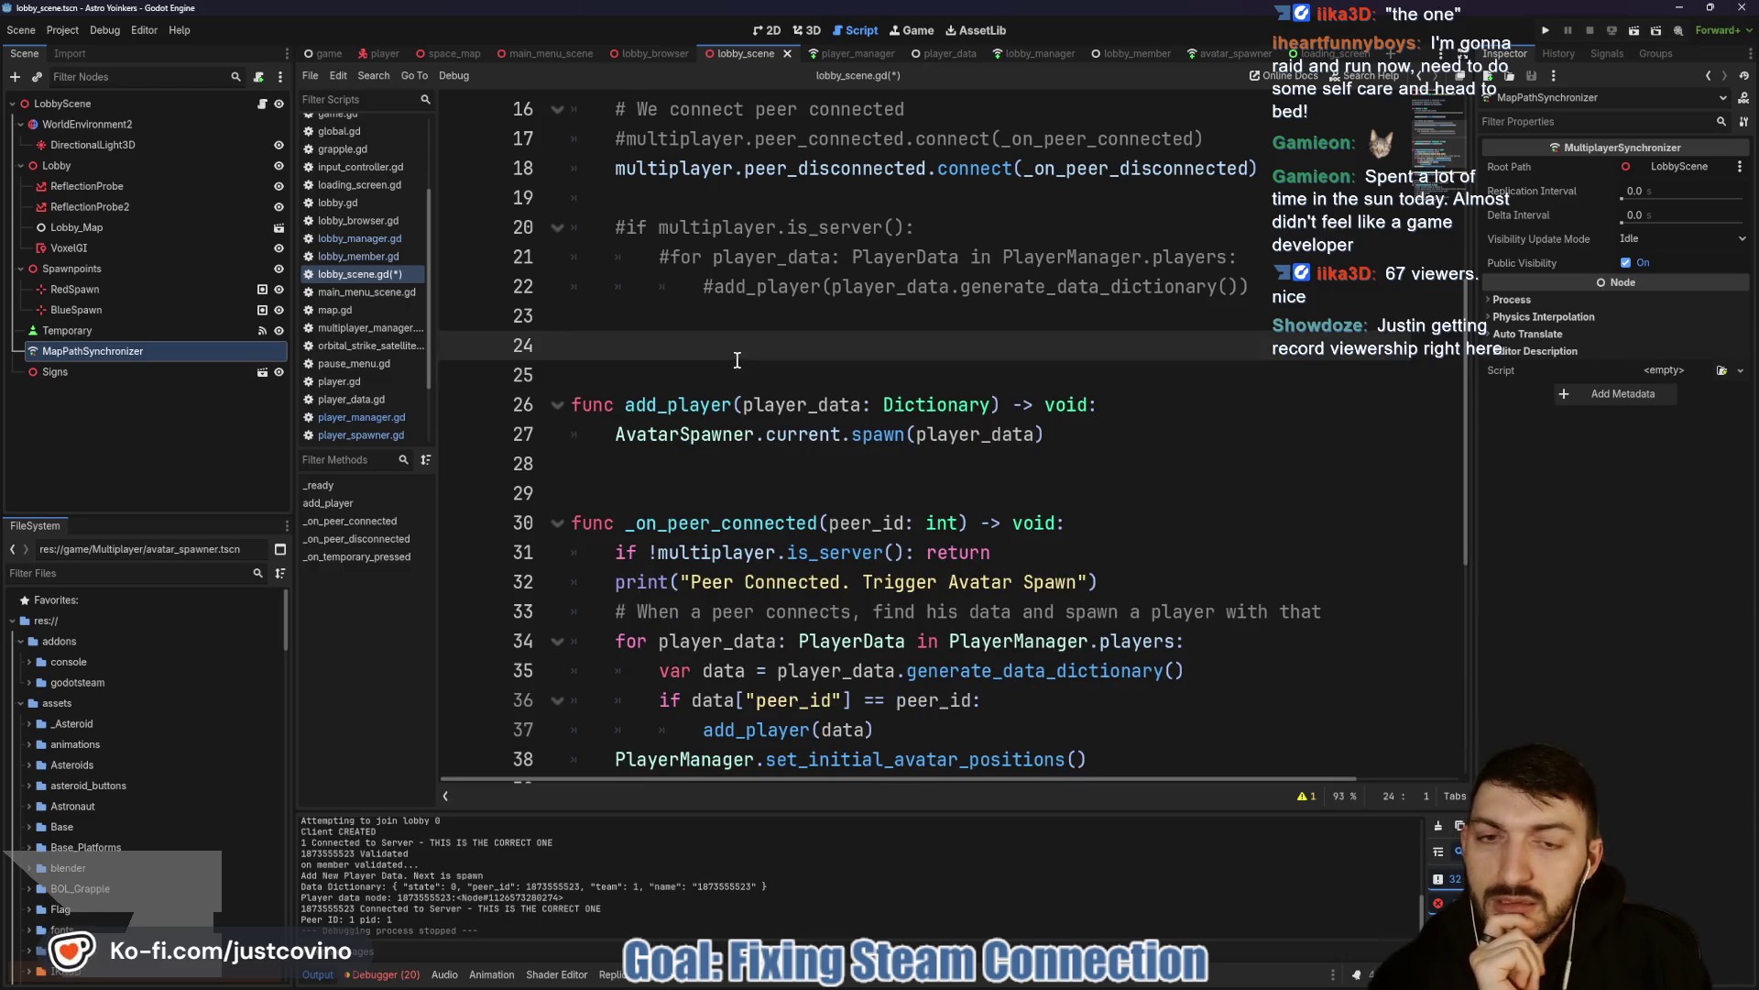
scroll(737, 360, "down", 2)
left_click(727, 627)
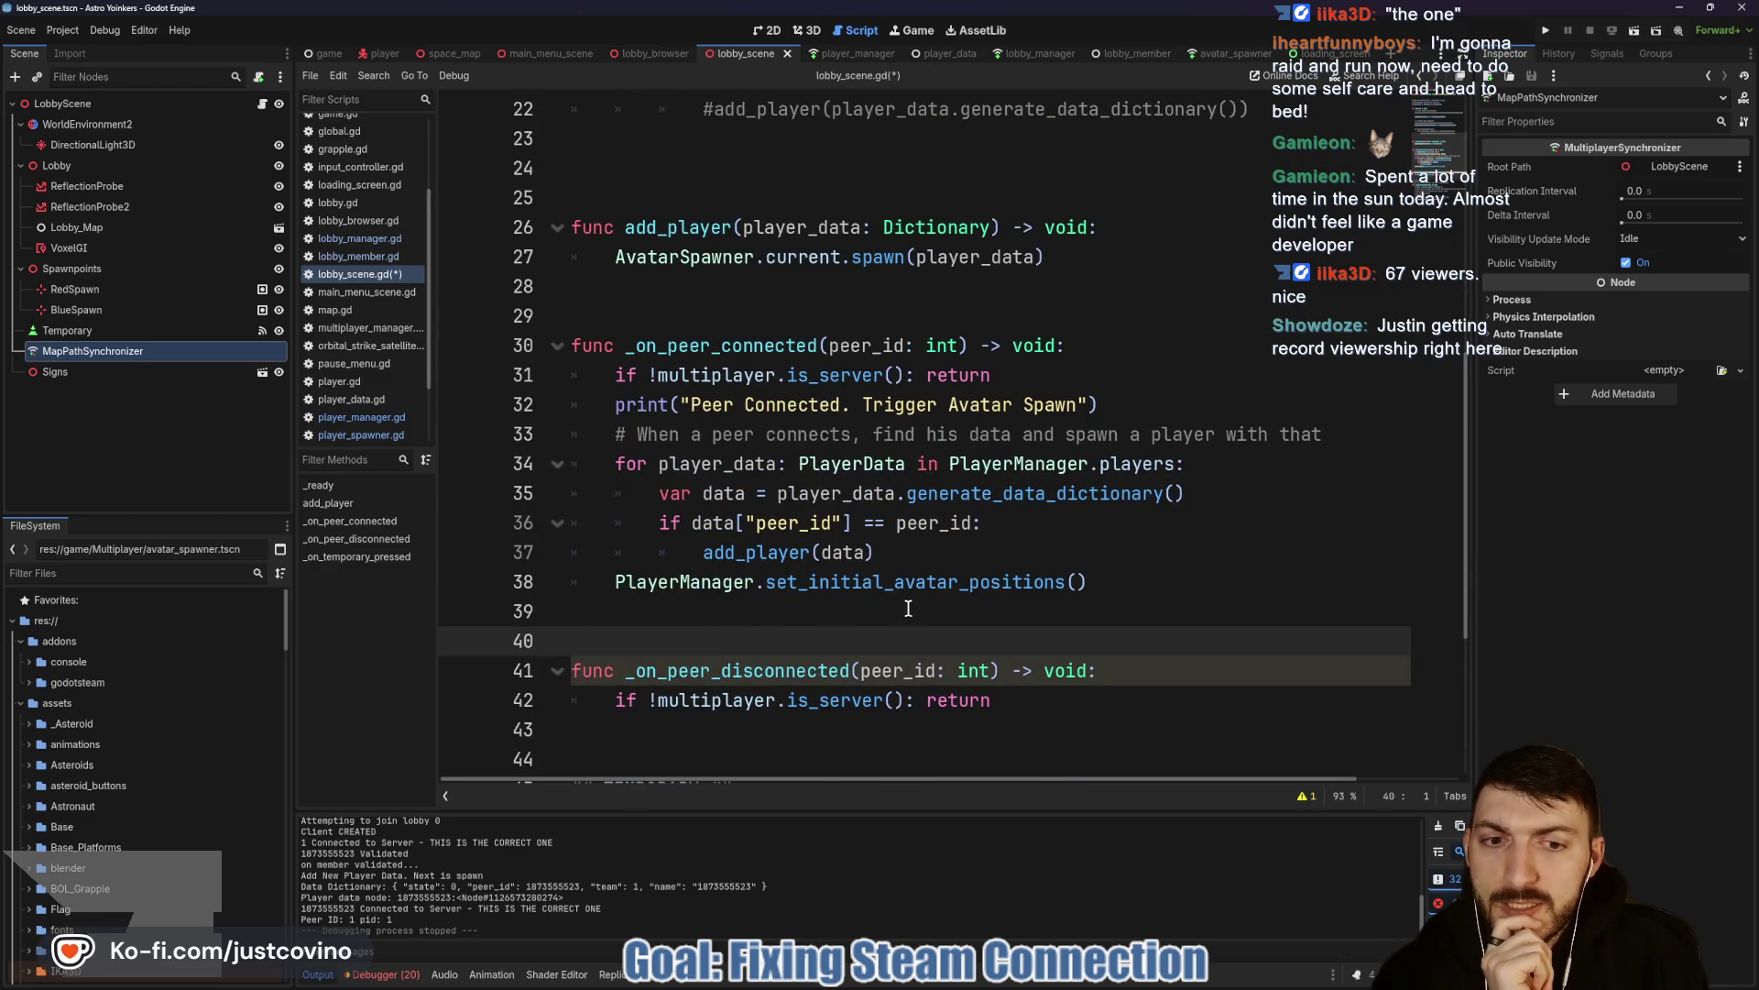
left_click(907, 614)
left_click(775, 634)
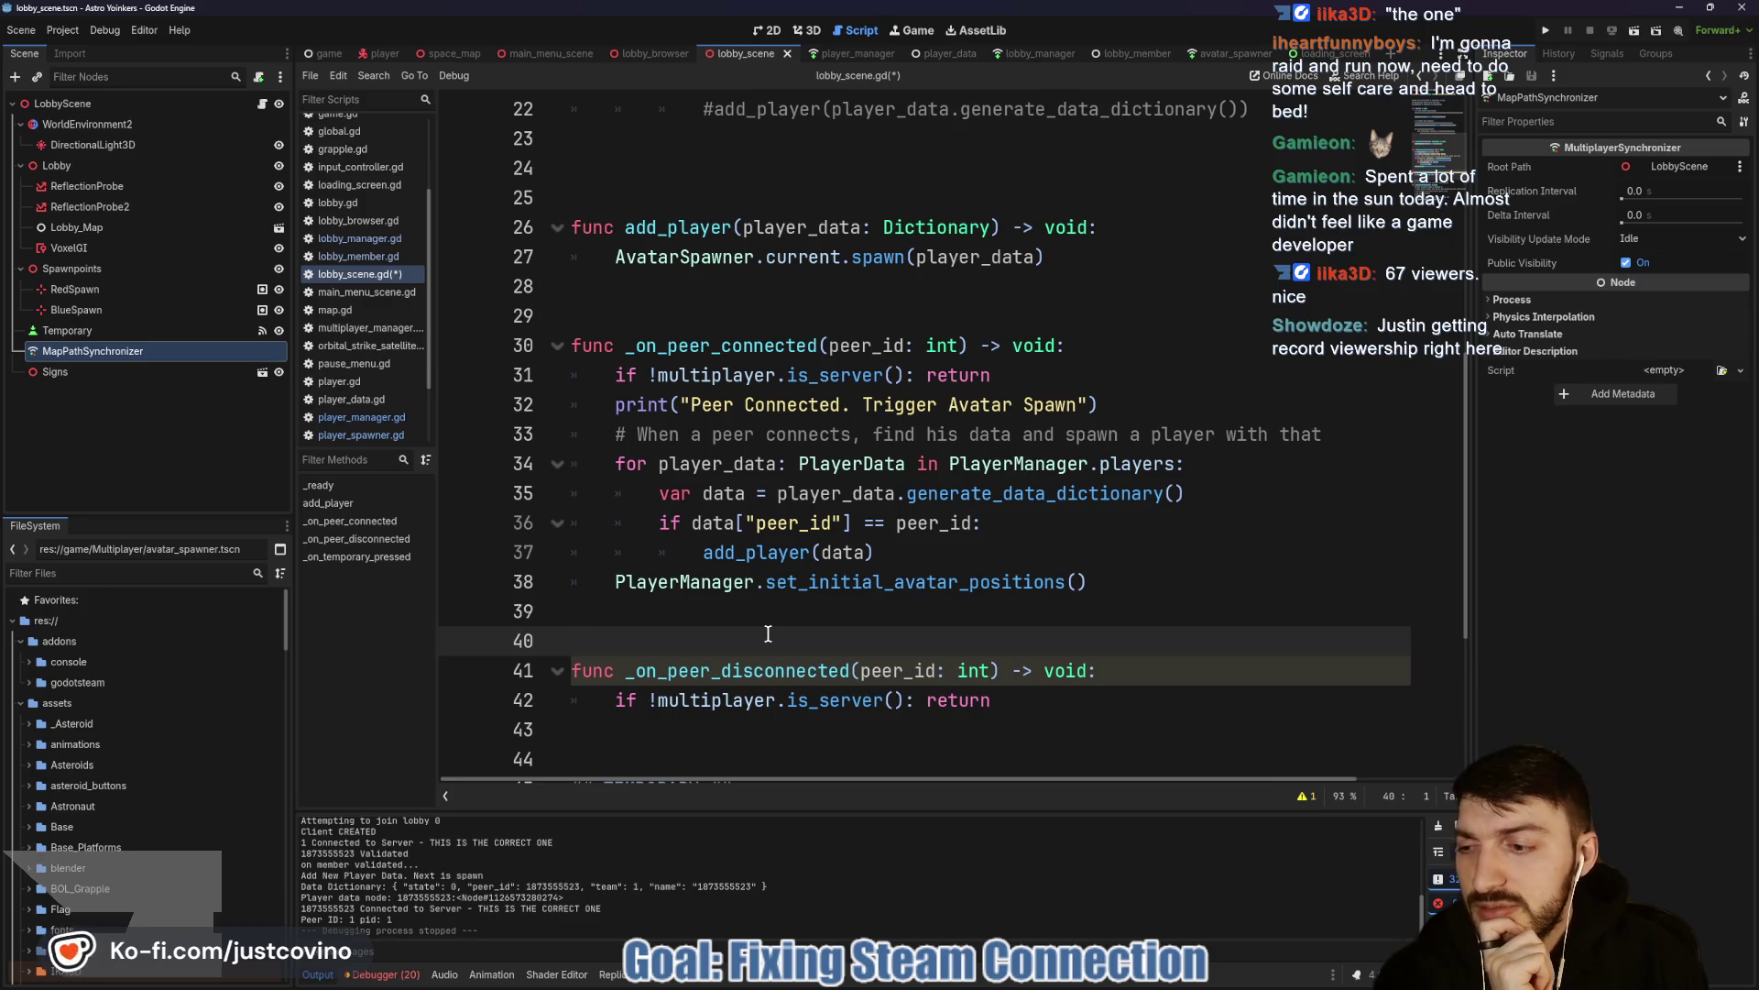
scroll(774, 631, "down", 2)
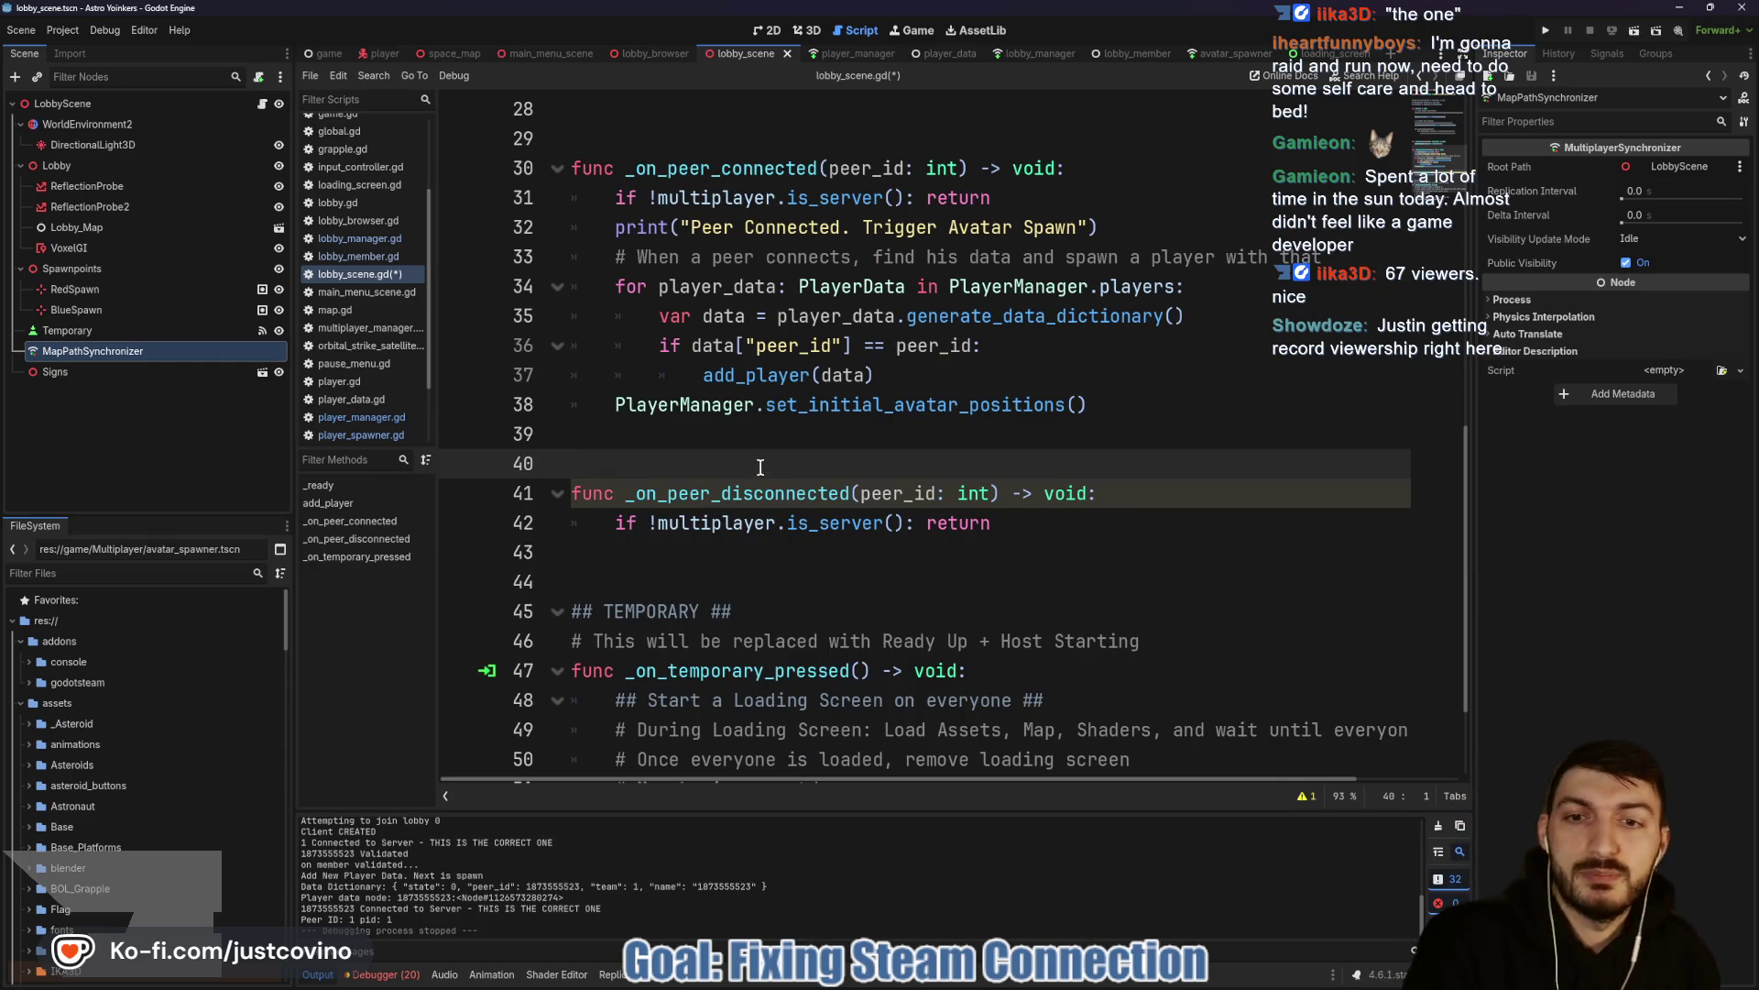
key("ctrl+s")
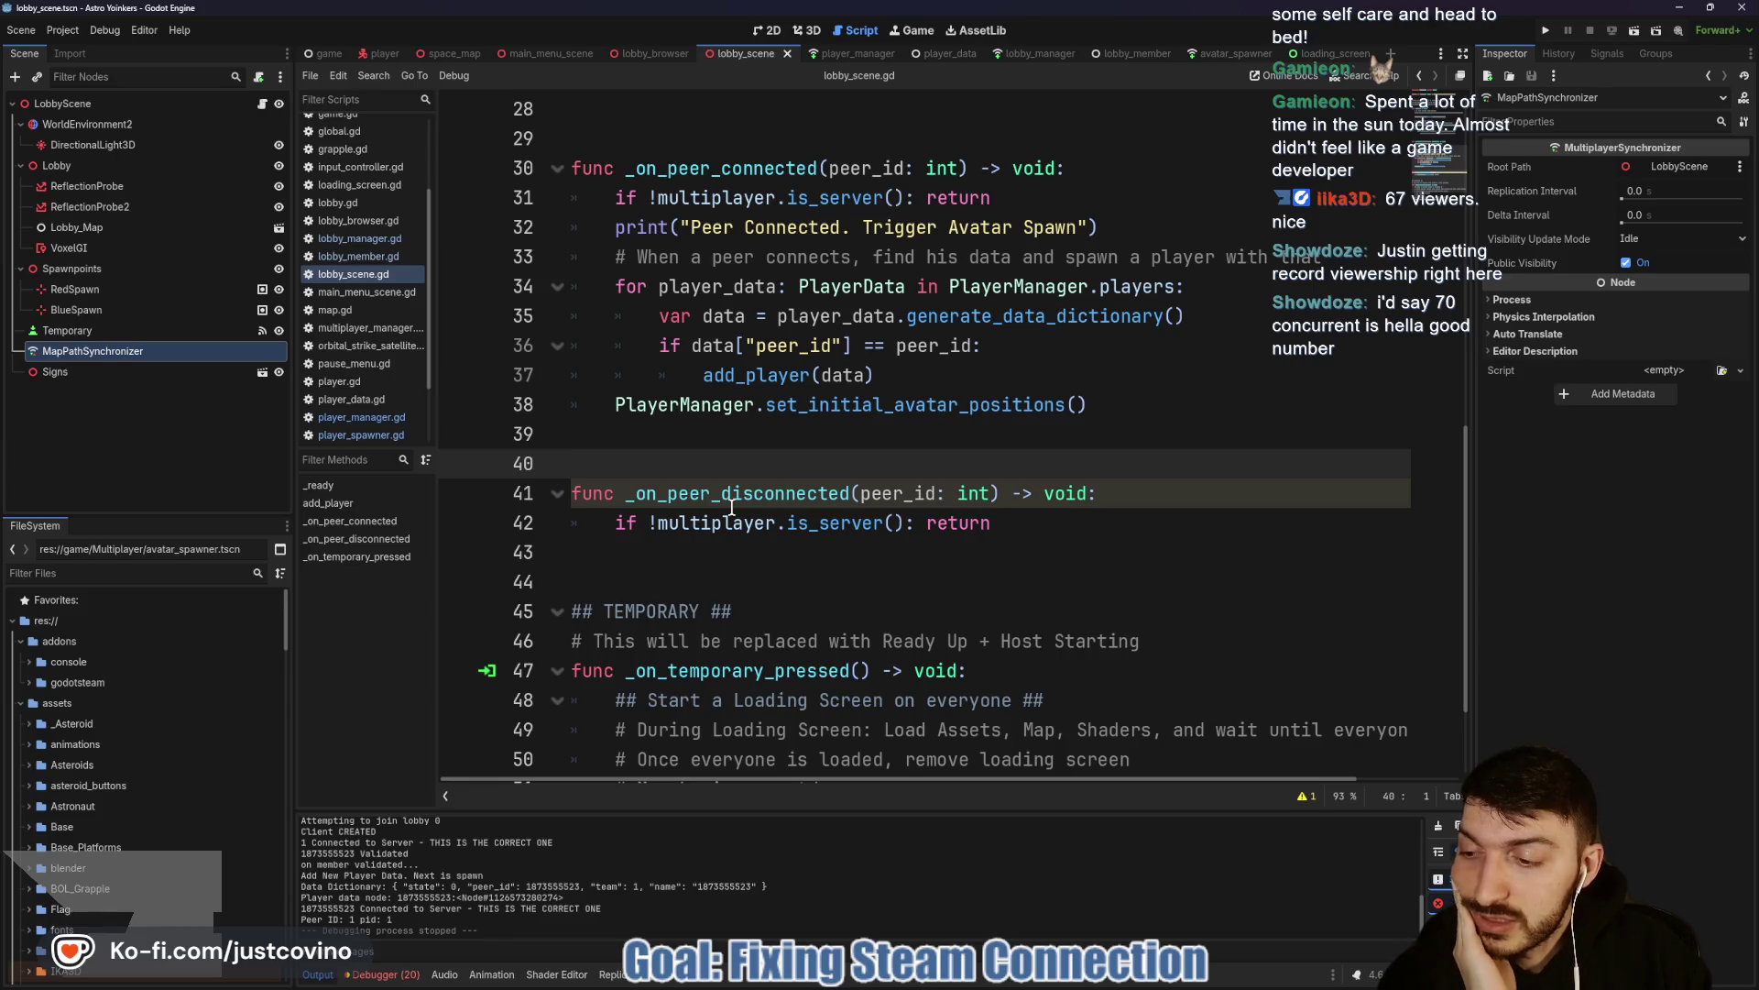
mouse_move(738, 509)
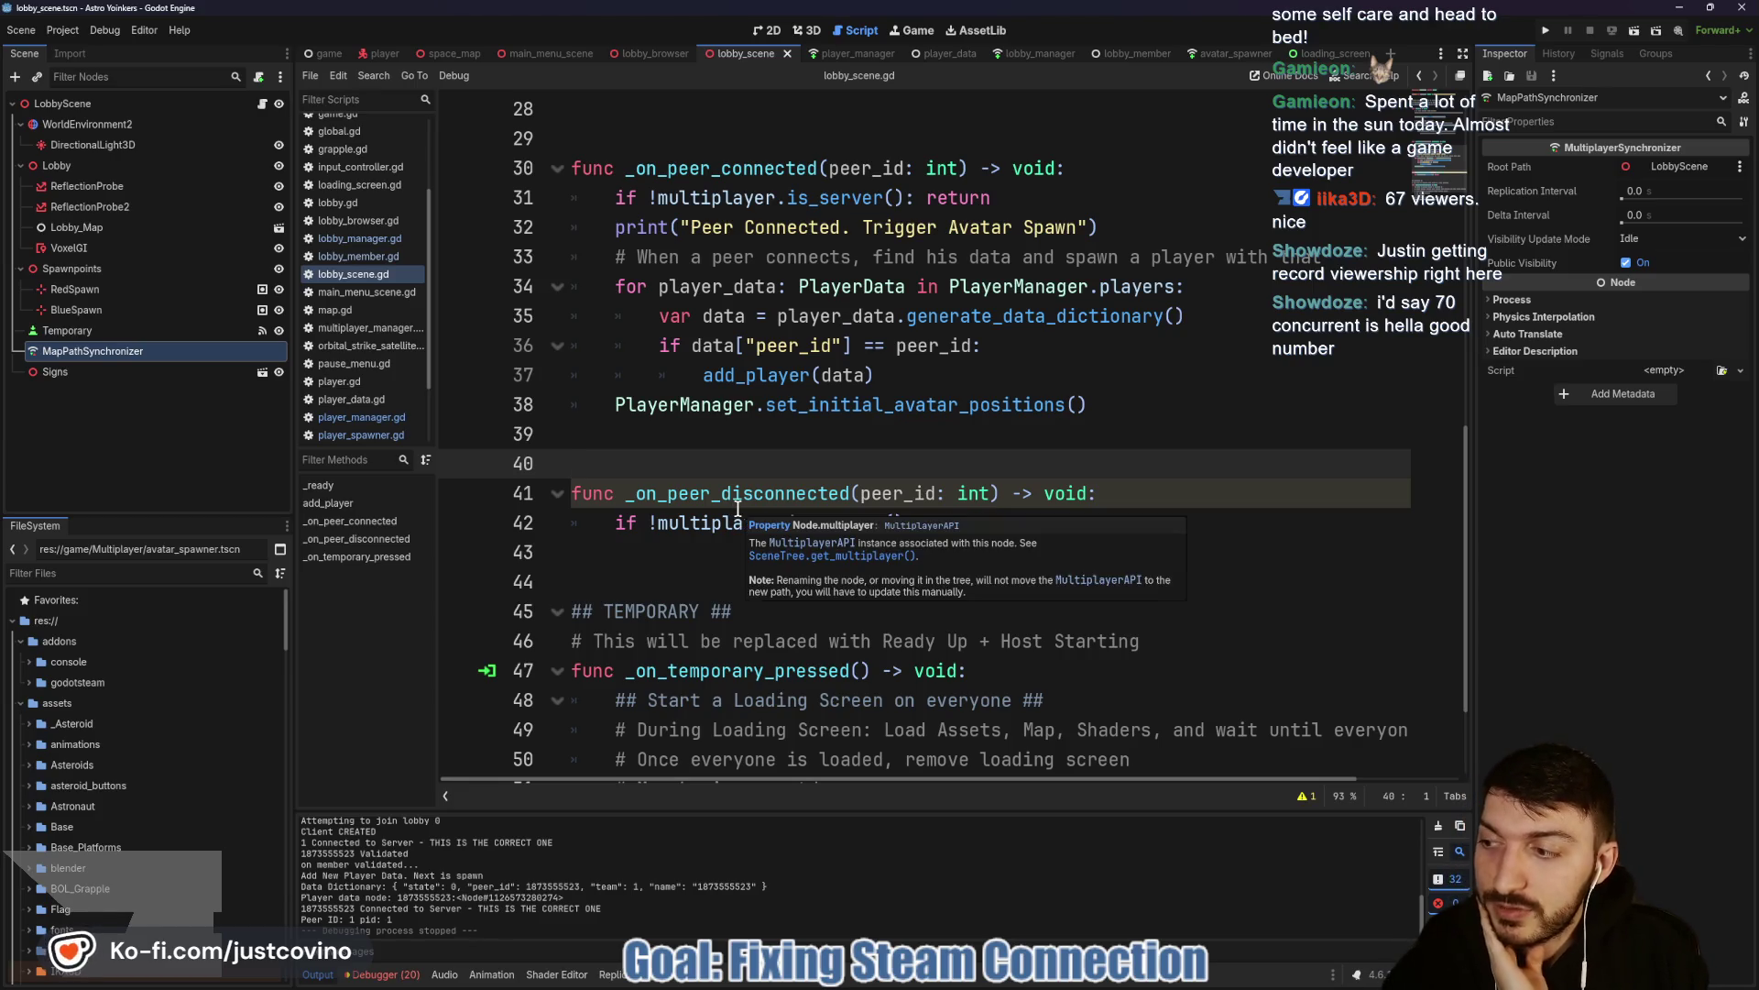
scroll(774, 452, "down", 1)
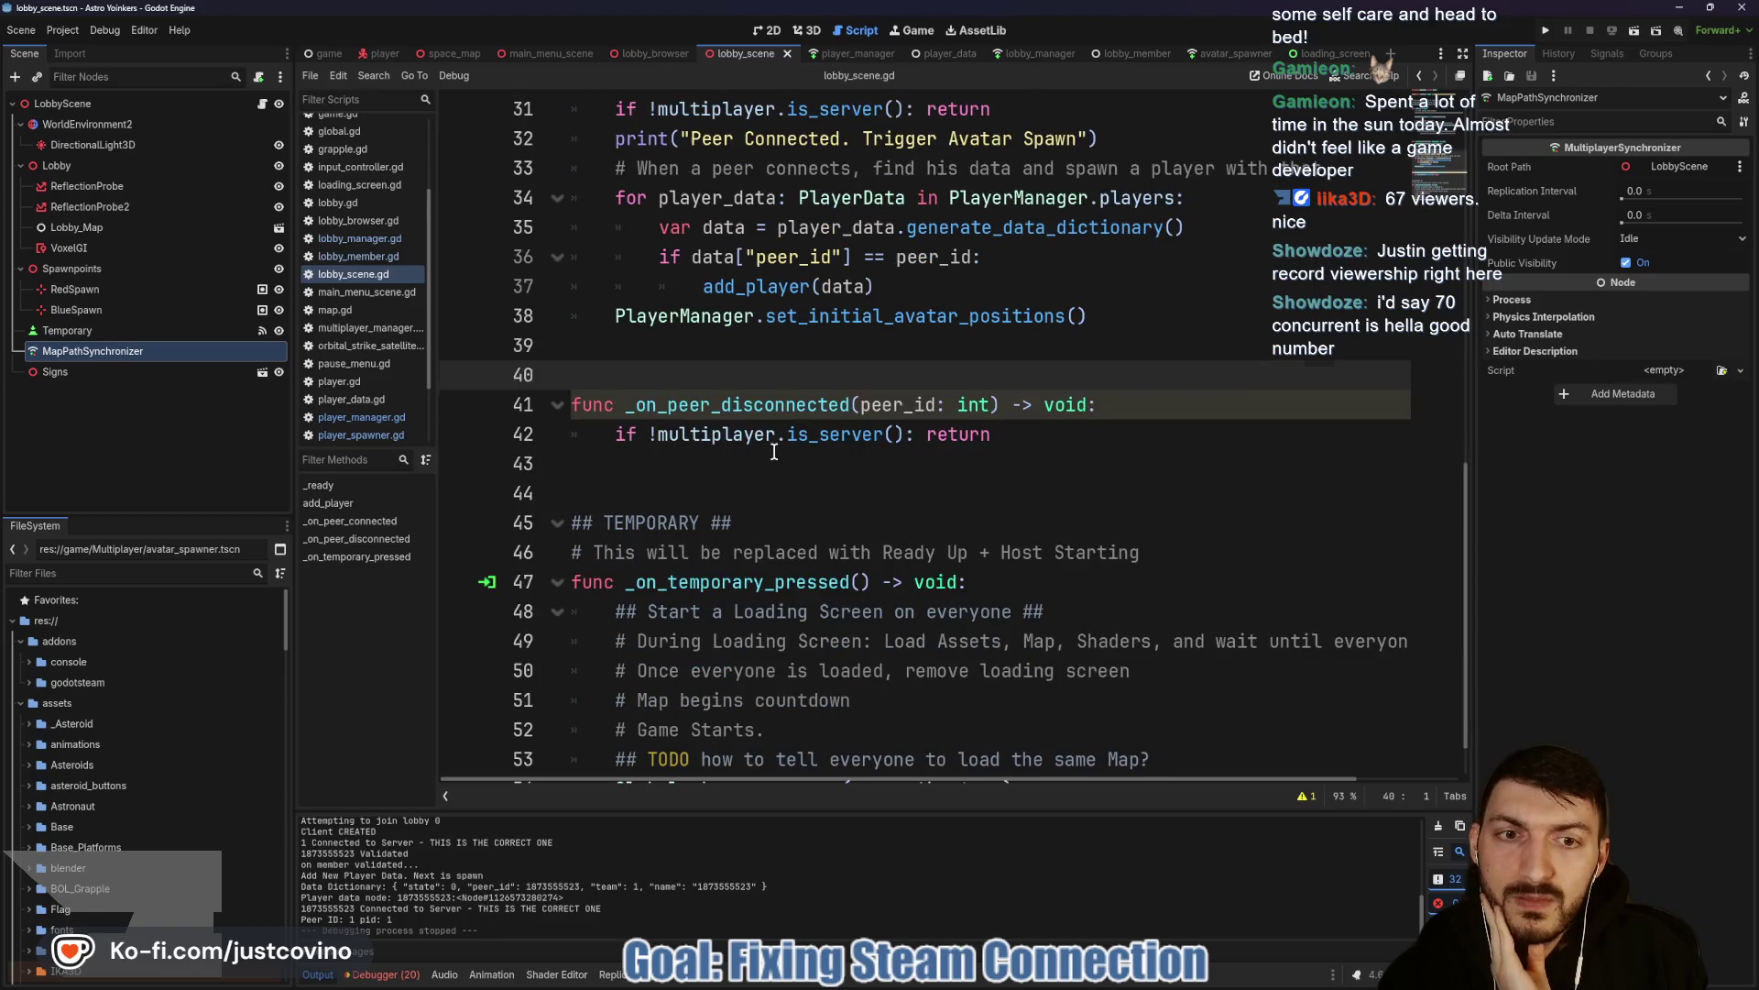
scroll(774, 452, "up", 3)
left_click(642, 587)
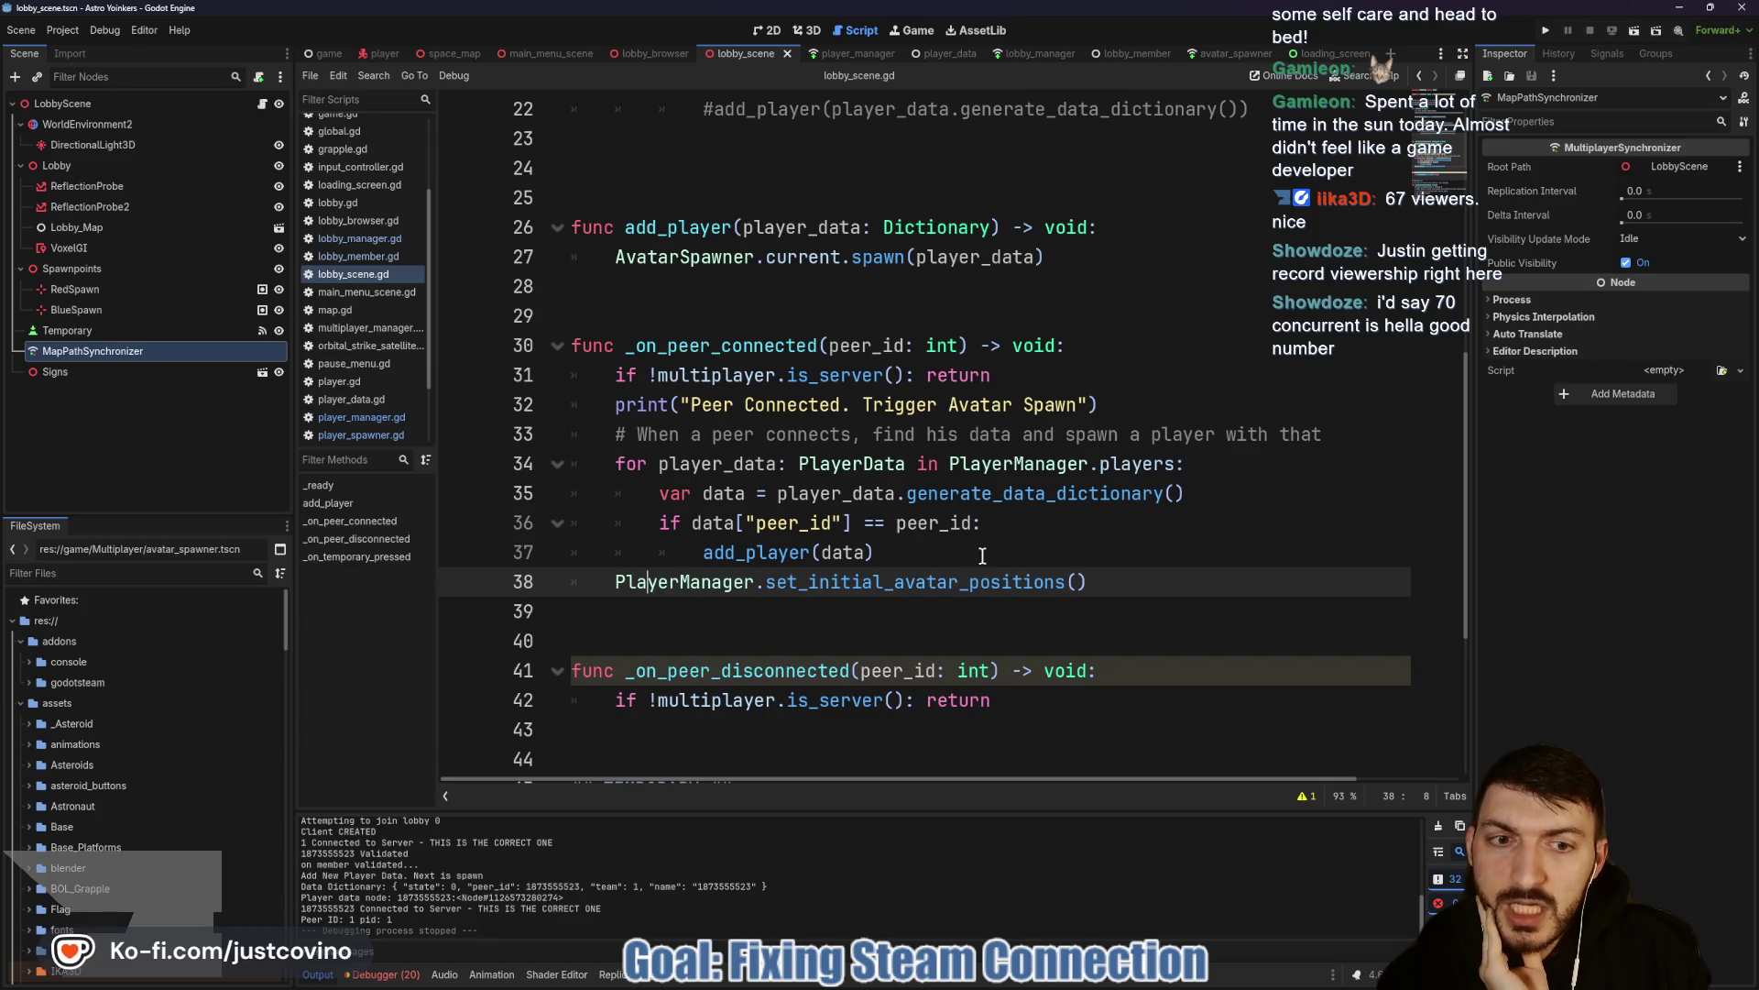
left_click(734, 635)
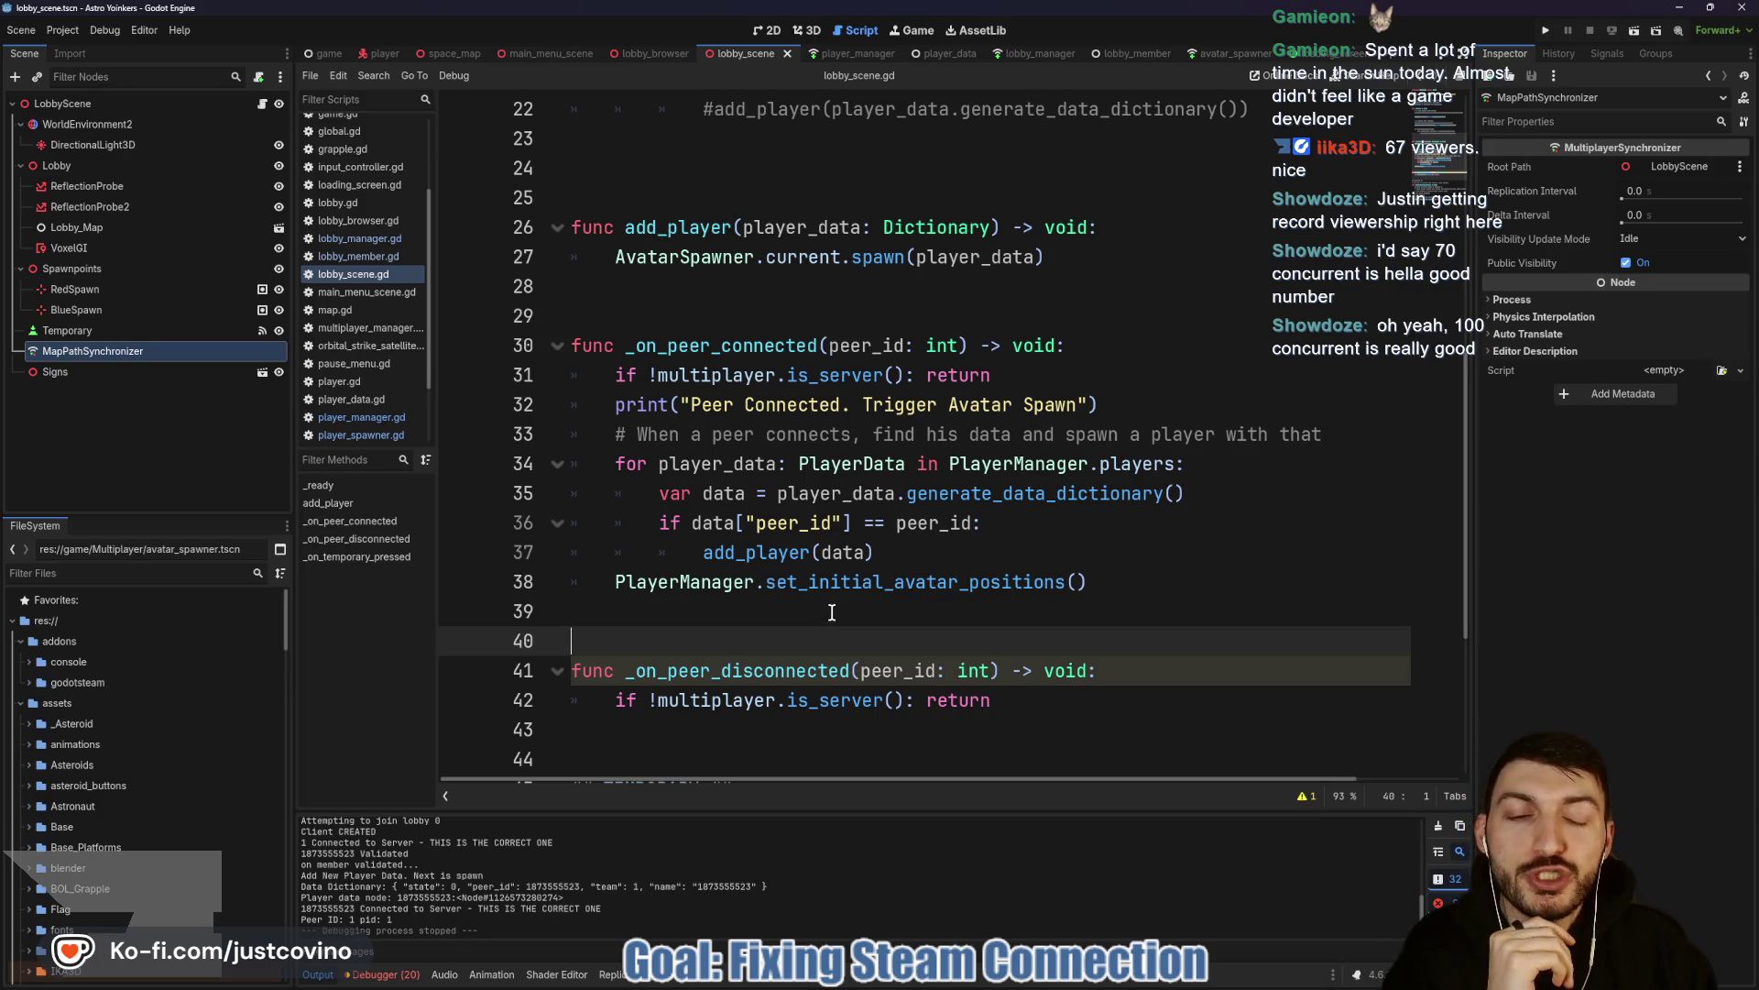
scroll(817, 615, "down", 1)
scroll(766, 570, "up", 1)
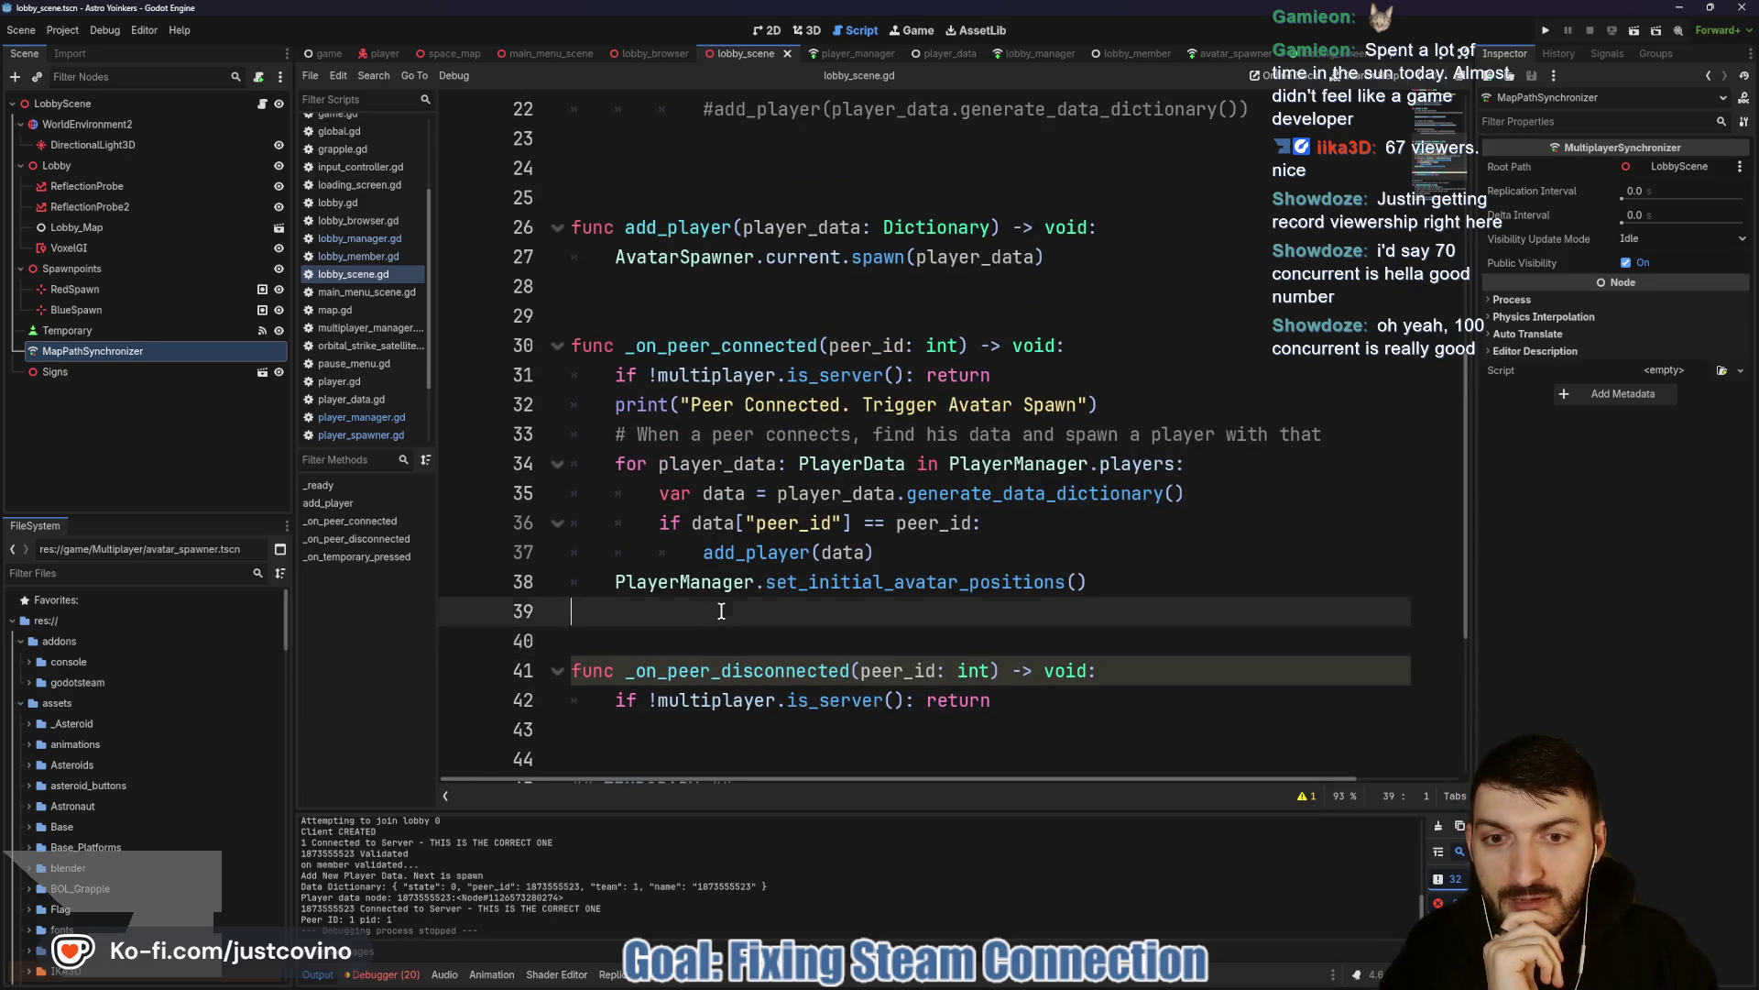